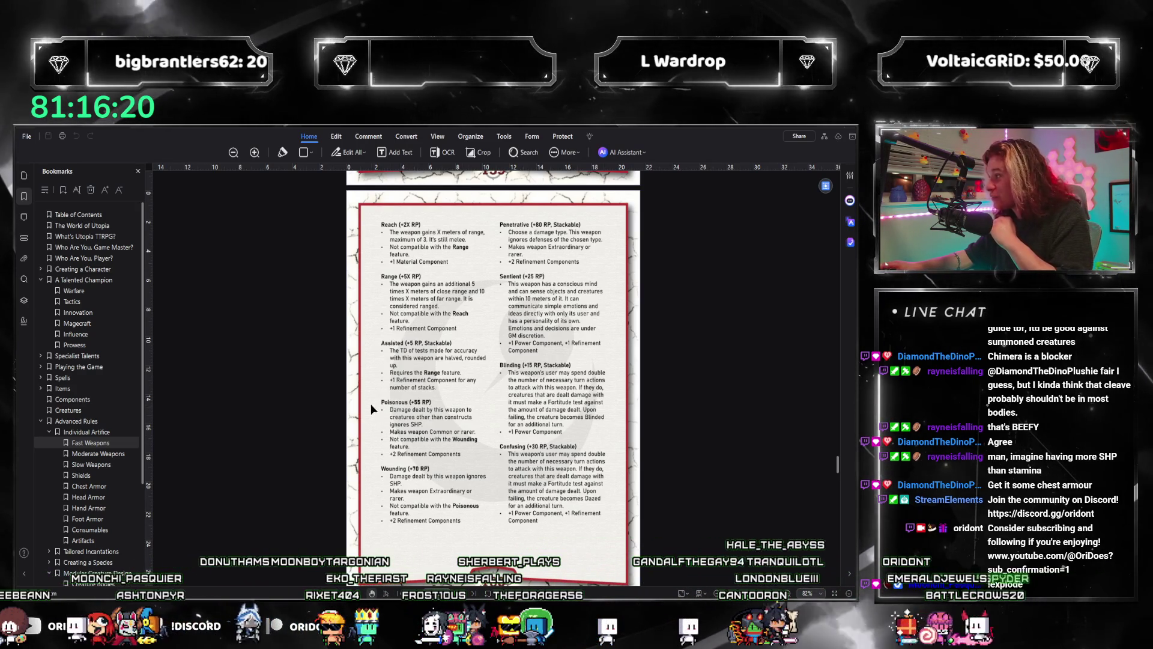
# - Scroll back to the Reach, Range and Penetrative page and place the calculator over the PDF
pyautogui.scroll(-5, 477, 426)
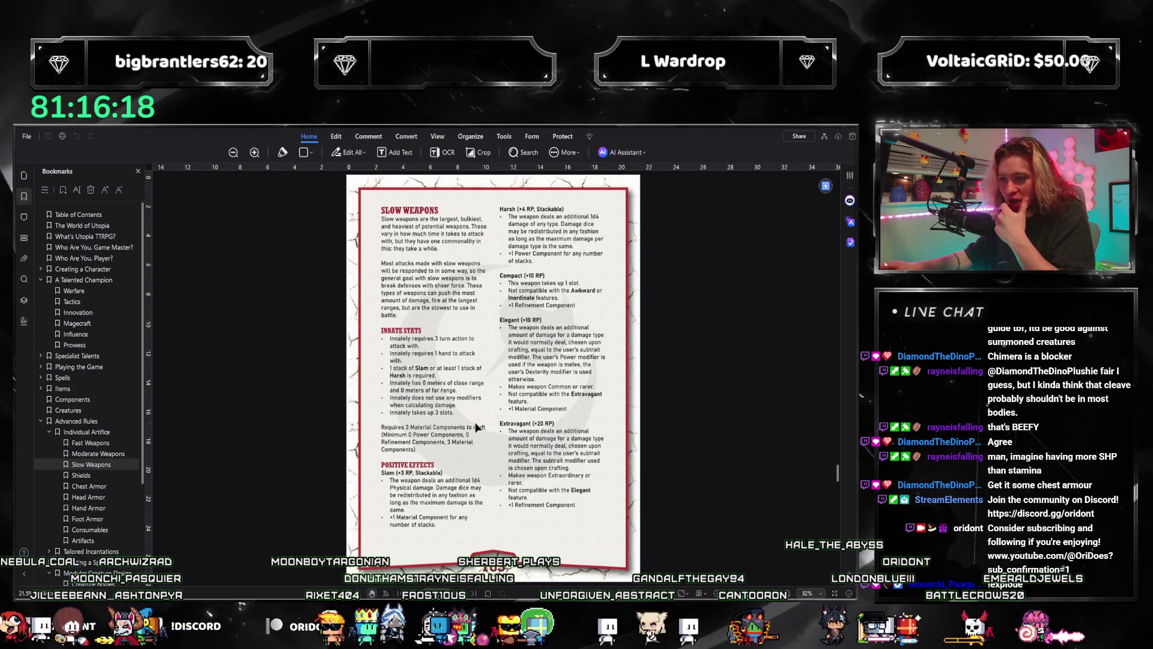
pyautogui.scroll(-5, 474, 421)
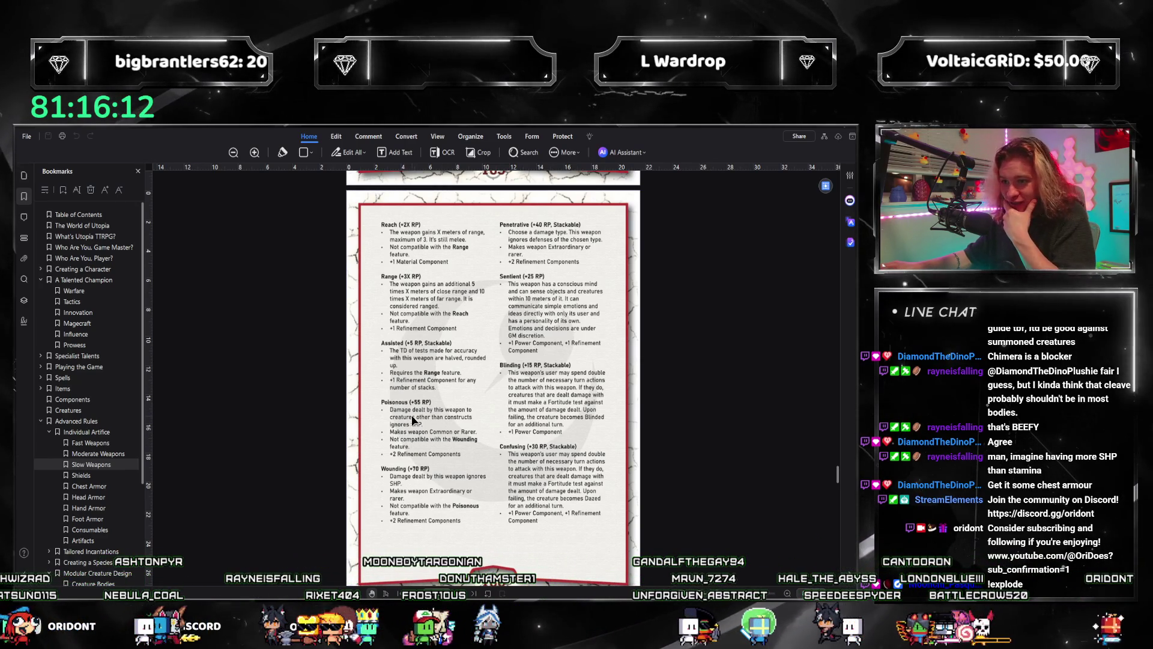
pyautogui.scroll(-3, 414, 419)
pyautogui.scroll(3, 416, 416)
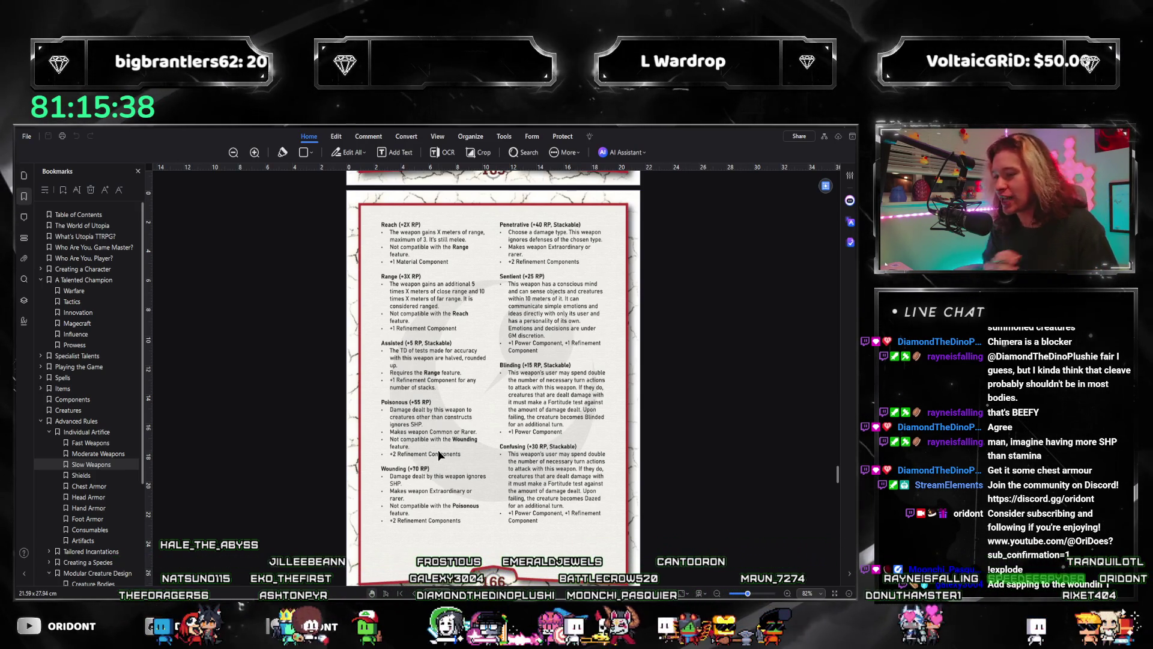
pyautogui.moveTo(856, 236); pyautogui.dragTo(648, 236)
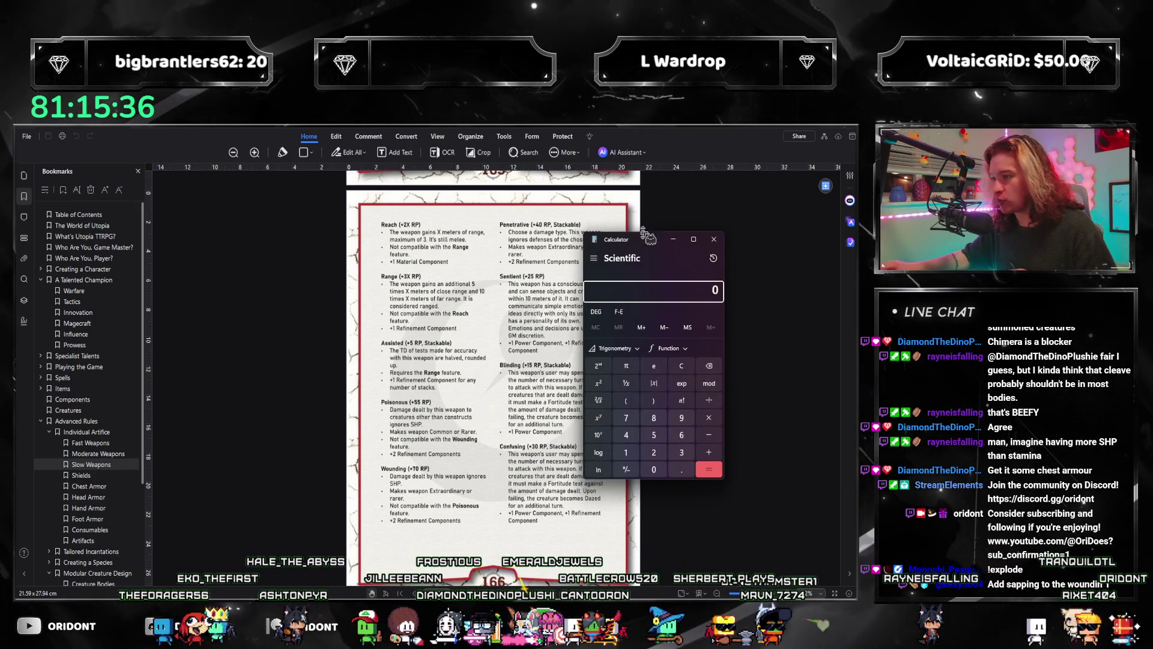
# - Move the calculator off the page text, compute 70 + 10 = 80, and start another addition
pyautogui.scroll(-5, 459, 313)
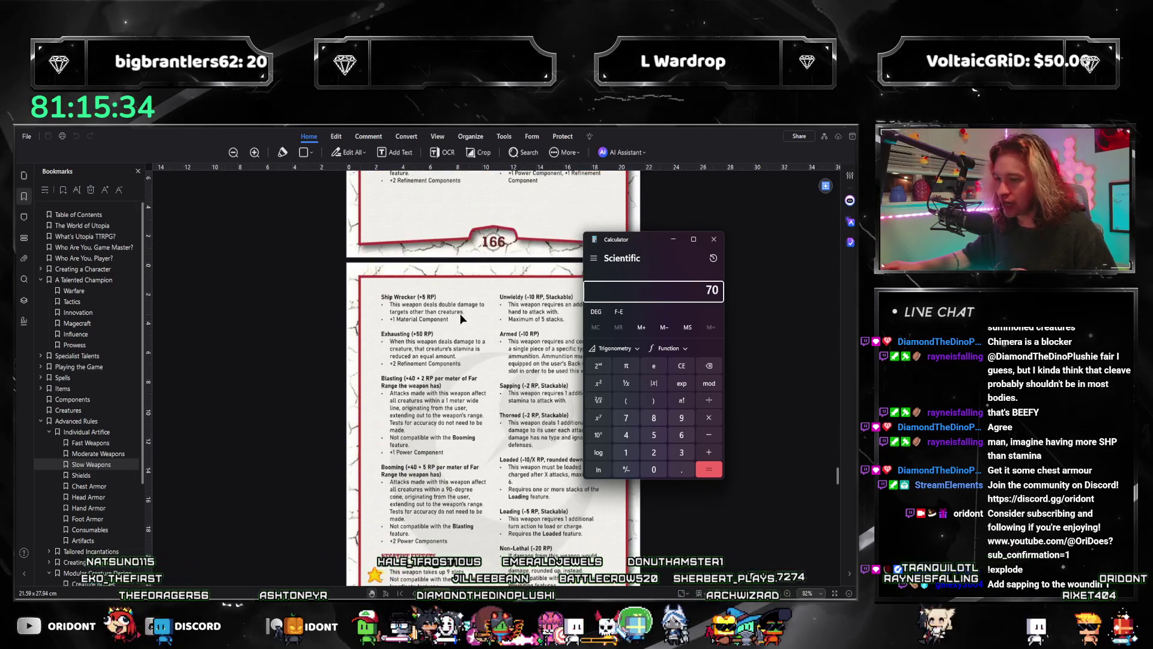
pyautogui.moveTo(647, 249); pyautogui.dragTo(725, 251)
pyautogui.write('+10')
pyautogui.press('Return')
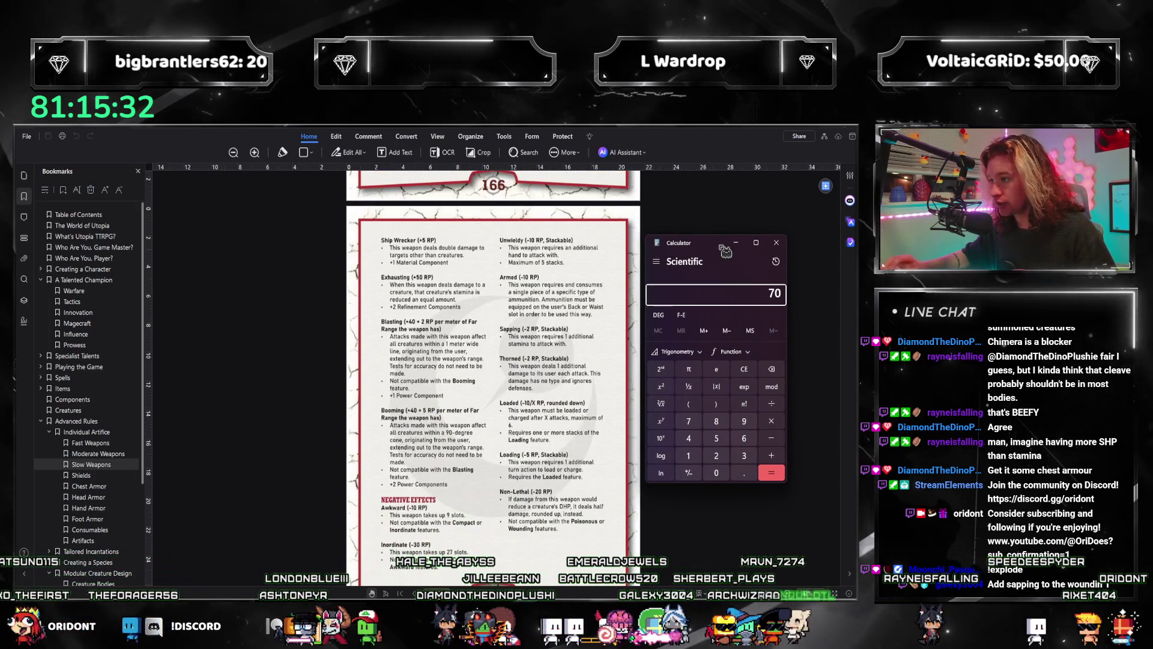
pyautogui.write('80 +')
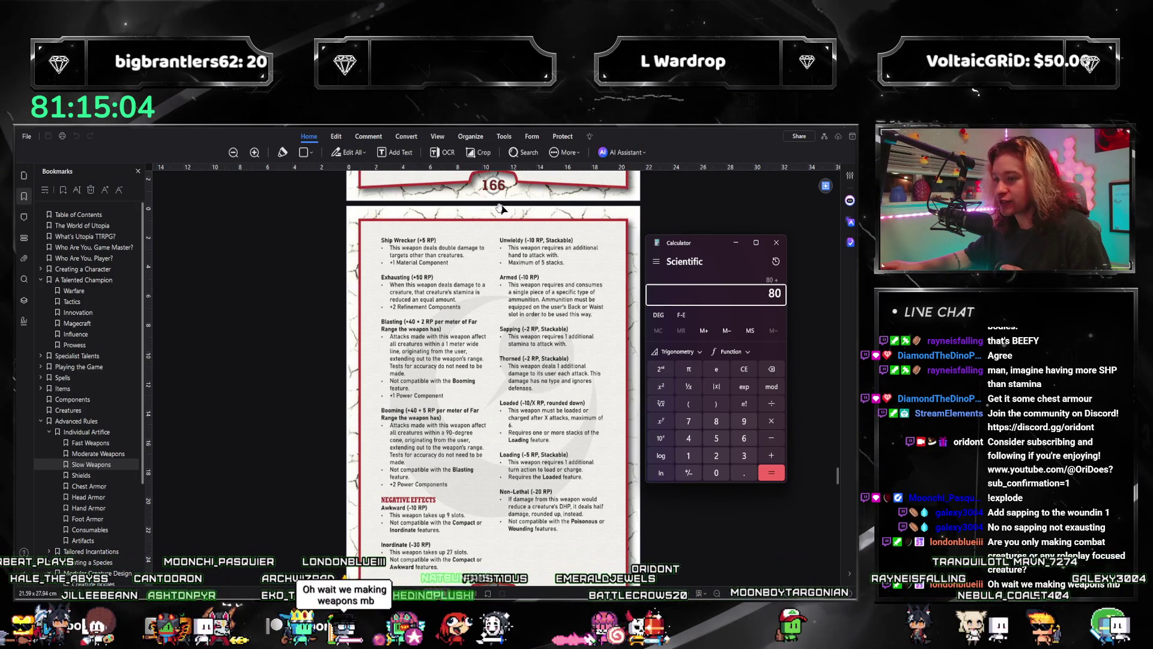
# - Add 30 and then 10 to the 80 total for 120, checking values in the PDF
pyautogui.scroll(-5, 500, 209)
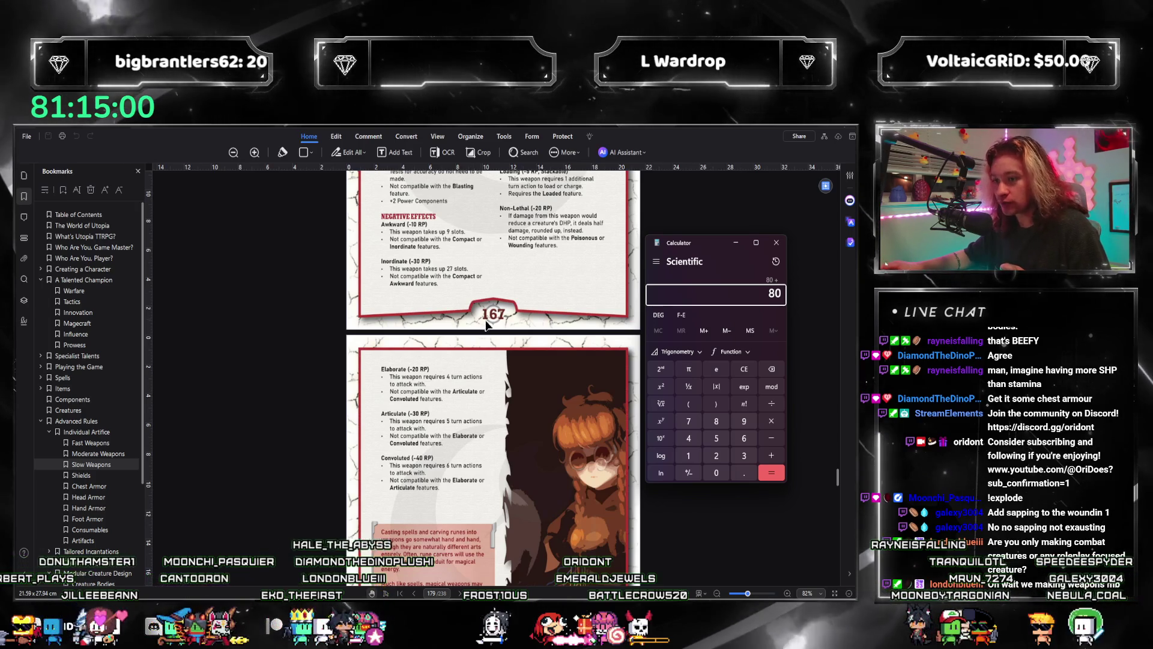
pyautogui.scroll(4, 486, 324)
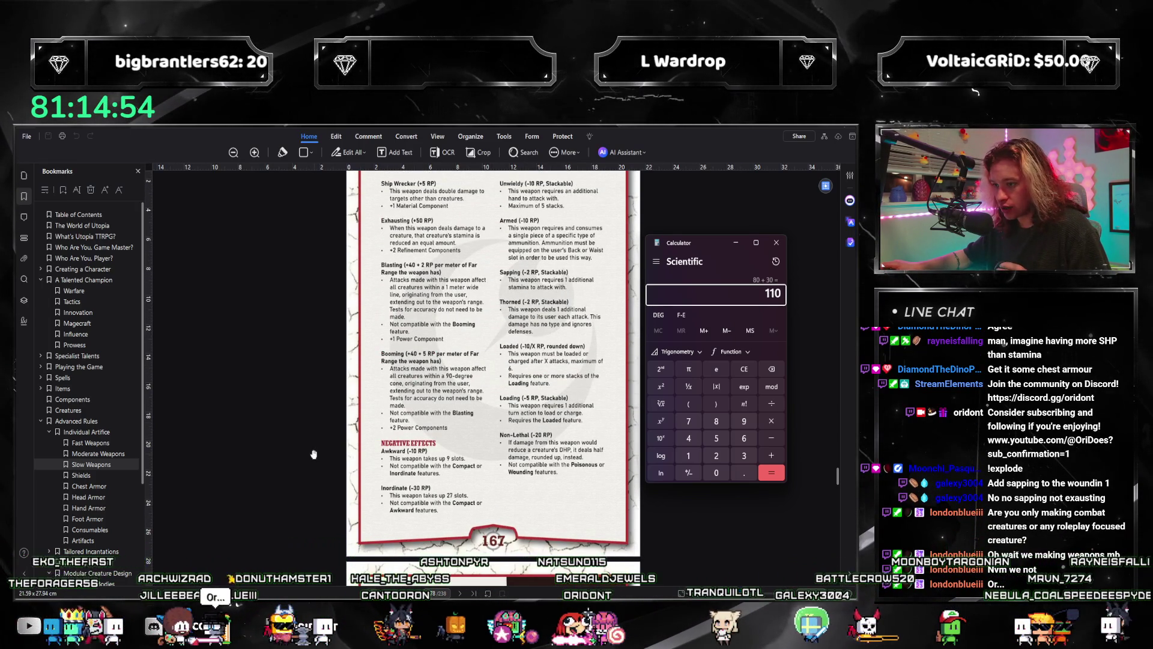
pyautogui.scroll(2, 410, 448)
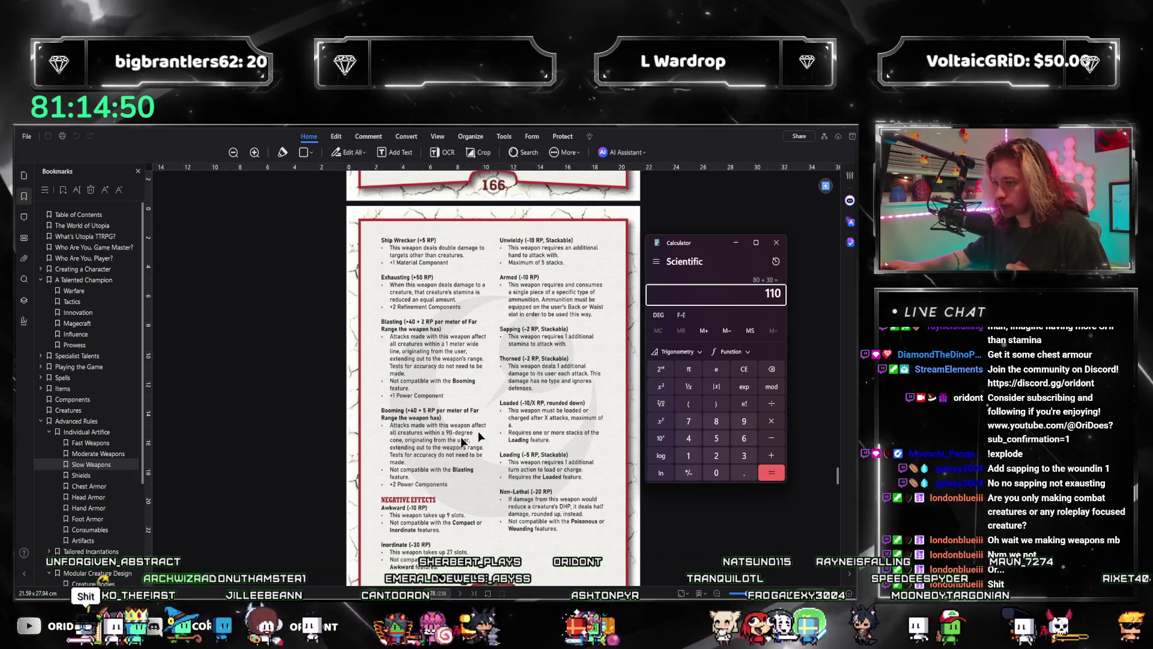
pyautogui.click(717, 260)
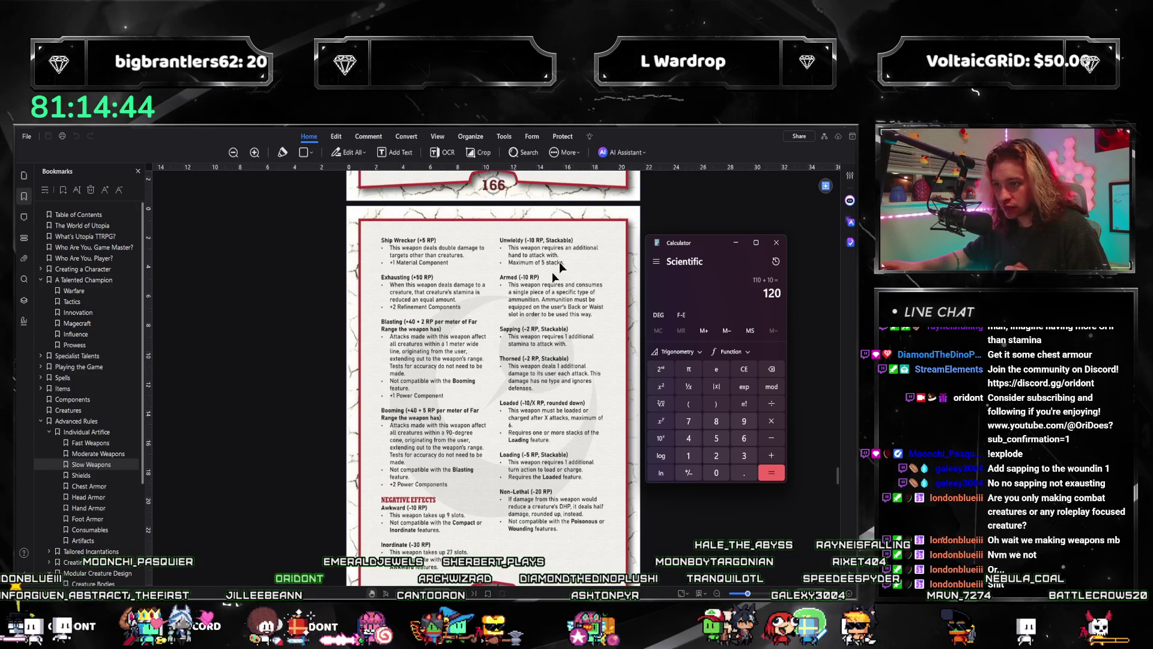
pyautogui.scroll(8, 486, 333)
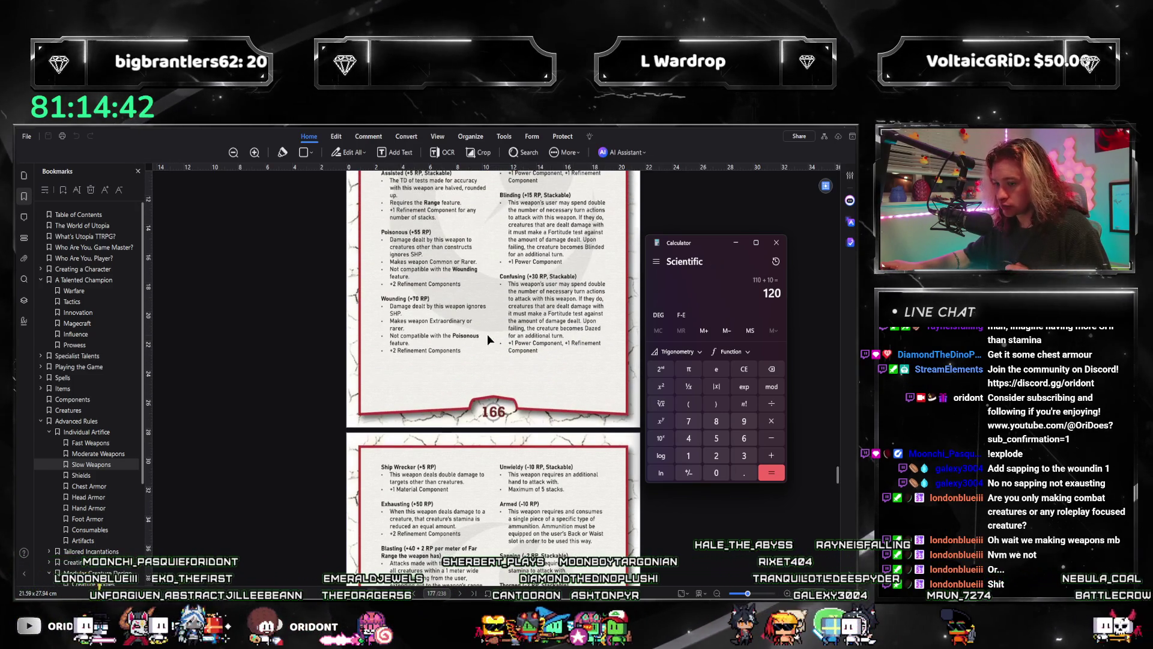
pyautogui.scroll(-2, 421, 508)
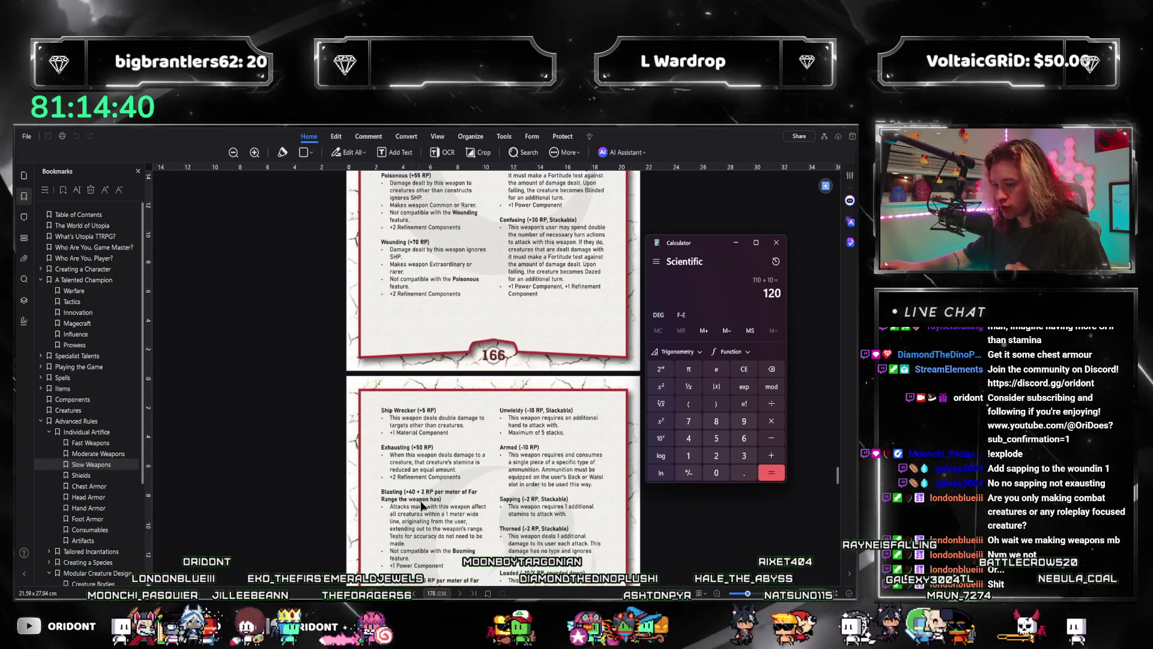
pyautogui.scroll(2, 420, 506)
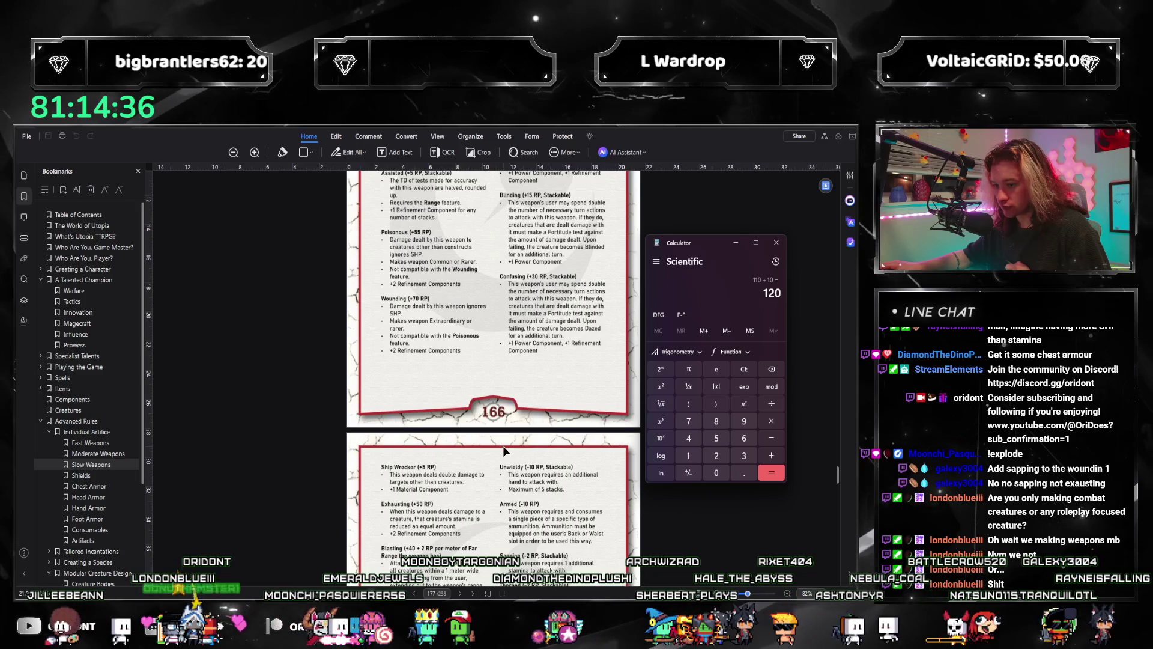
pyautogui.scroll(6, 500, 442)
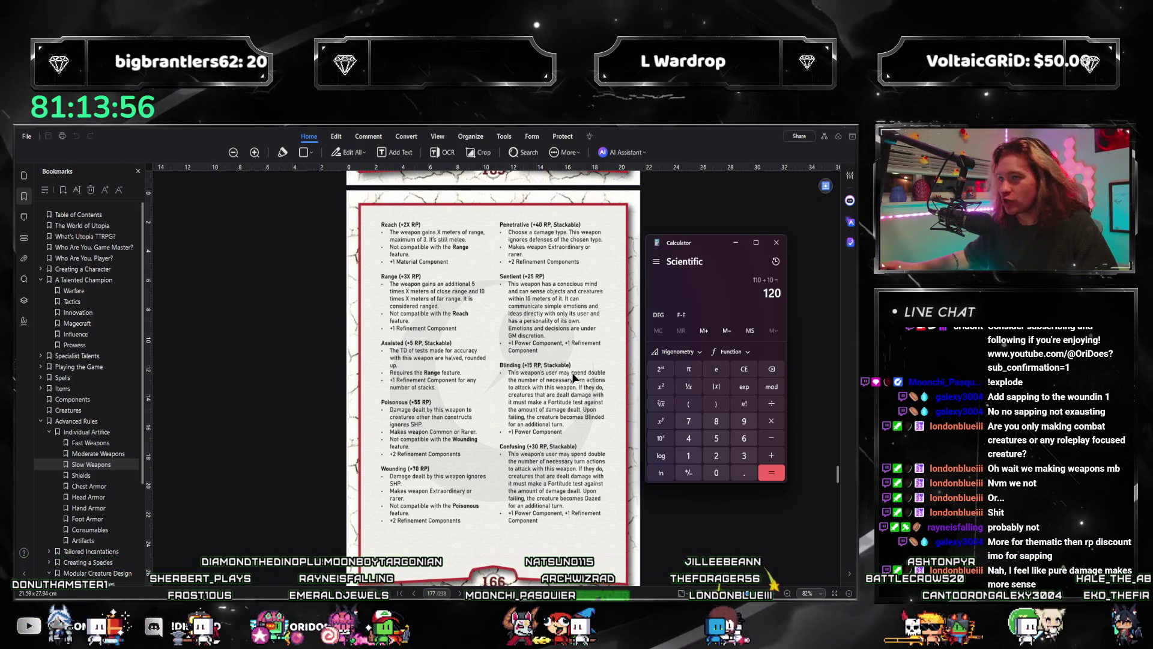
# - Scroll the PDF up to the Slow Weapons page and back to Reach and Range
pyautogui.scroll(2, 574, 378)
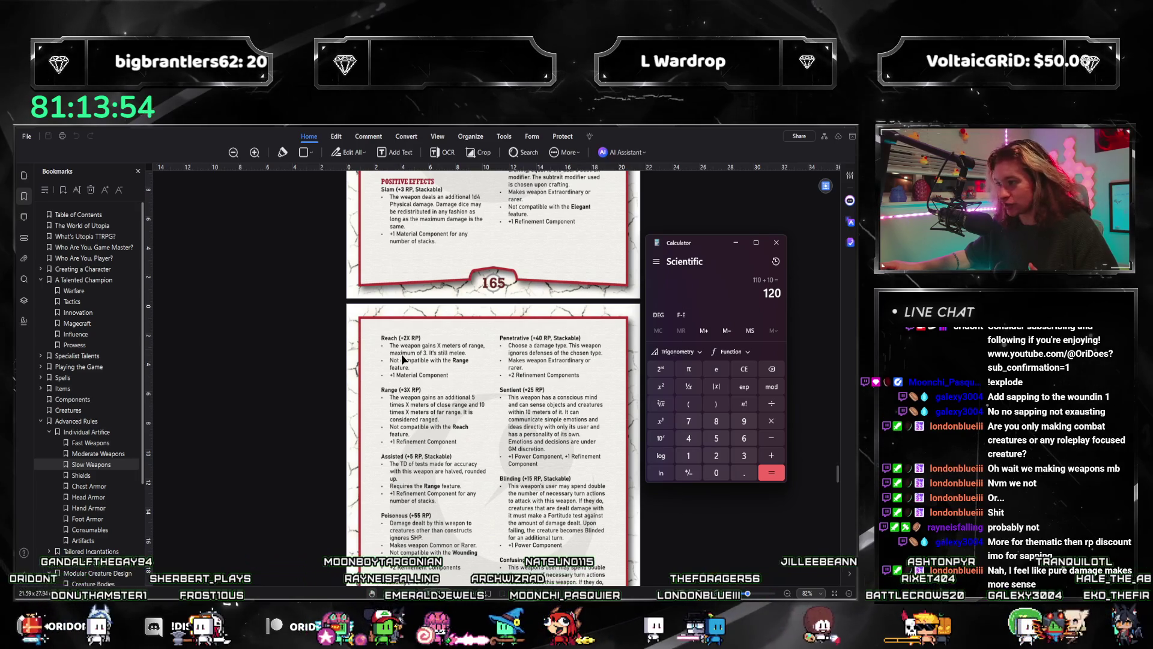
pyautogui.scroll(4, 401, 354)
pyautogui.scroll(-7, 401, 354)
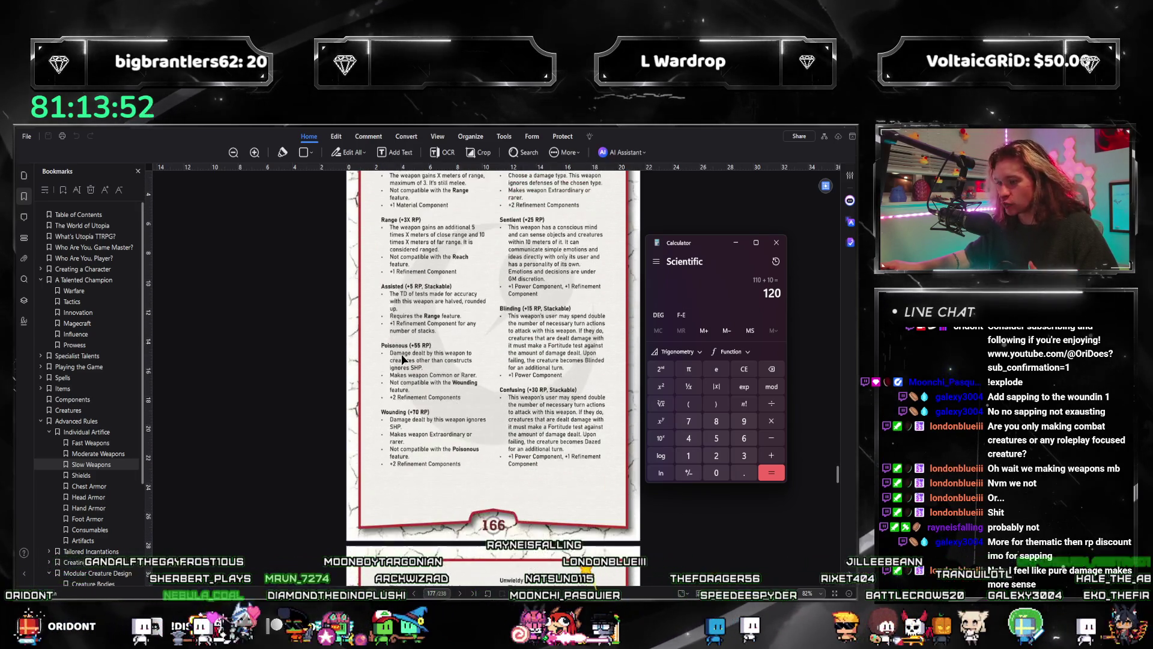
pyautogui.scroll(2, 401, 354)
pyautogui.scroll(-2, 401, 355)
pyautogui.scroll(3, 396, 360)
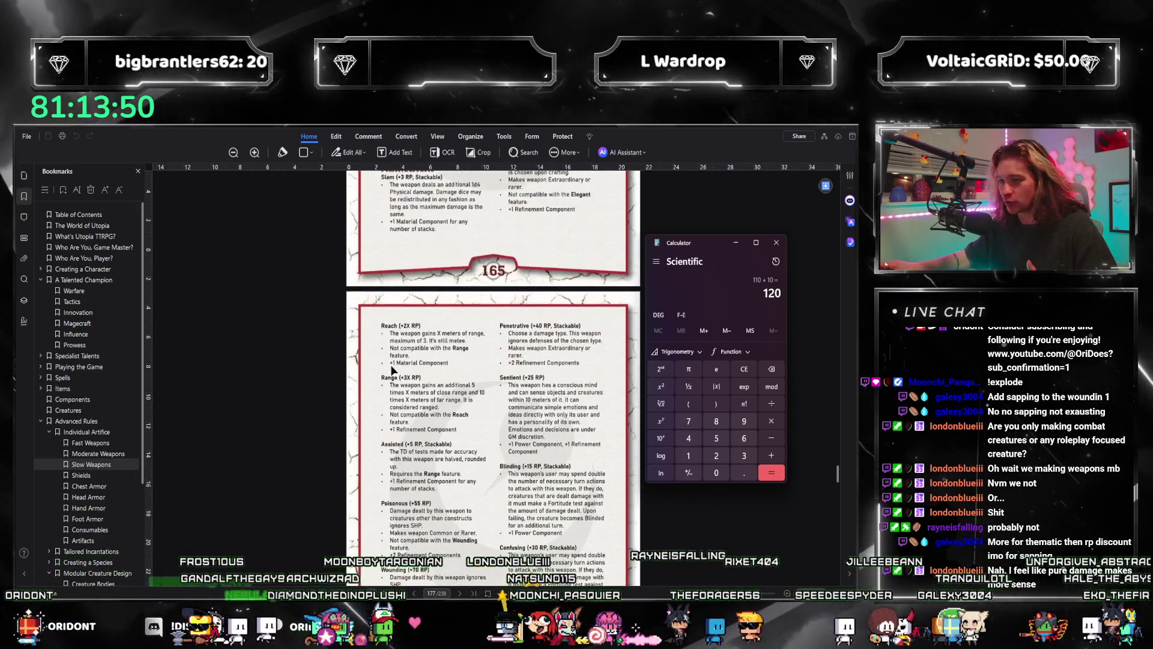
pyautogui.scroll(4, 391, 369)
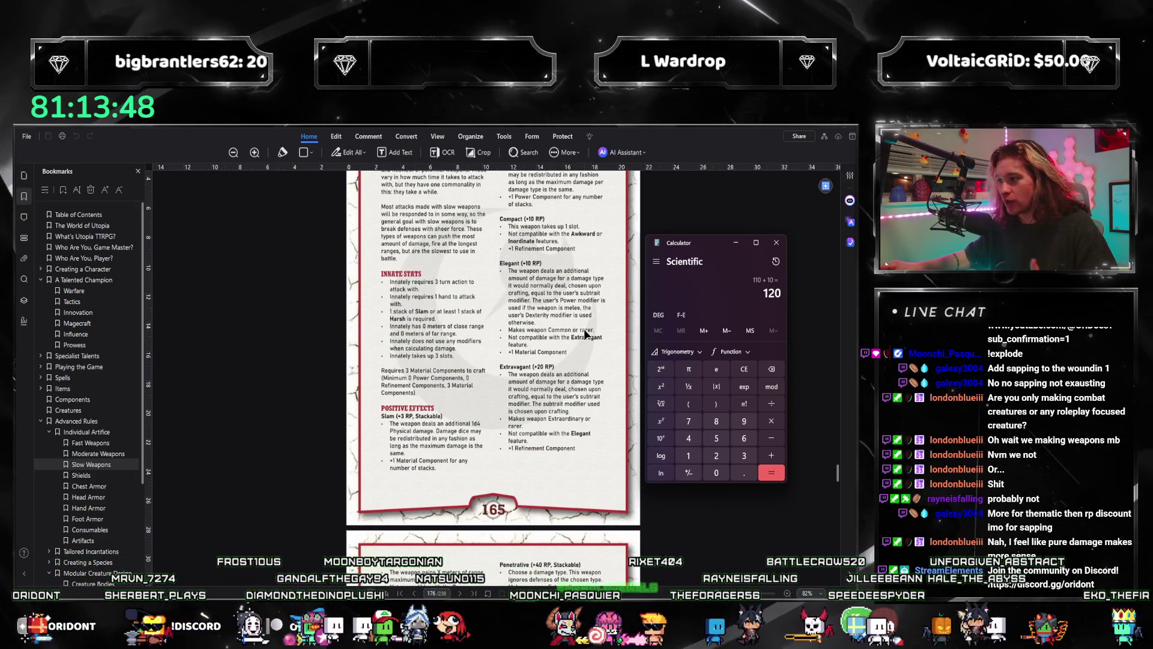
pyautogui.scroll(-1, 513, 292)
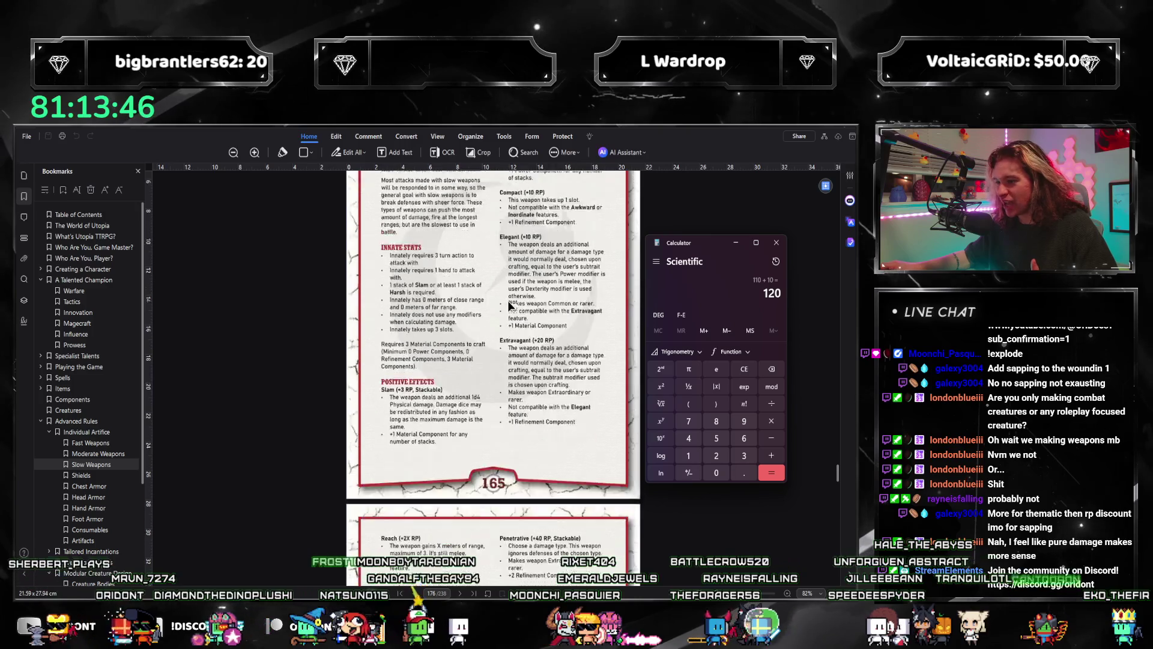
pyautogui.scroll(2, 498, 315)
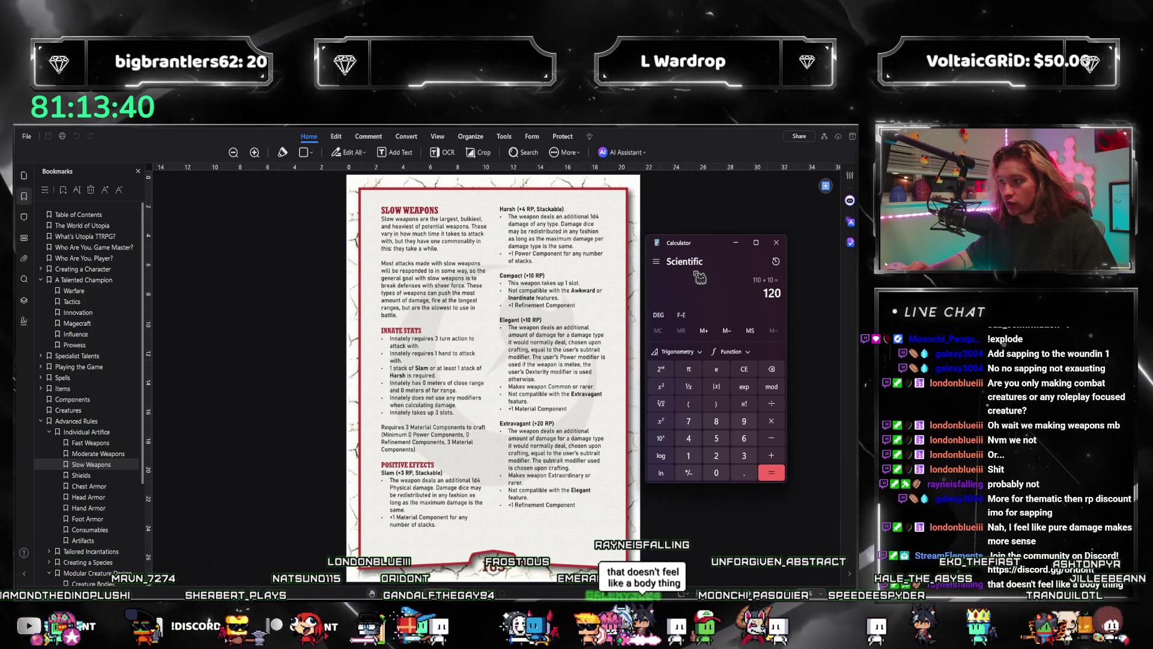
# - Divide 120 by 3 to get 40, then begin entering 24 × 4
pyautogui.write('/3')
pyautogui.press('Return')
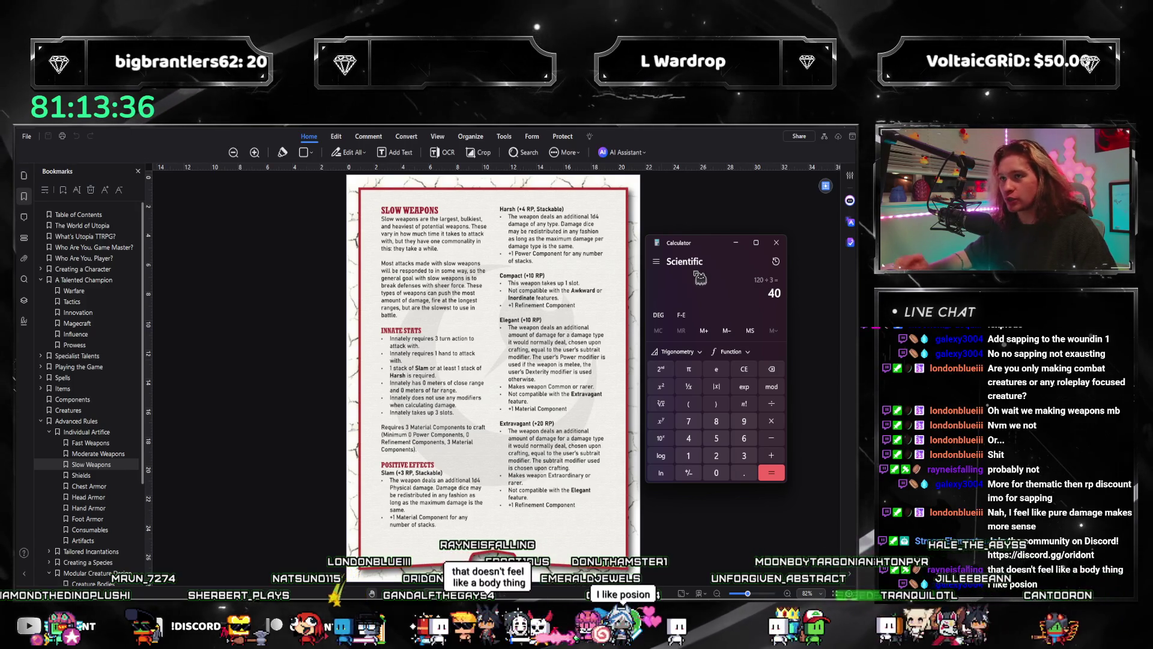
pyautogui.scroll(-10, 514, 361)
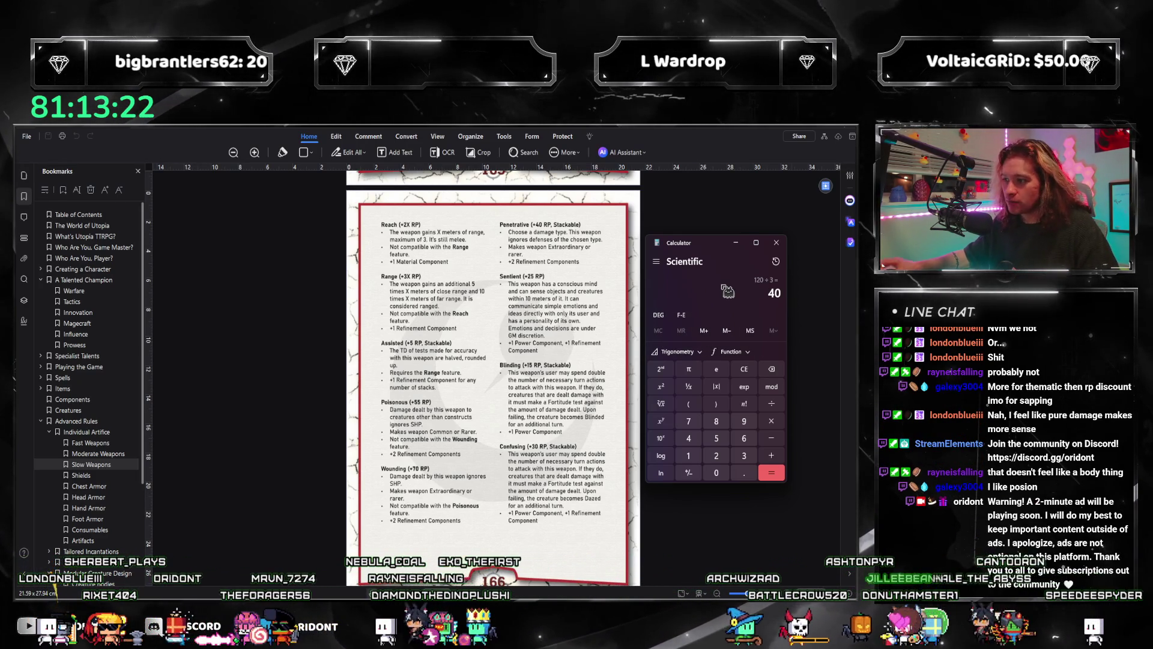
pyautogui.write('2')
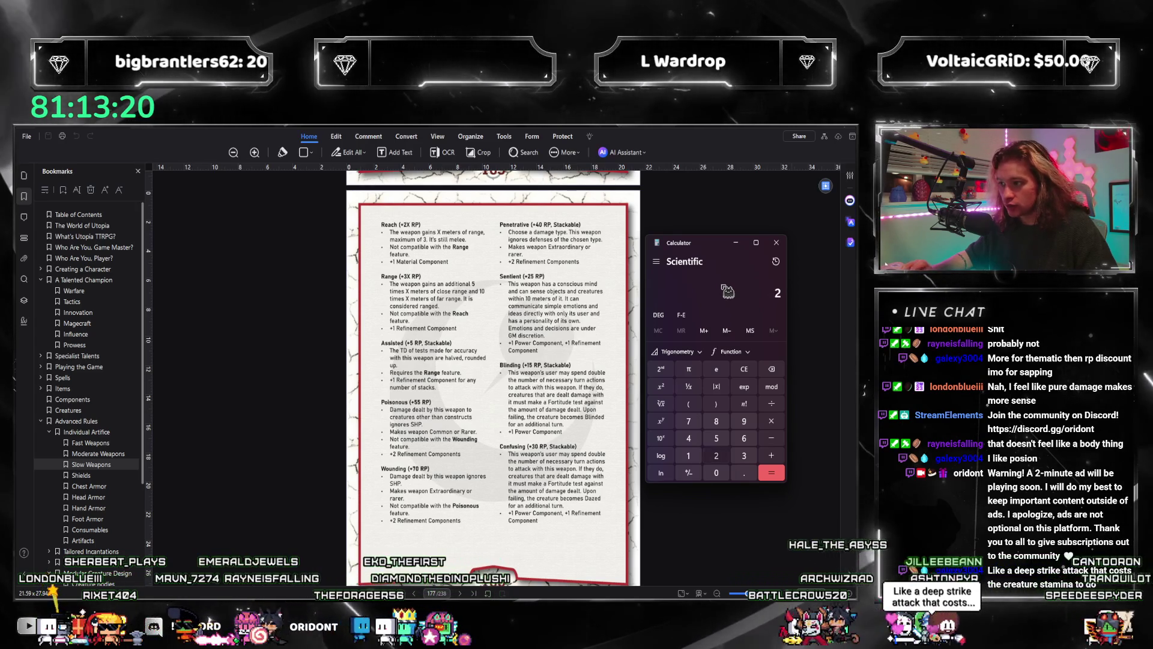
pyautogui.write('4*4')
# - Compute 24 × 4 = 96, 96 ÷ 12 = 8, and 120 − 55 = 65 divided by 3 ≈ 21.67
pyautogui.press('Return')
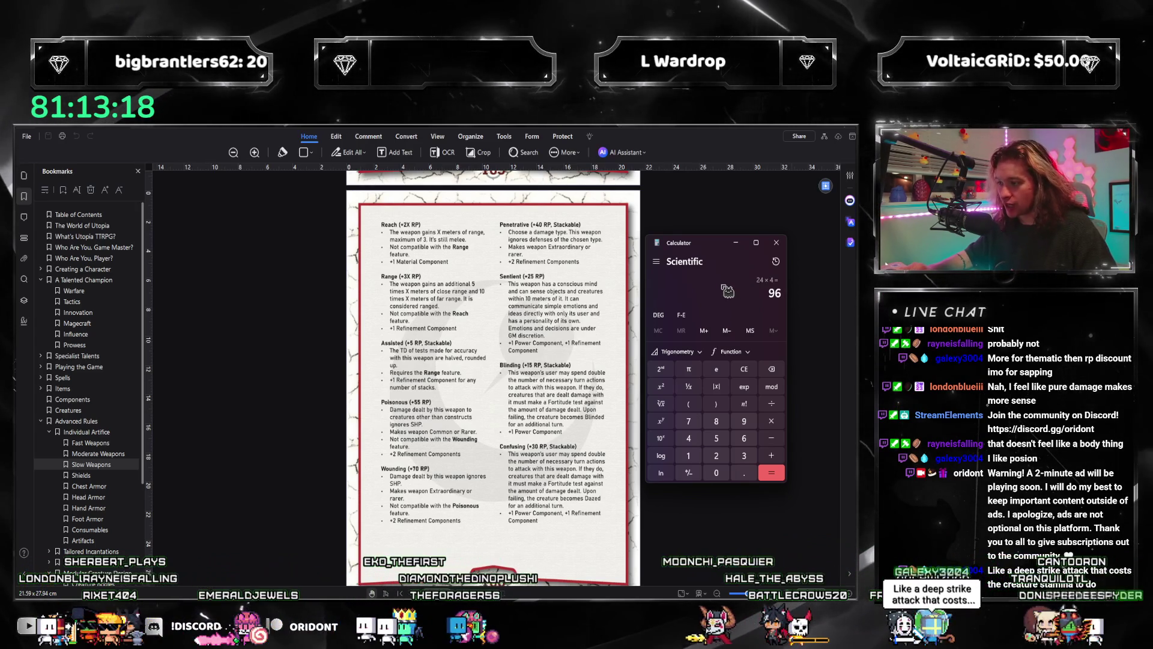
pyautogui.write('/12')
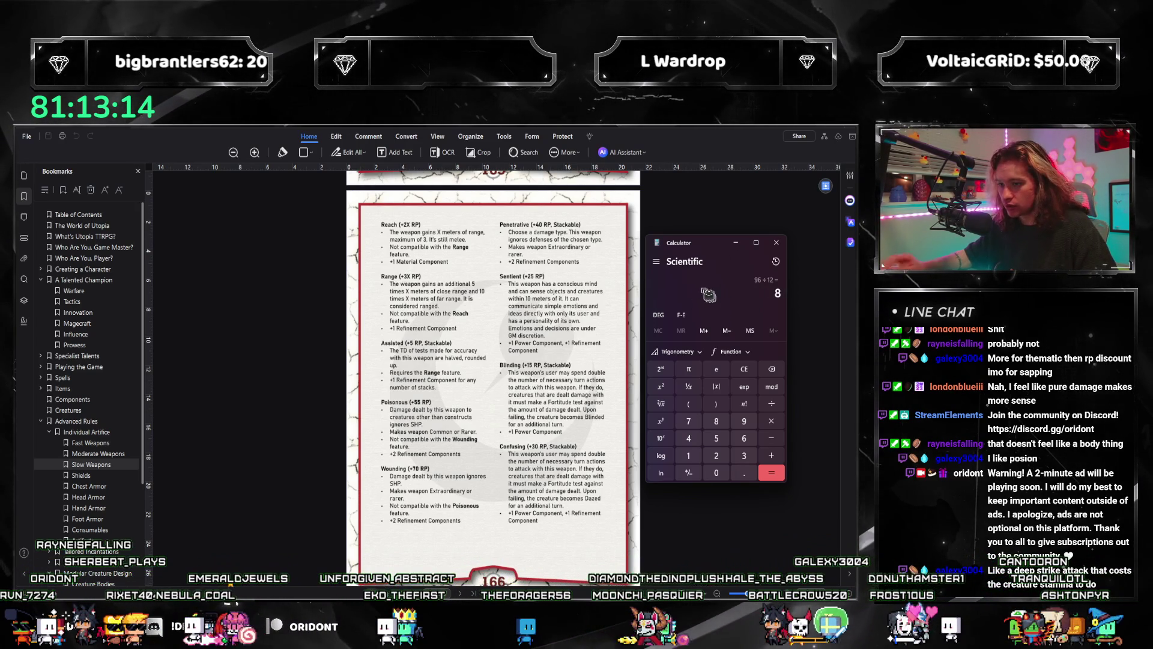
pyautogui.write('55/')
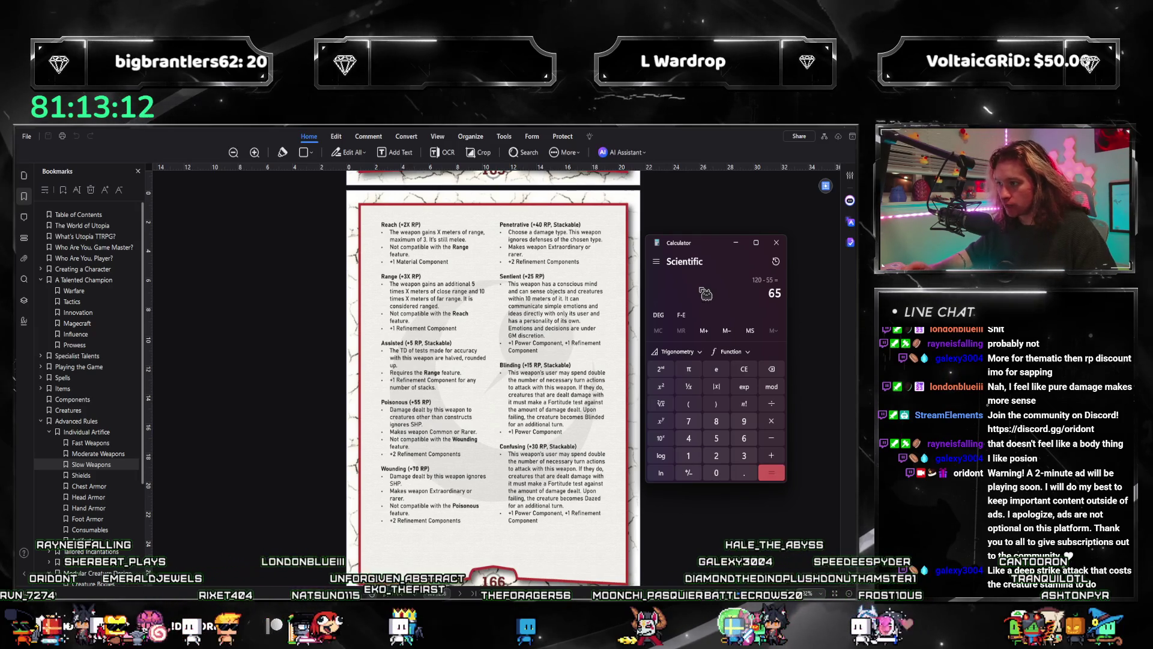
pyautogui.scroll(3, 481, 331)
pyautogui.write('3=')
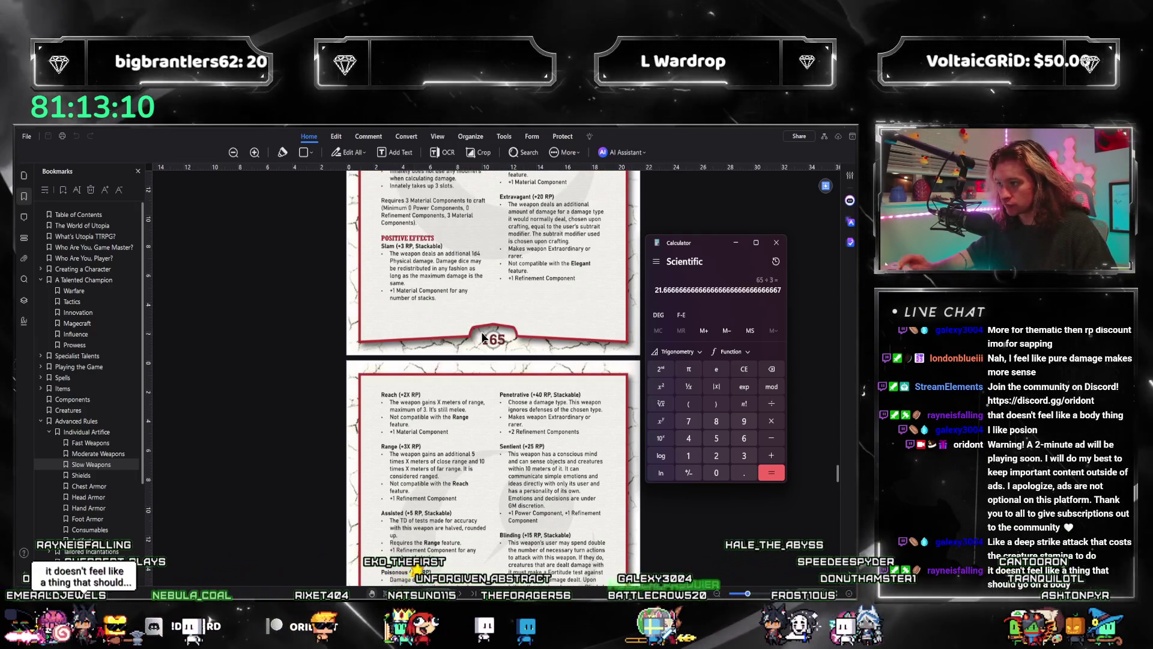
# - Close the calculator after a final look through the PDF
pyautogui.scroll(2, 481, 331)
pyautogui.scroll(-3, 482, 358)
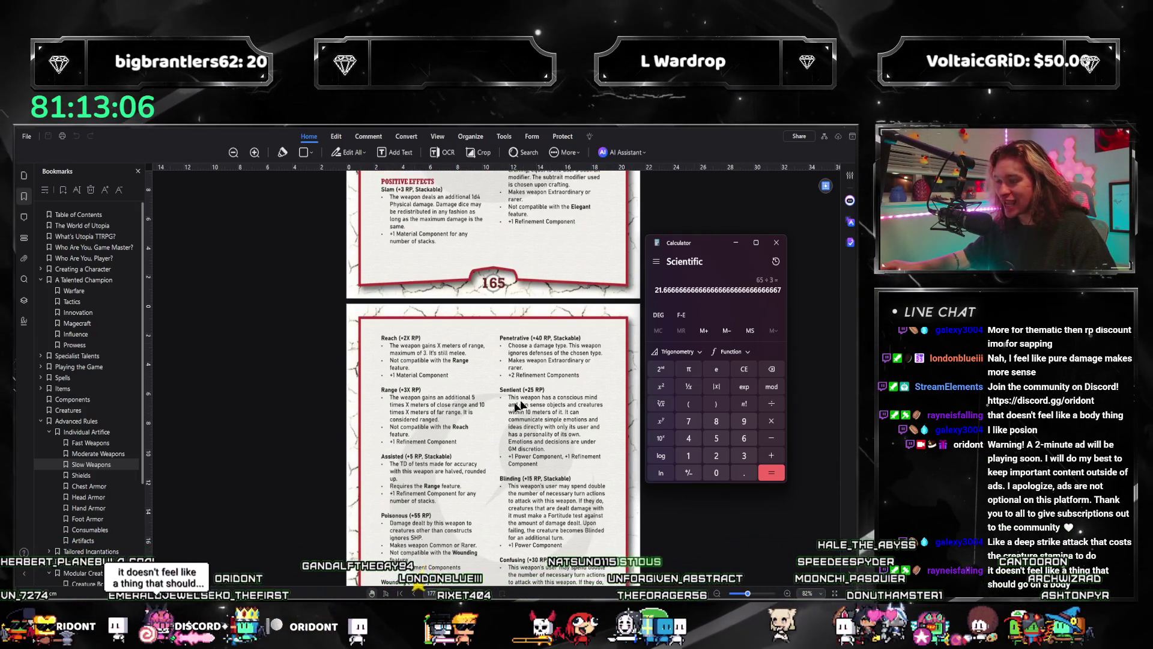
pyautogui.scroll(-1, 518, 406)
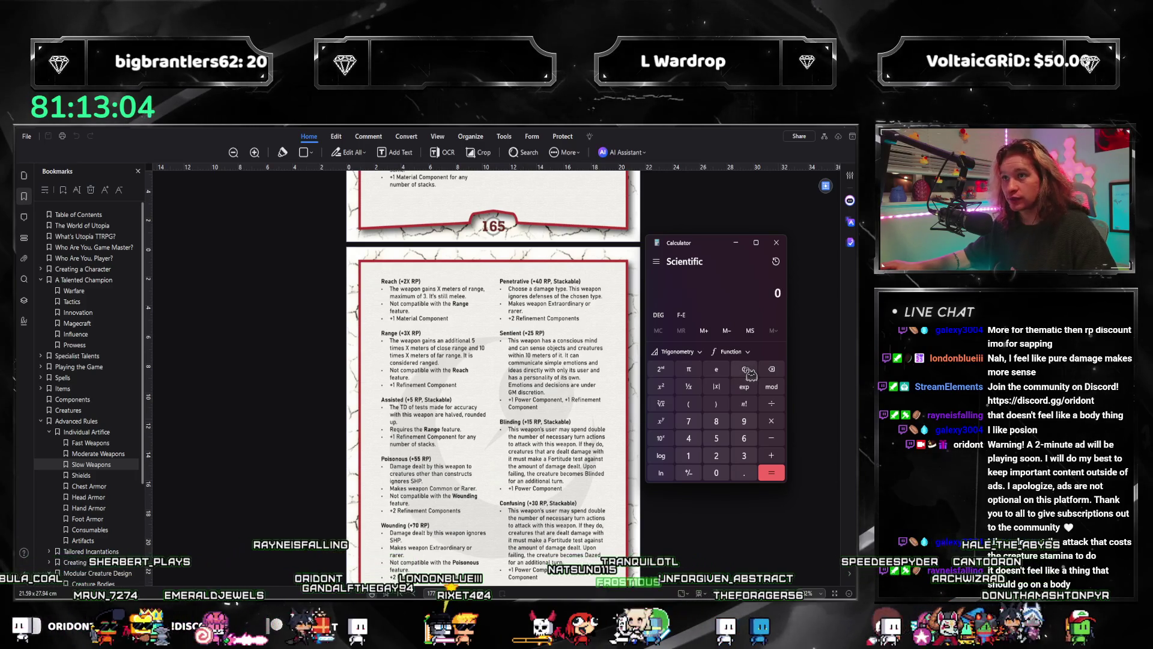
pyautogui.click(736, 243)
# - Back in the bestiary, type the Chimera actions '3 TA; … Physical ignore SHP non-construct' and '2 TA; 1d8 Physical + [Power Mod]'
pyautogui.hotkey('alt', 'Tab')
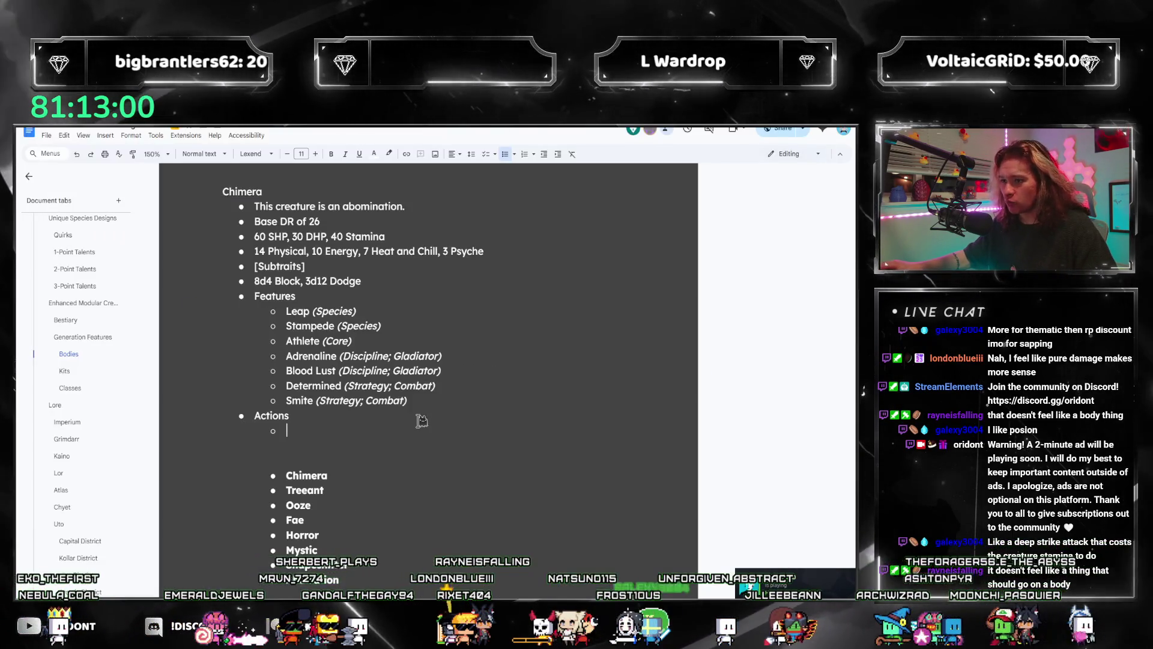
pyautogui.scroll(-1, 419, 419)
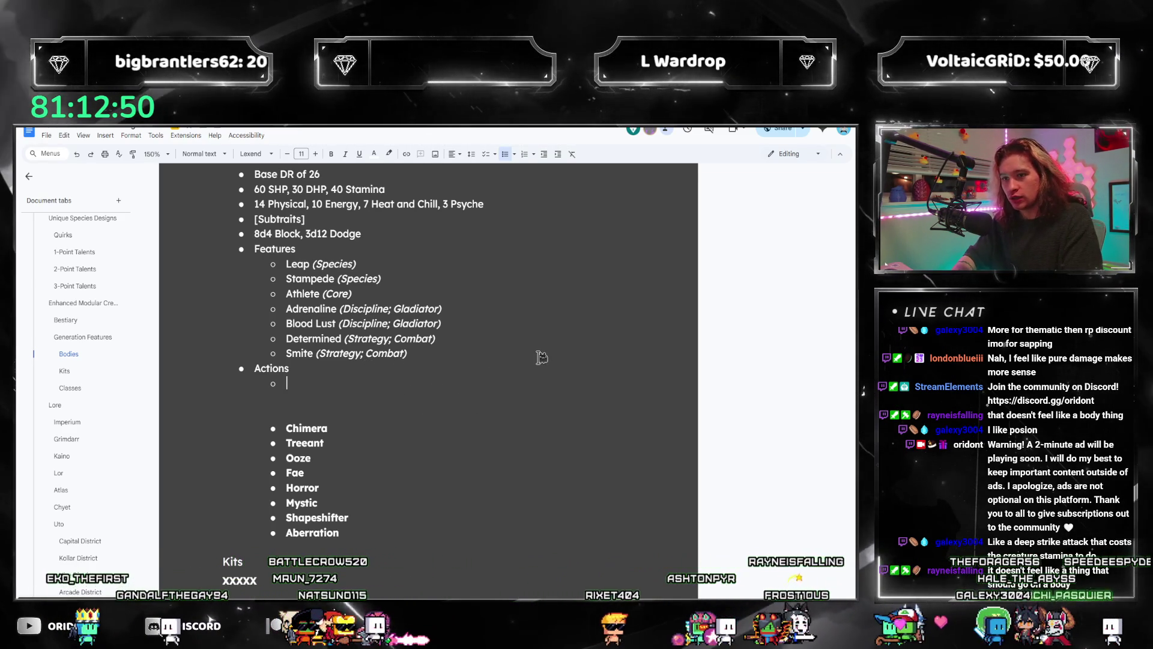
pyautogui.write('3 TA')
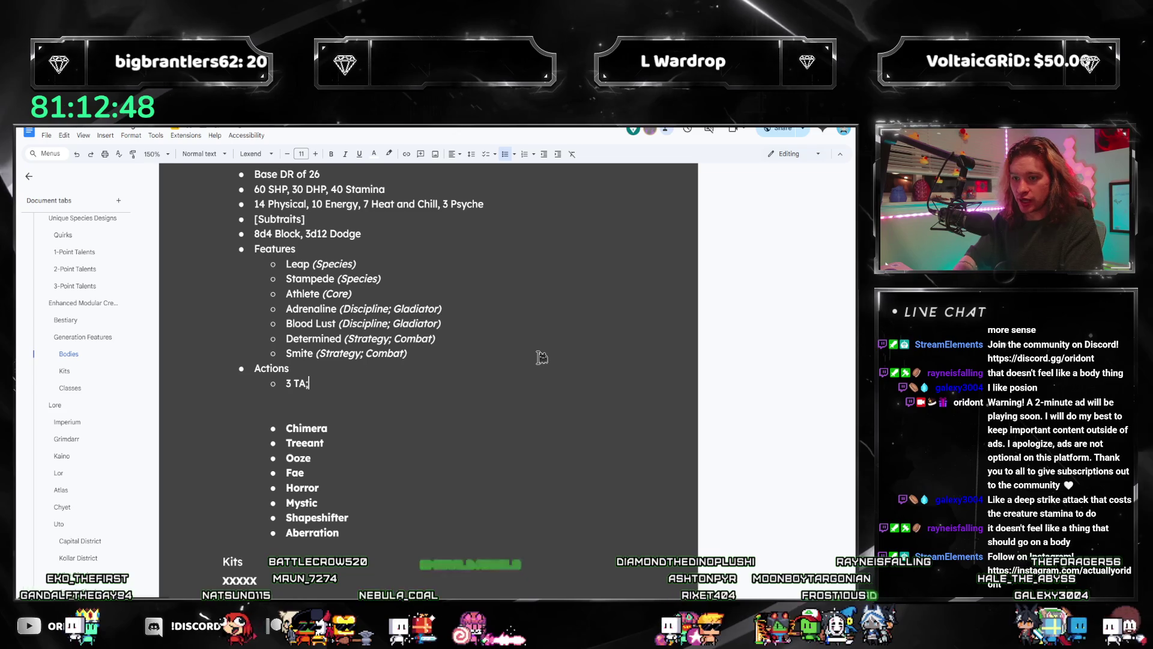
pyautogui.write('; 8d10')
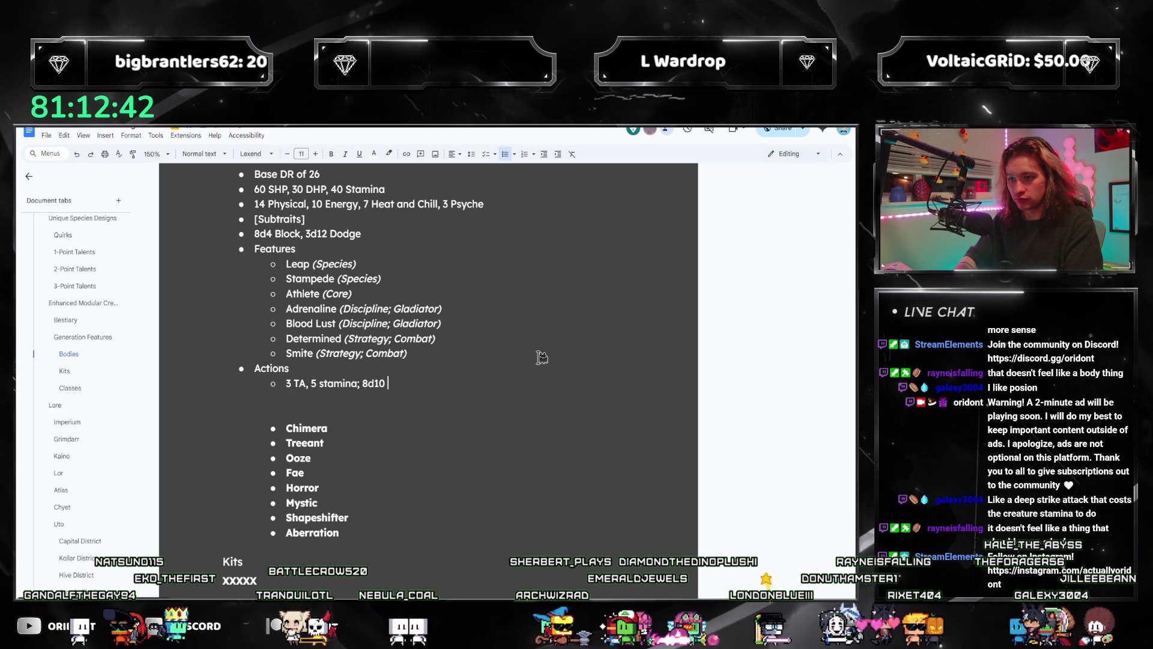
pyautogui.write('Physical ignore SHP ')
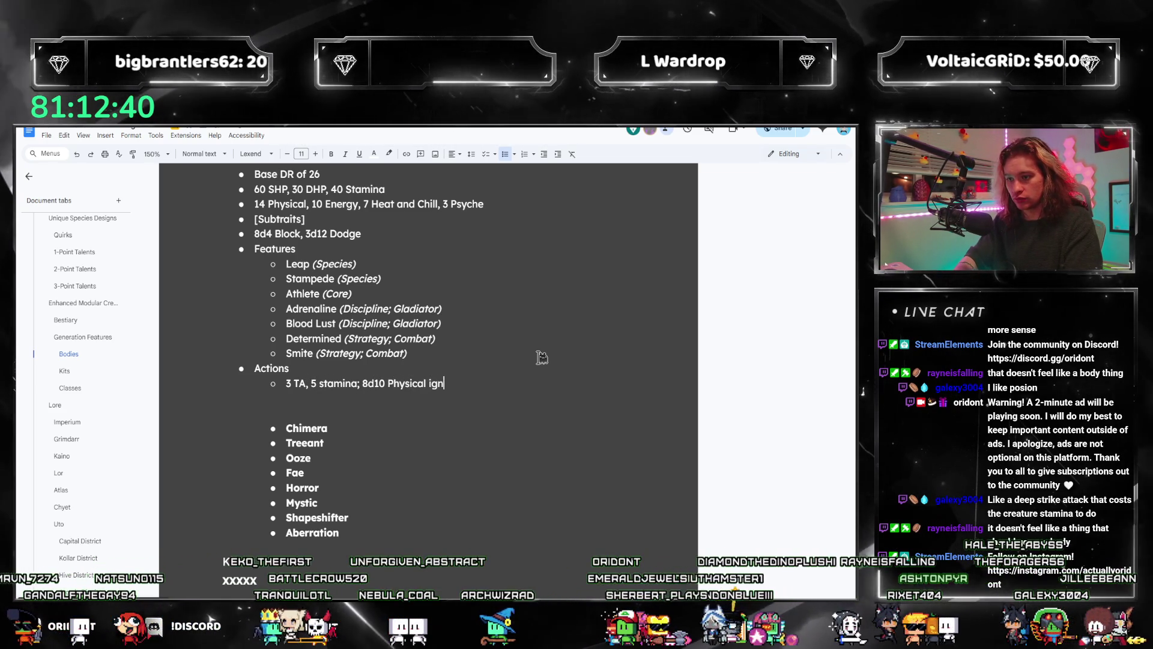
pyautogui.write('non-construct')
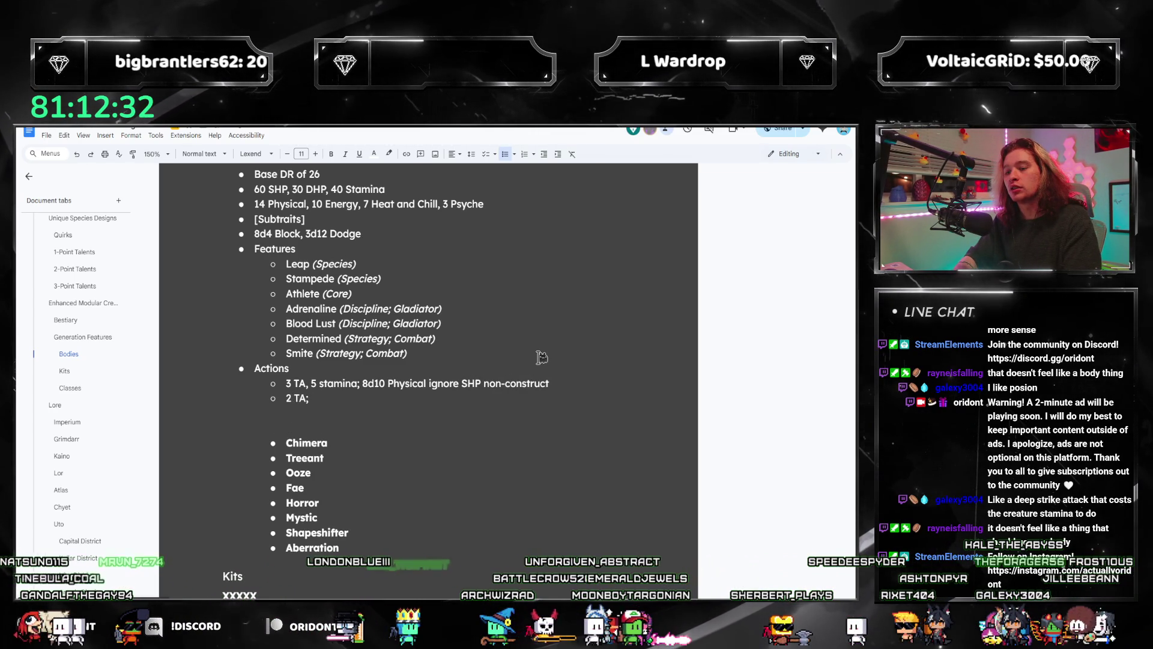
pyautogui.write('1d8 Physical ')
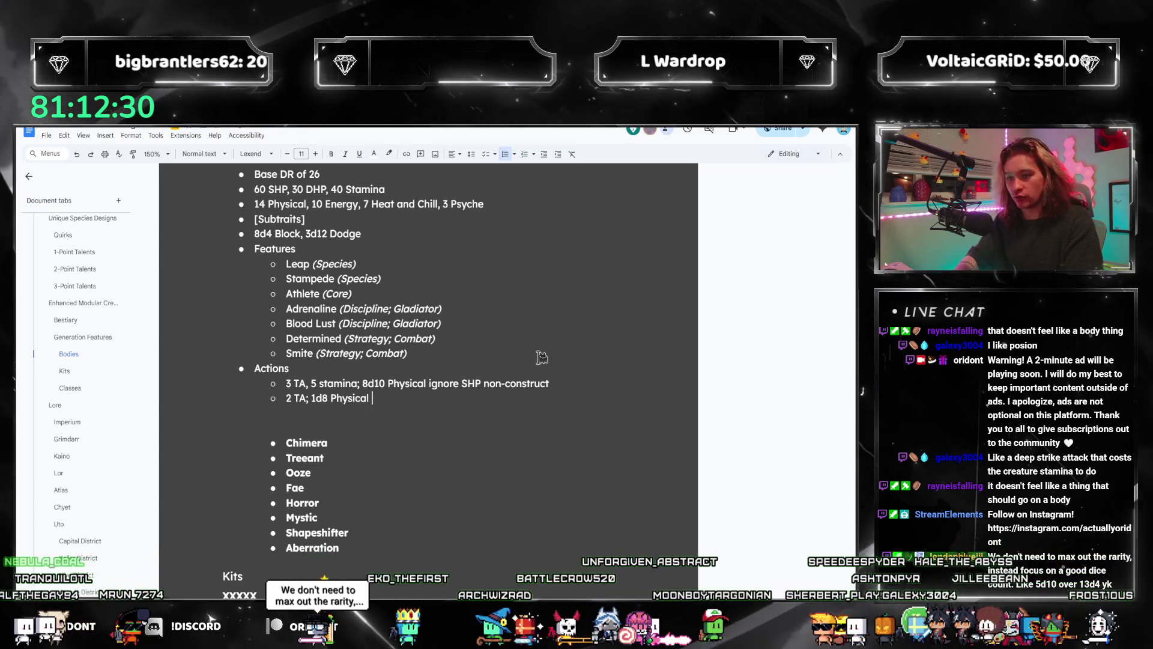
pyautogui.write('+ Power Mod]')
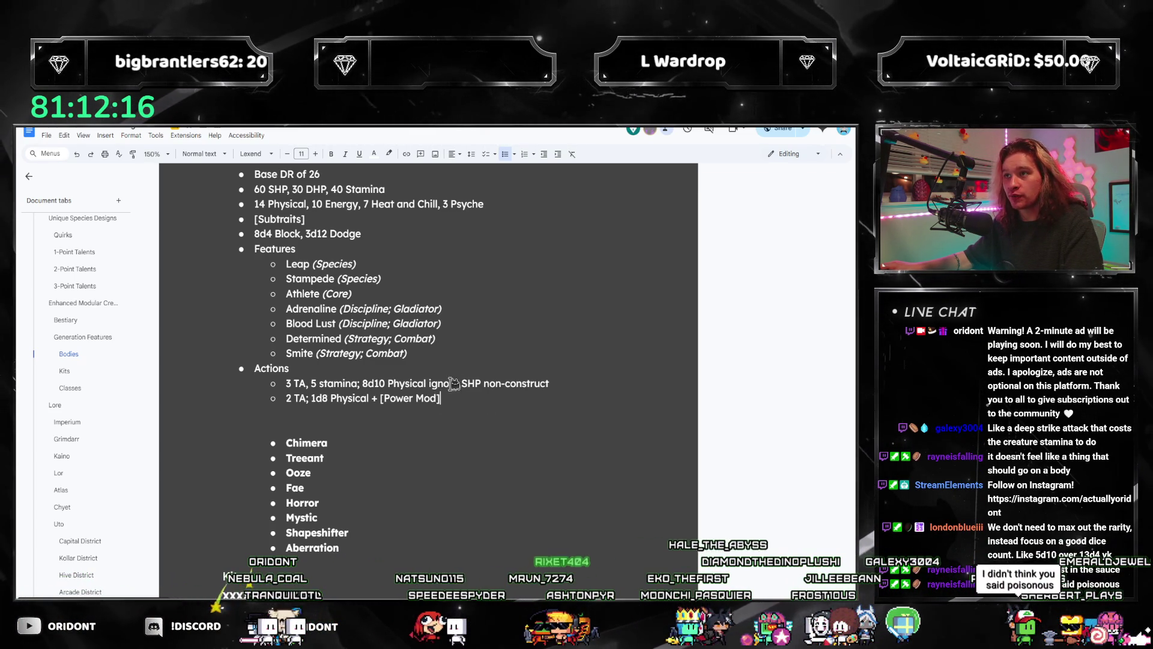
# - Locate the 8d10 damage dice in the Chimera's 3 TA action
pyautogui.doubleClick(371, 386)
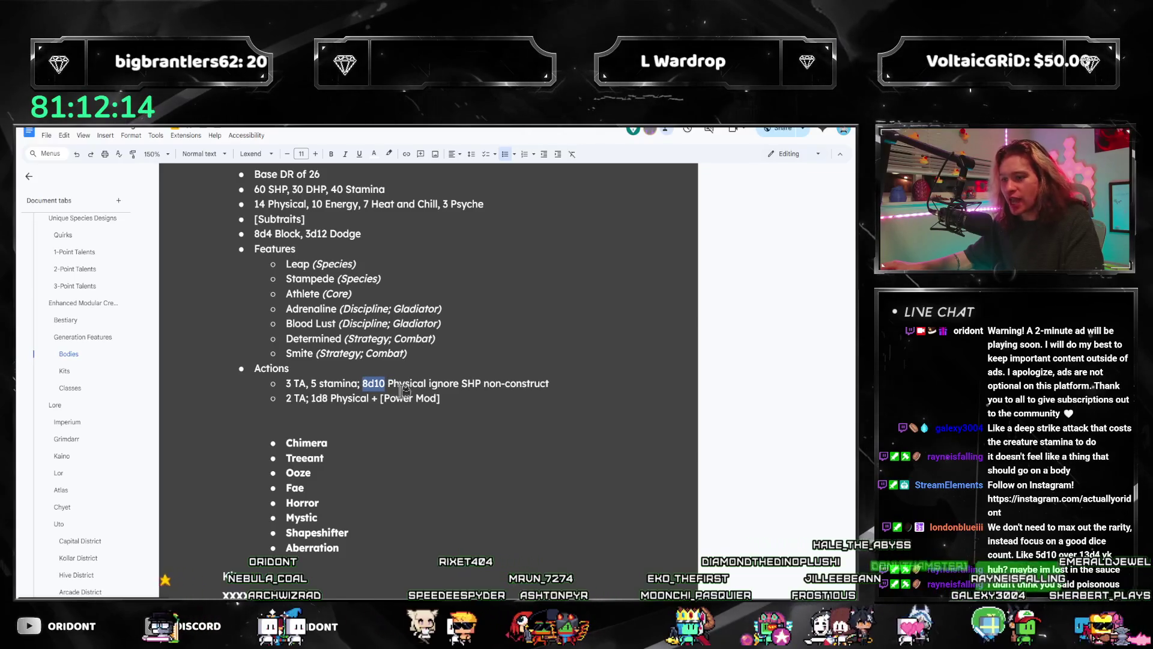
pyautogui.click(439, 385)
pyautogui.moveTo(439, 386); pyautogui.dragTo(363, 386)
pyautogui.click(363, 385)
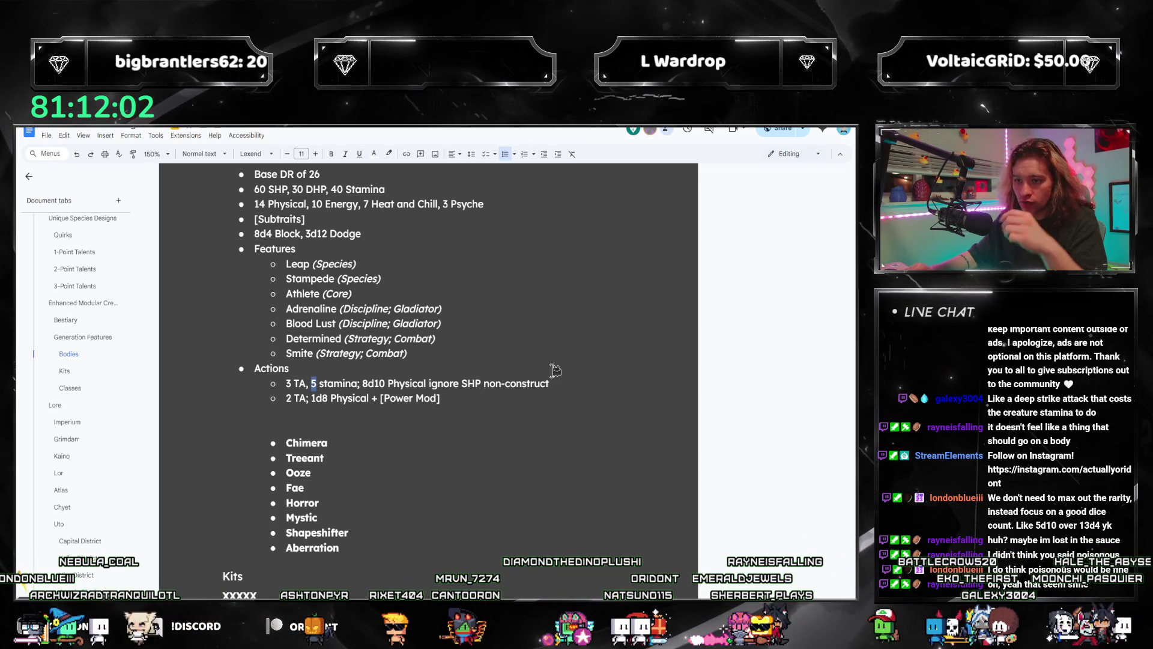
pyautogui.scroll(2, 557, 457)
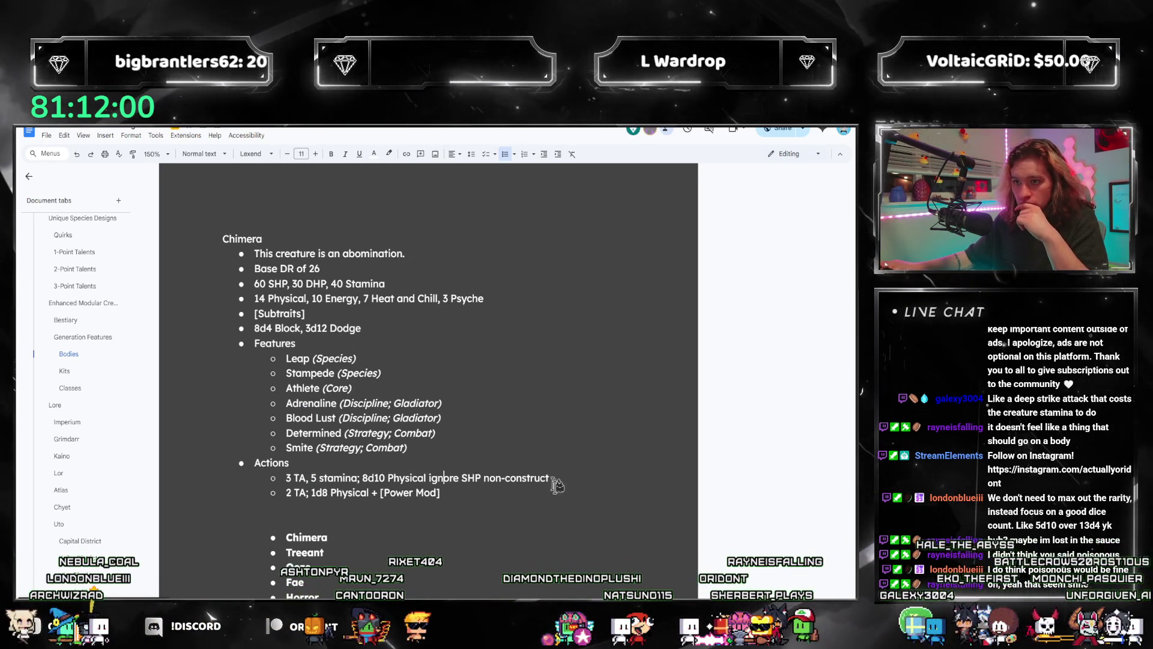
pyautogui.scroll(-1, 557, 480)
# - Change the 3 TA action's damage from 8d10 to 6d10
pyautogui.click(415, 445)
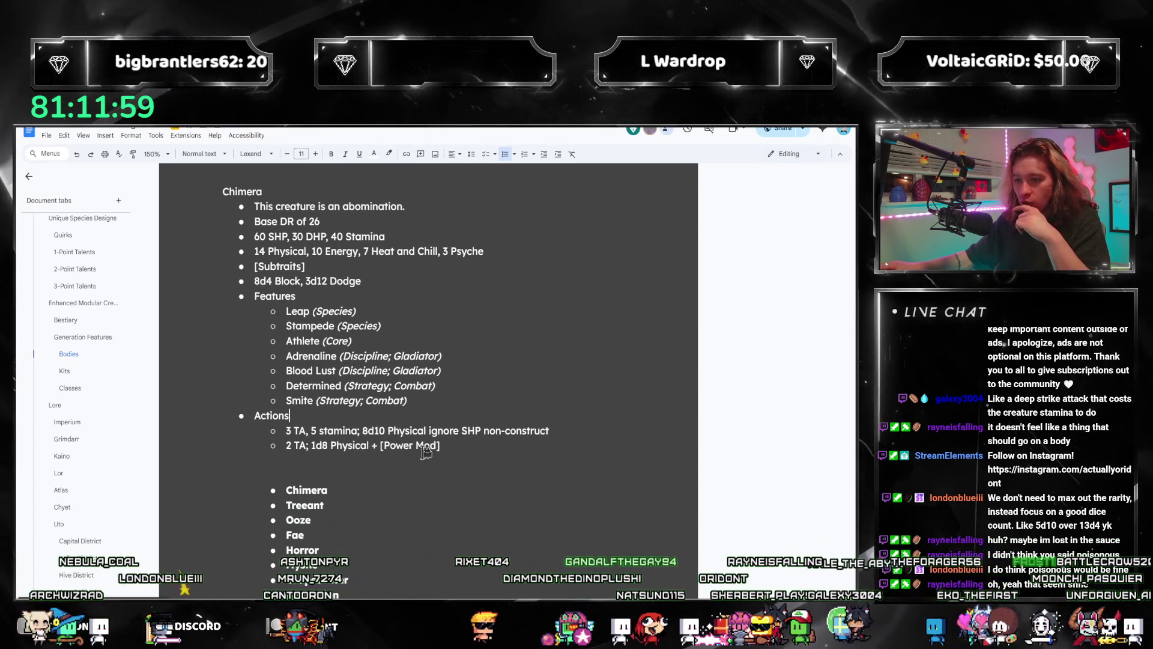
pyautogui.doubleClick(379, 431)
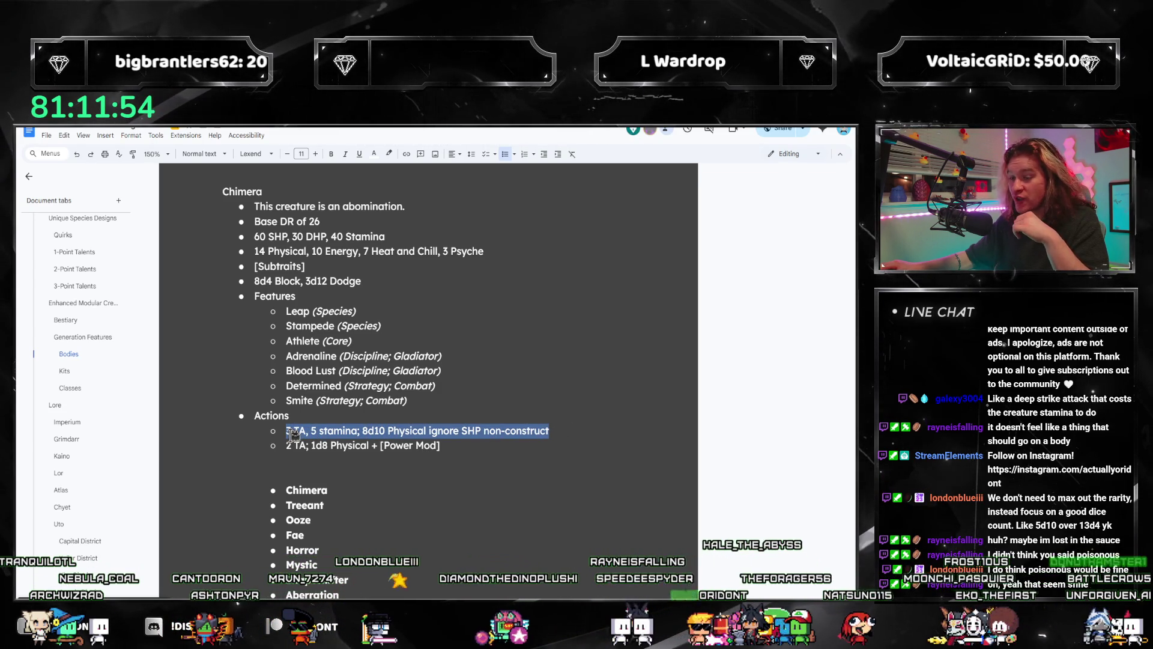
pyautogui.click(389, 431)
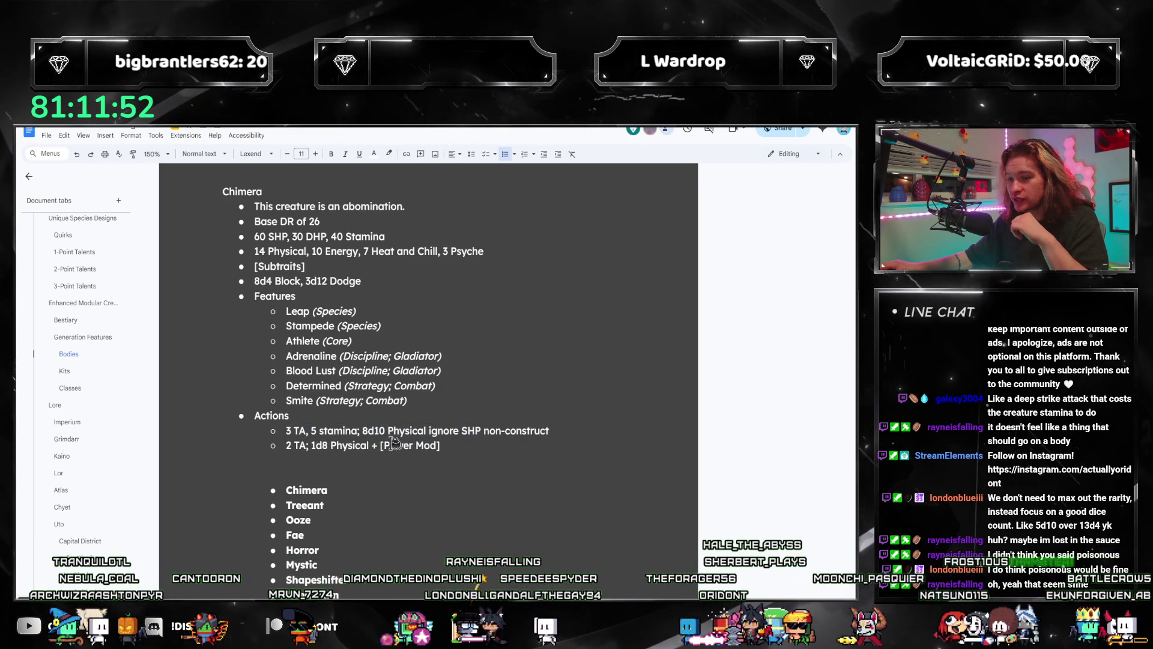
pyautogui.hotkey('ctrl', 'Left')
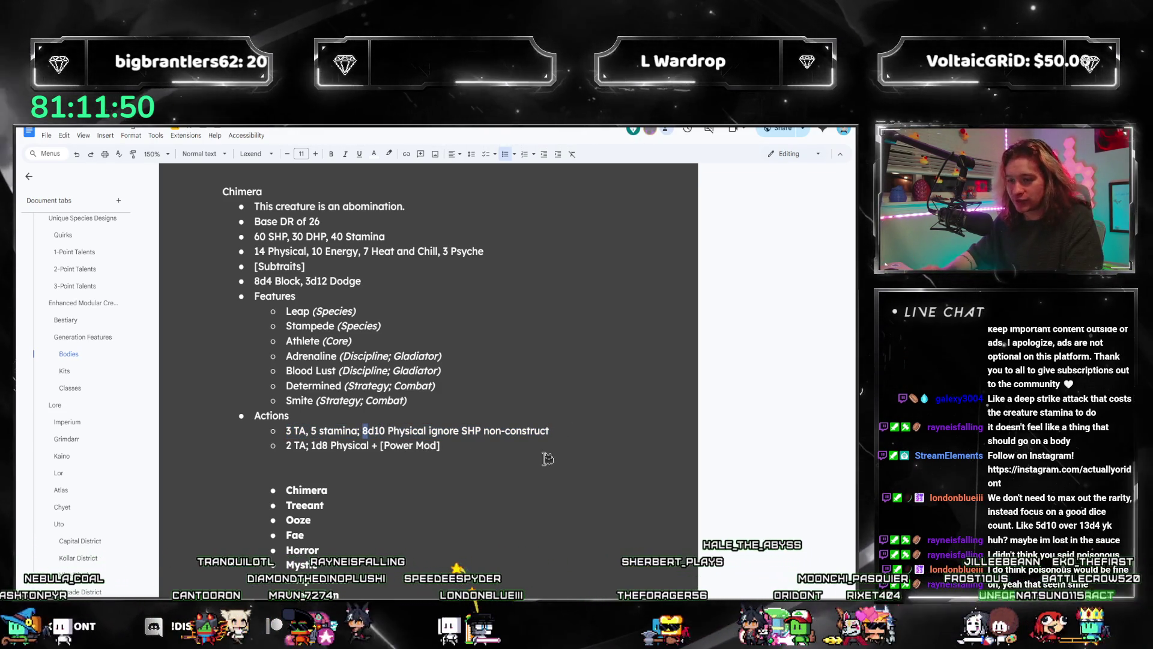
pyautogui.press('Delete')
pyautogui.write('6')
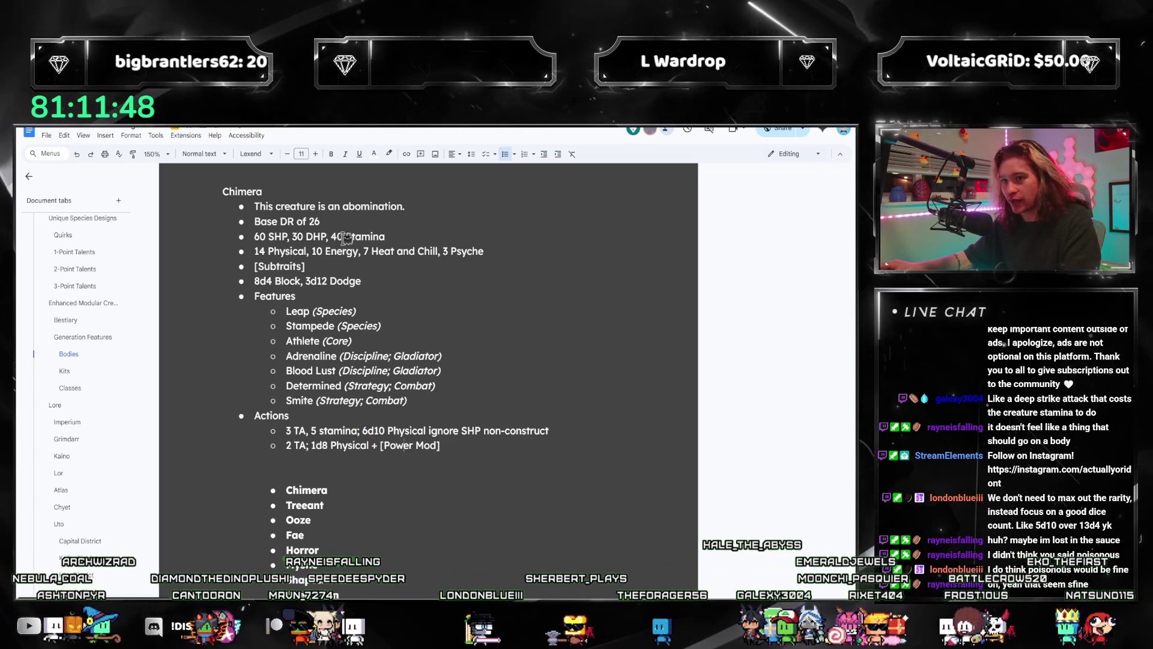
pyautogui.moveTo(327, 237); pyautogui.dragTo(269, 237)
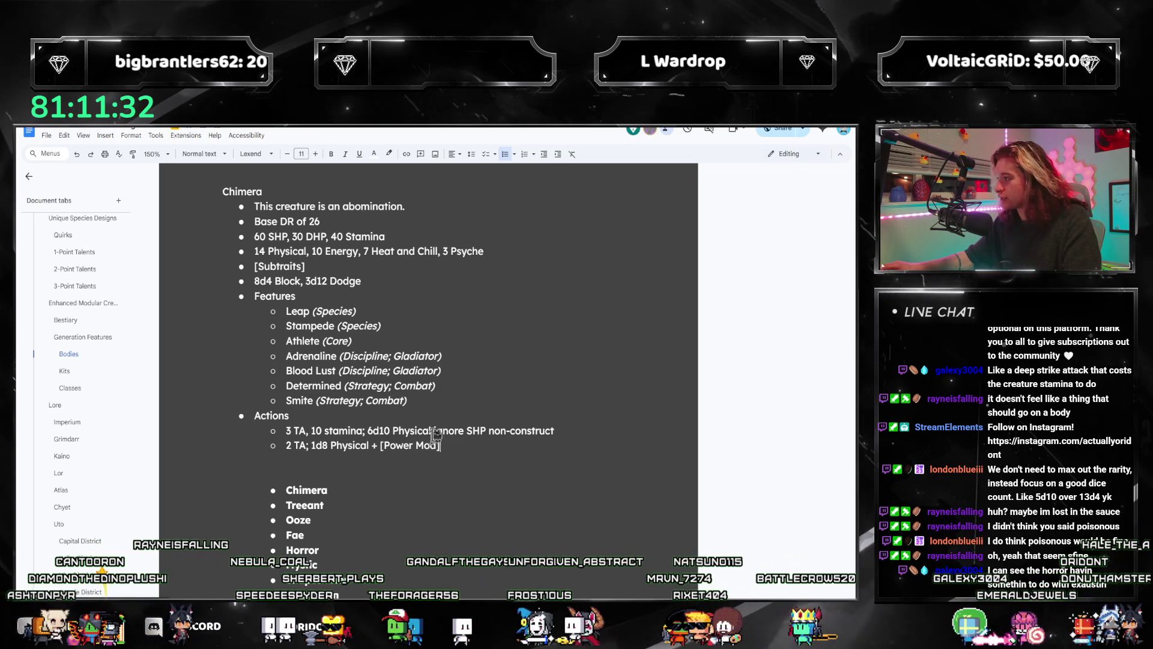
pyautogui.doubleClick(379, 431)
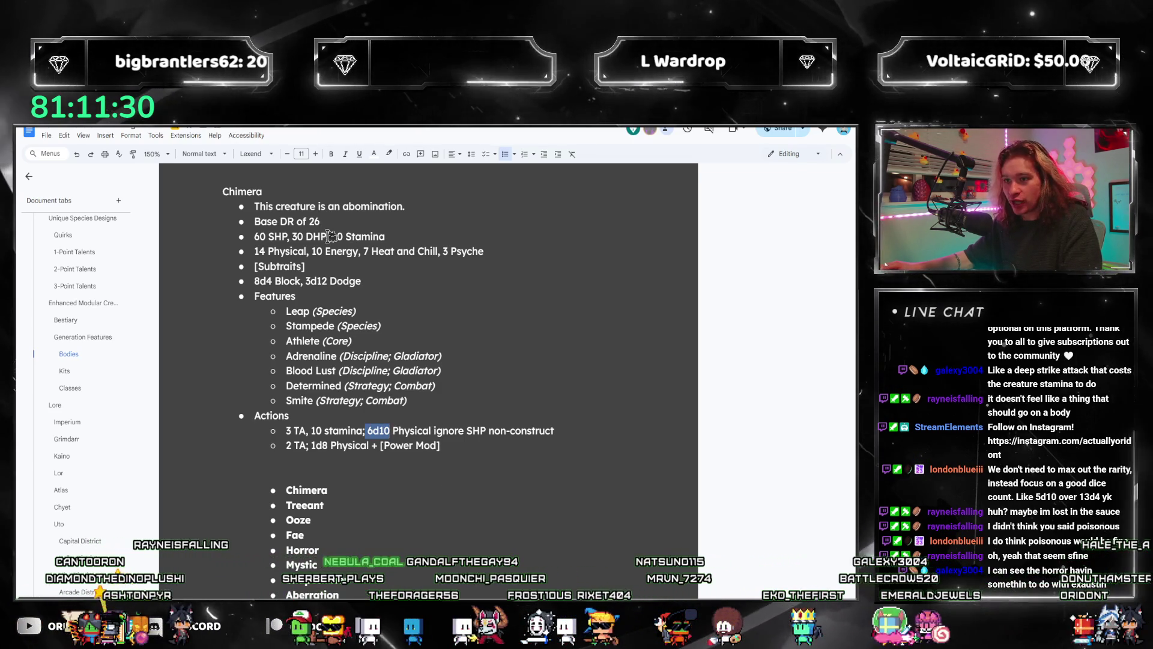
# - Review the Chimera's 30 DHP health, attribute, Subtraits and Smite lines
pyautogui.moveTo(293, 236); pyautogui.dragTo(326, 236)
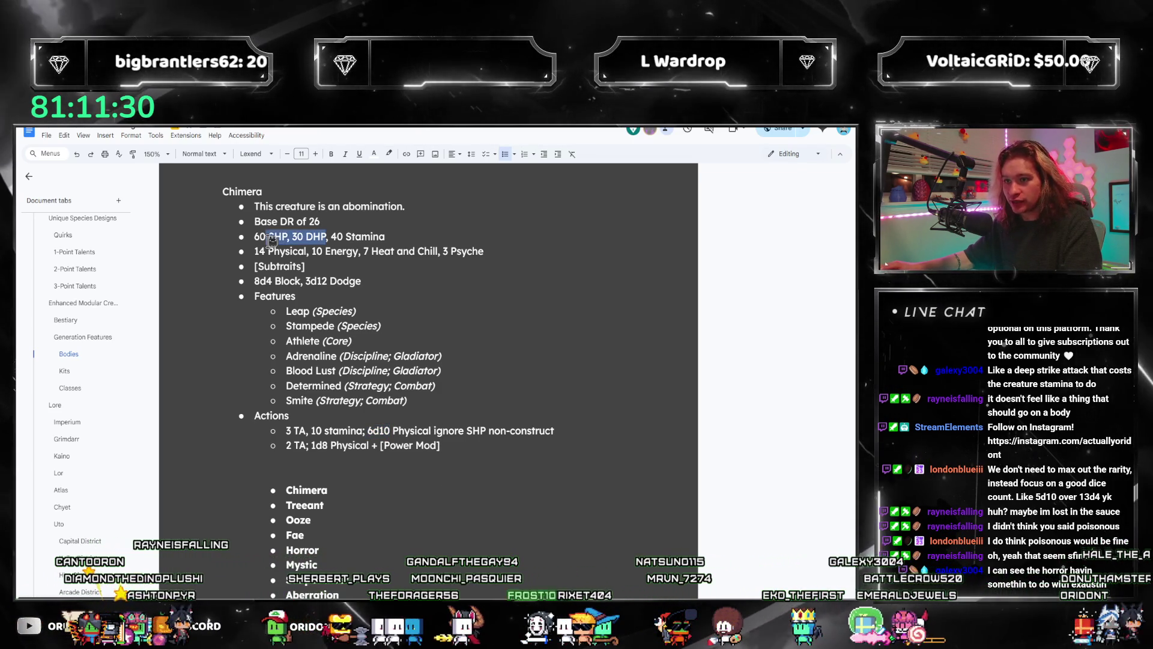
pyautogui.click(431, 439)
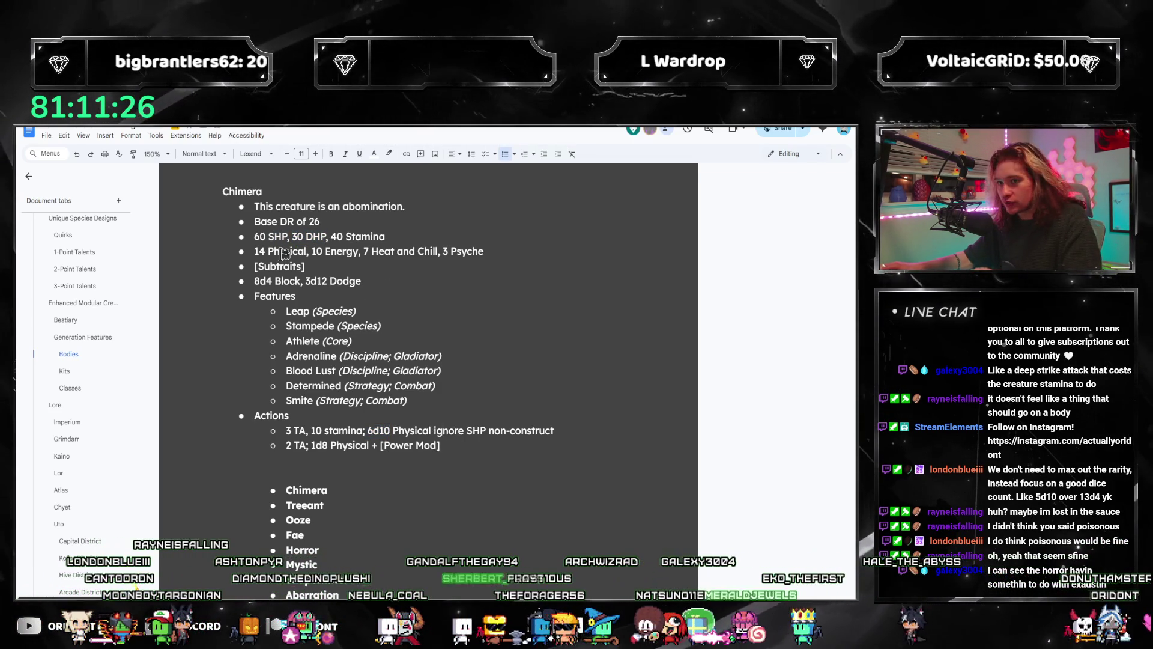
pyautogui.moveTo(260, 251); pyautogui.dragTo(392, 264)
pyautogui.click(366, 281)
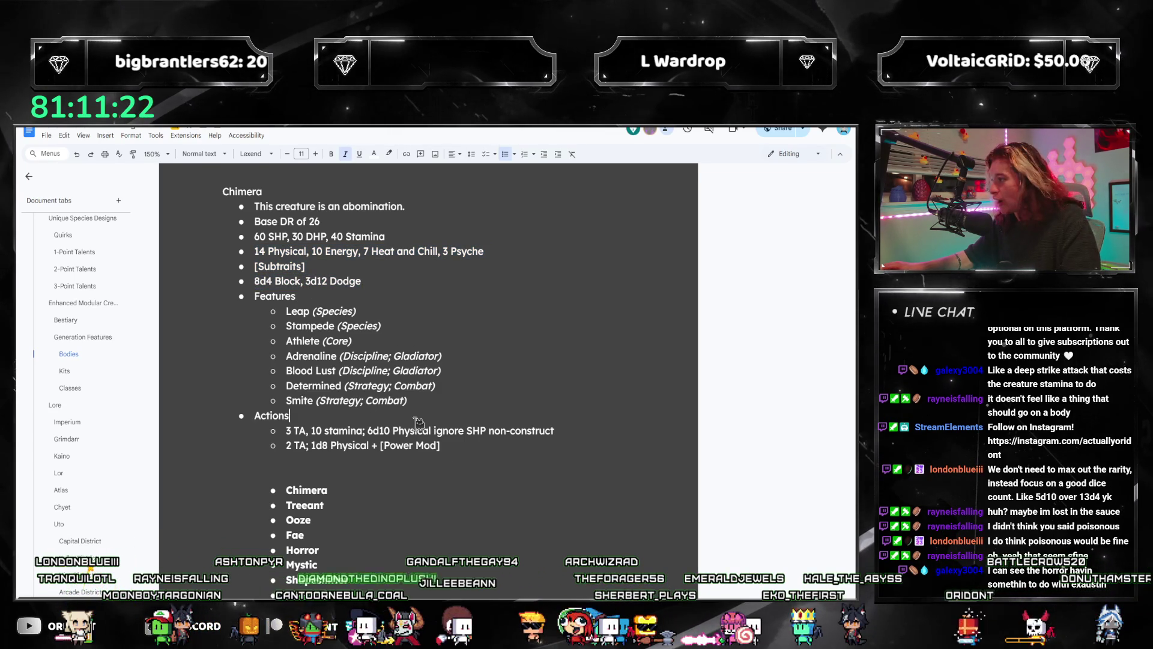
pyautogui.moveTo(415, 400); pyautogui.dragTo(250, 399)
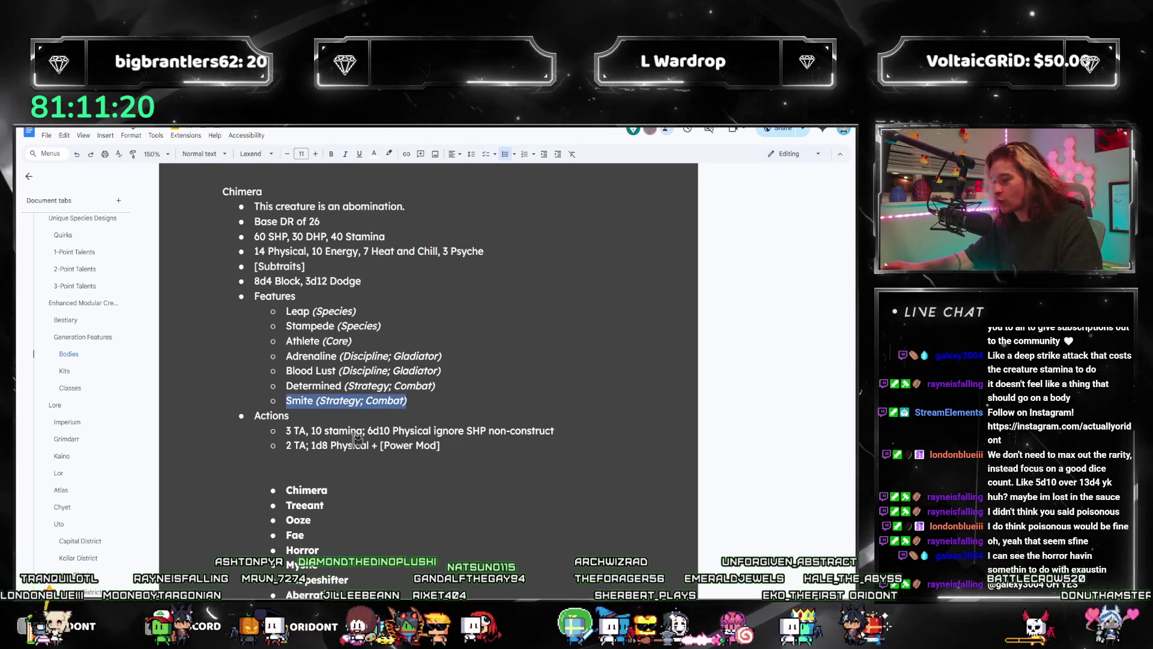
pyautogui.click(380, 451)
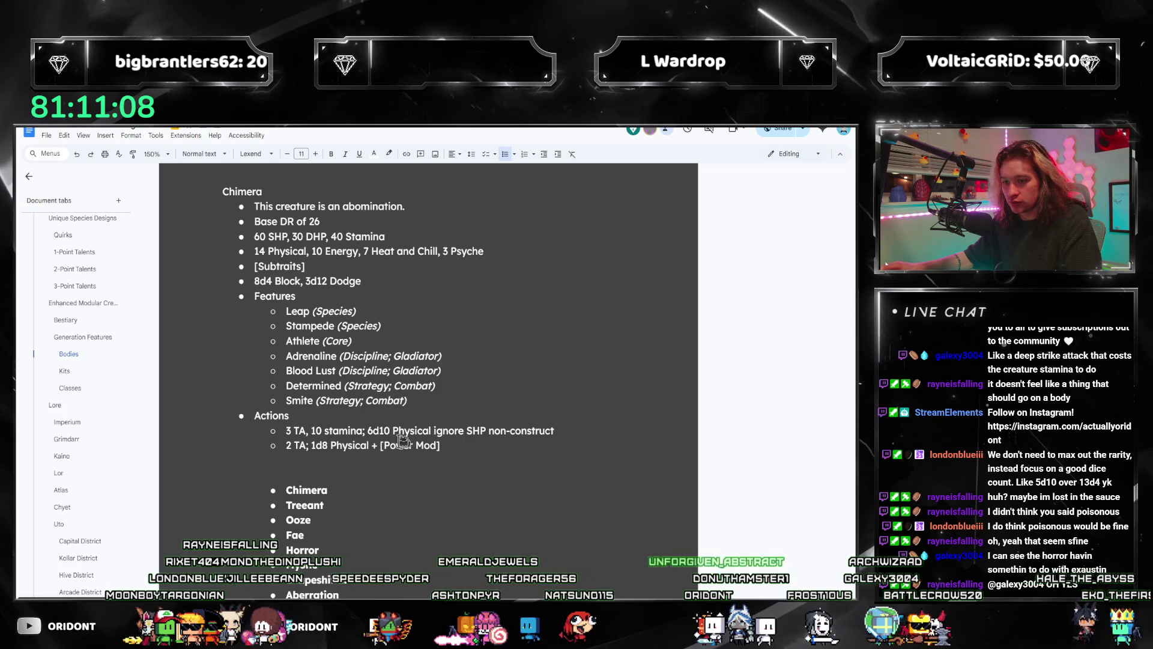
# - Check the 10 stamina cost, then delete the '2 TA; 1d8 Physical + [Power Mod]' line
pyautogui.doubleClick(319, 431)
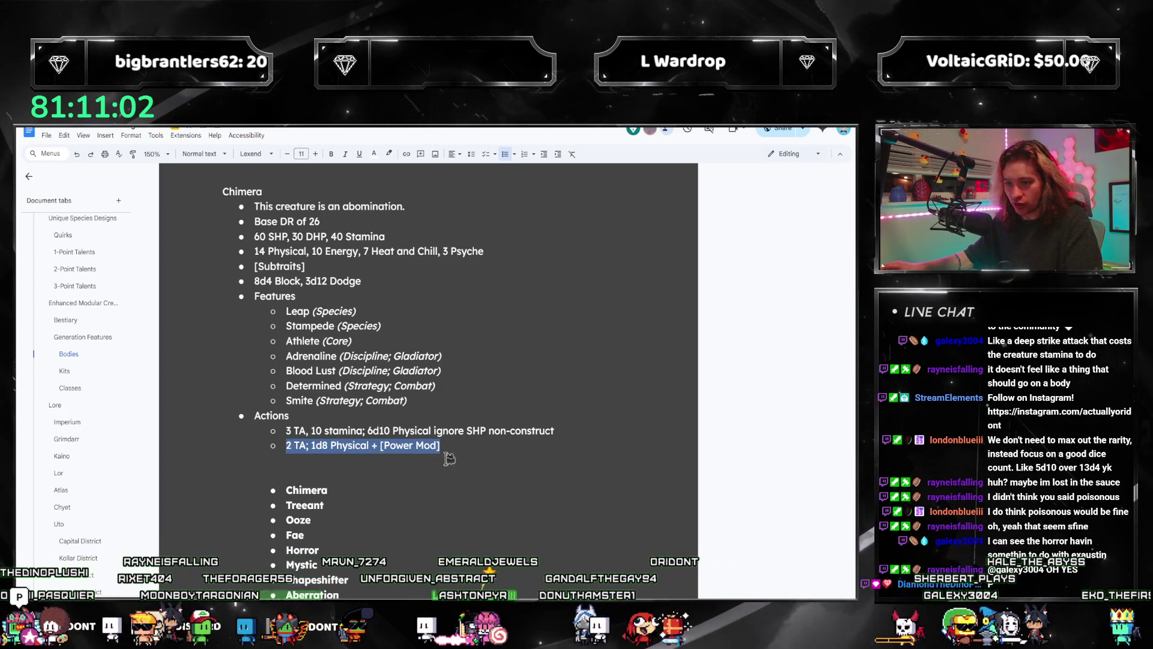
pyautogui.click(347, 280)
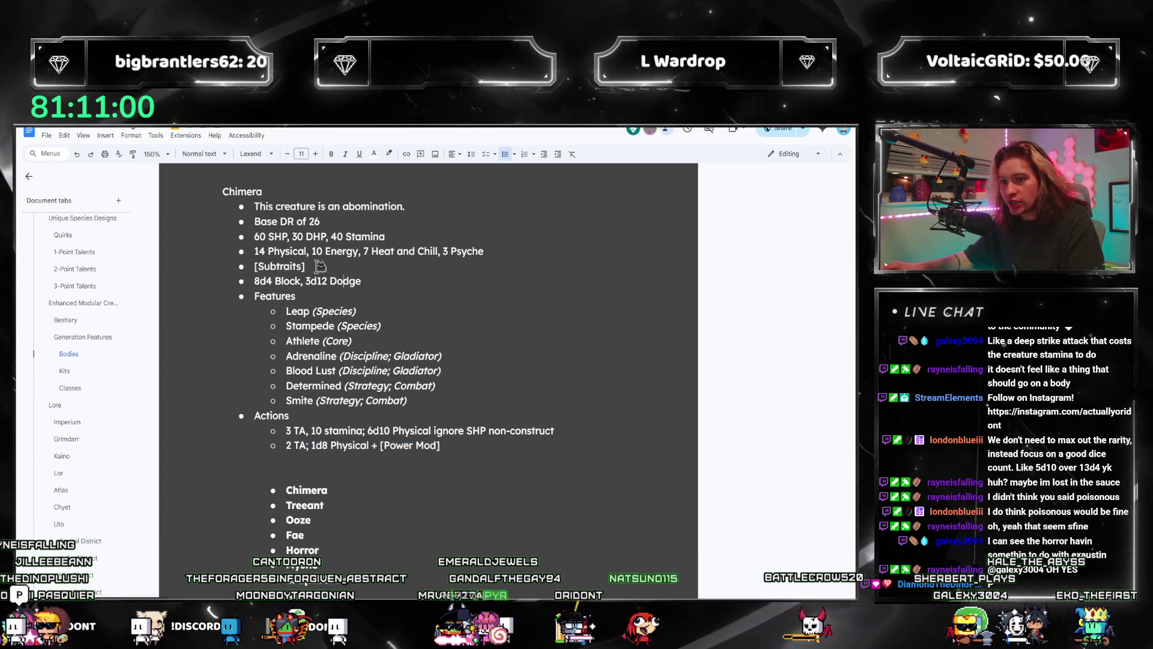
pyautogui.click(388, 249)
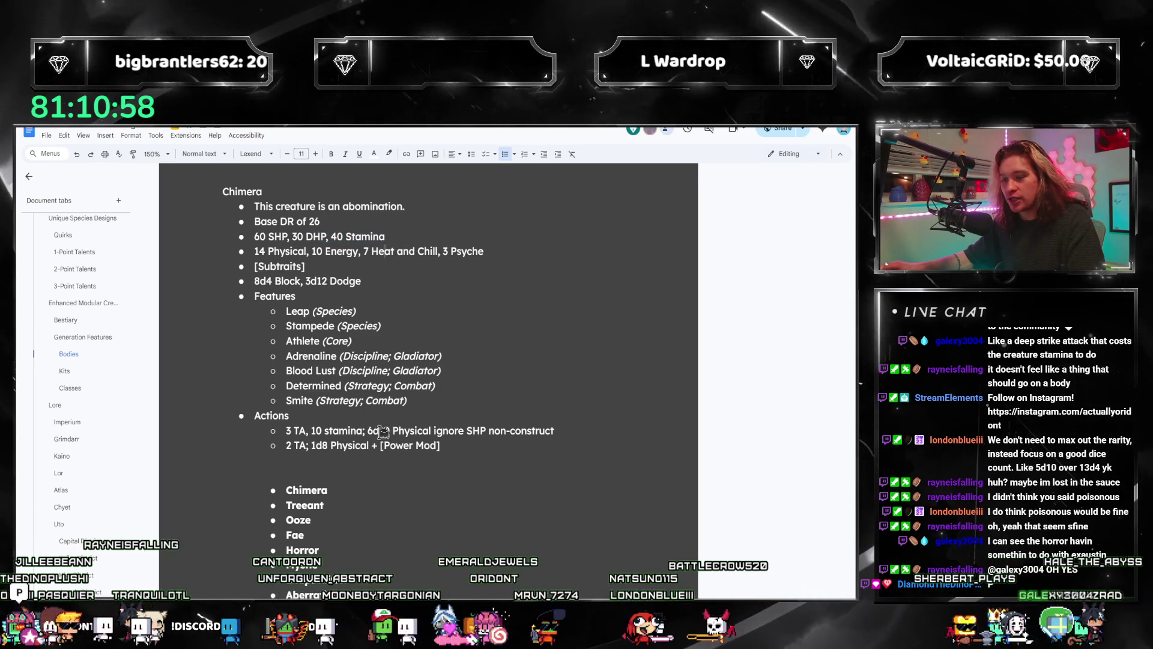
pyautogui.tripleClick(322, 448)
pyautogui.press('BackSpace')
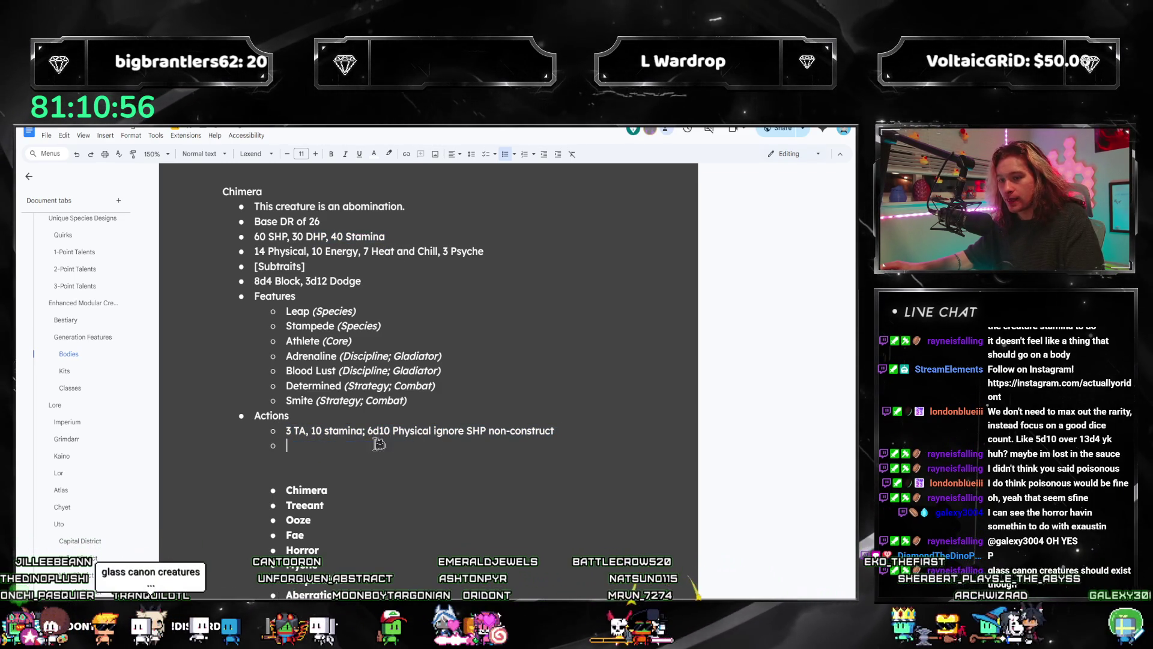
# - Put the 2 TA attack above the 3 TA attack and change its damage from 6d10 to 8d10
pyautogui.click(288, 430)
pyautogui.press('Return')
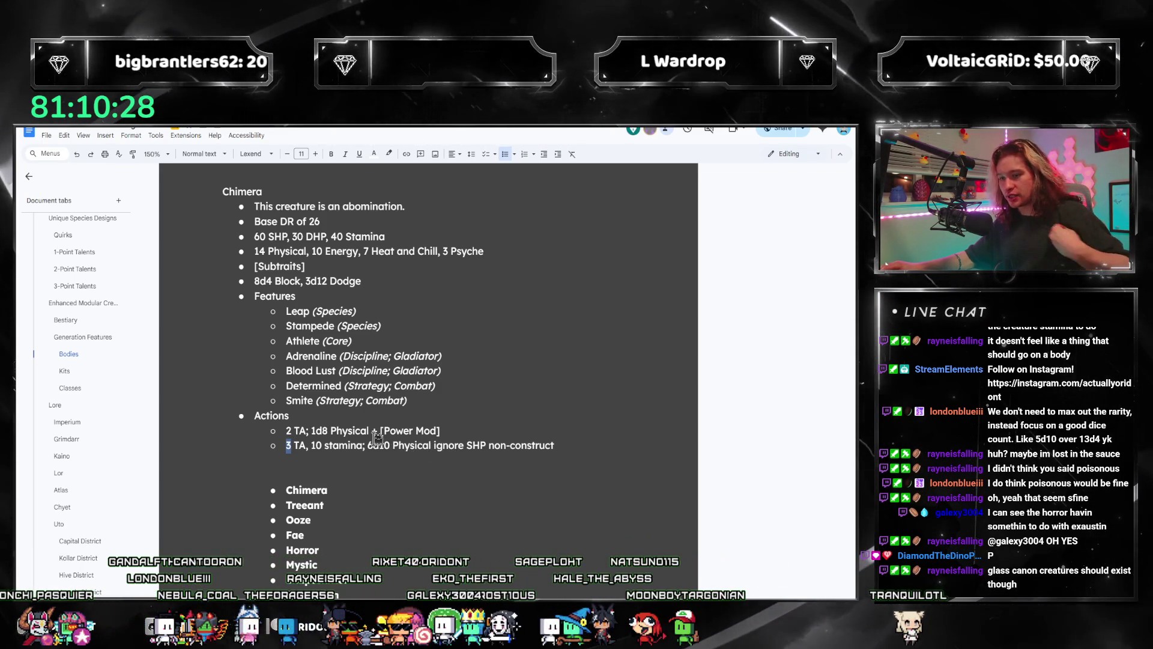
pyautogui.click(552, 445)
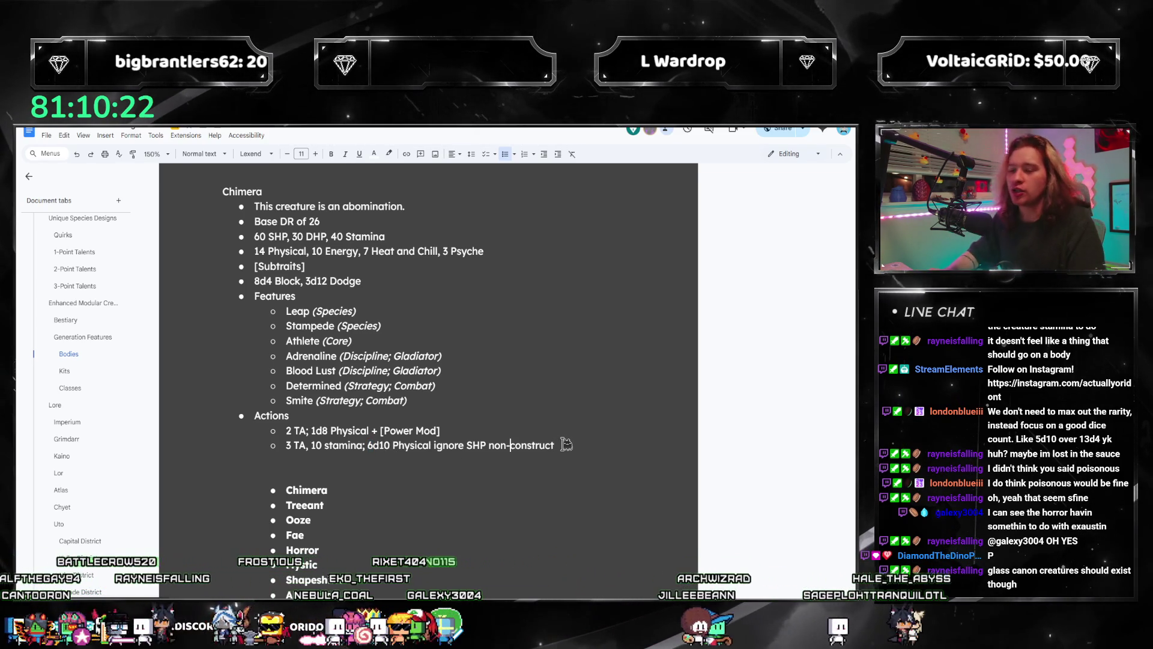
pyautogui.hotkey('ctrl', 'Left')
pyautogui.hotkey('ctrl', 'Left')
pyautogui.hotkey('ctrl', 'Left')
pyautogui.press('Delete')
pyautogui.write('8')
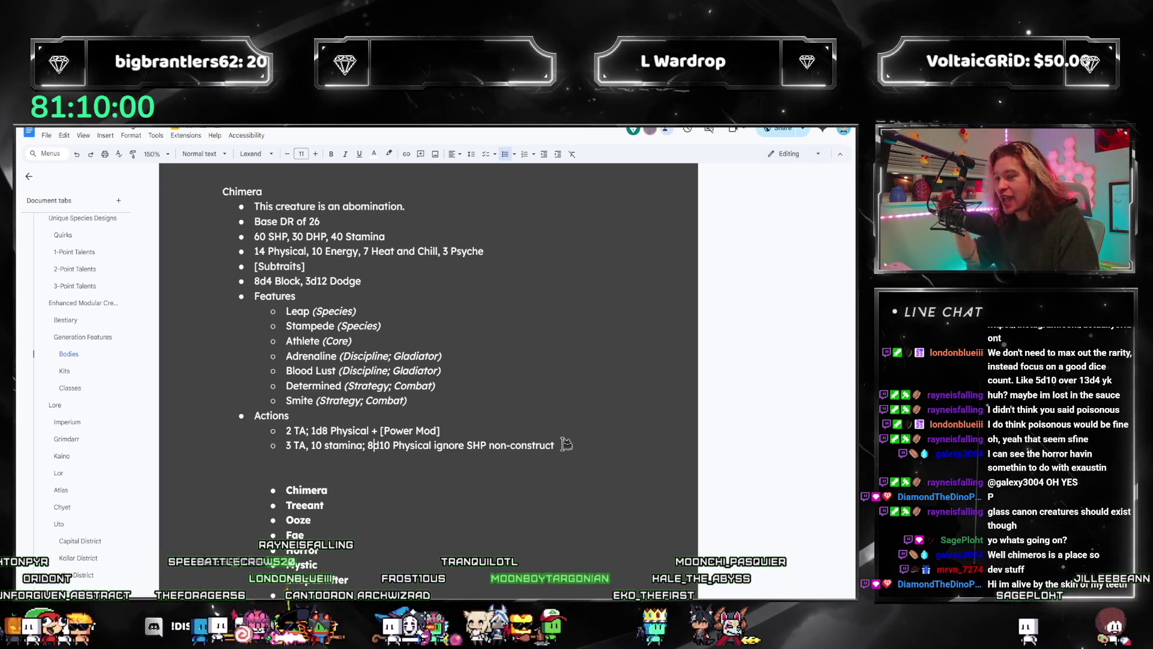
pyautogui.moveTo(565, 444); pyautogui.dragTo(293, 441)
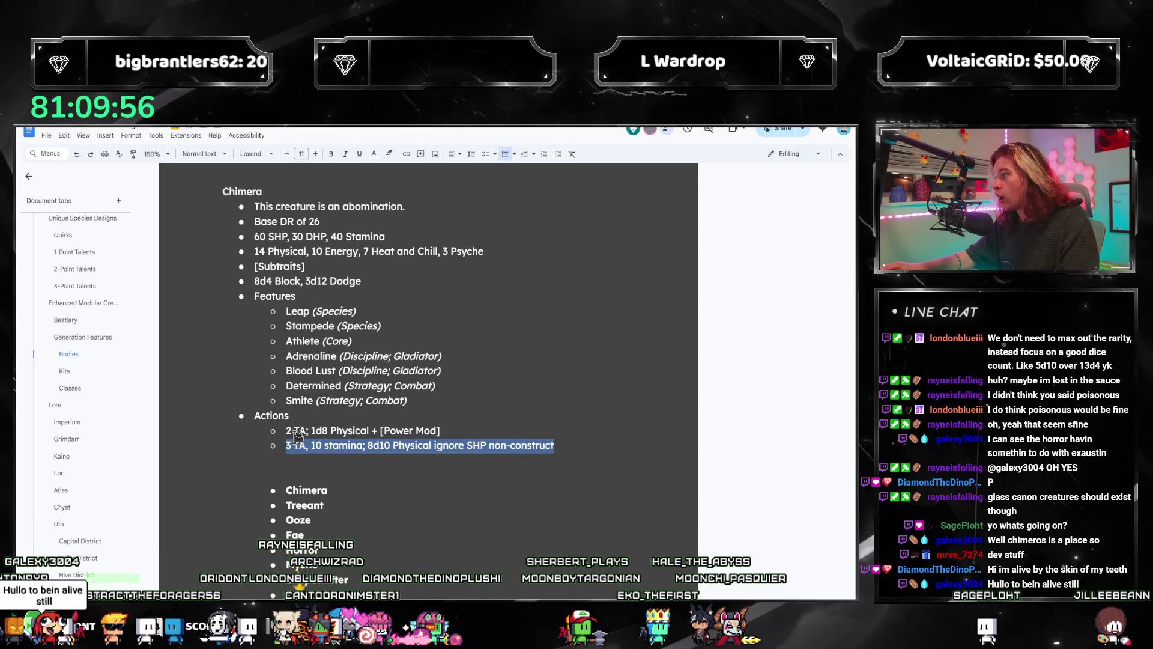
pyautogui.click(306, 432)
pyautogui.moveTo(287, 445)
pyautogui.mouseDown()
pyautogui.moveTo(577, 450)
pyautogui.moveTo(286, 430)
pyautogui.moveTo(286, 445)
pyautogui.mouseUp()
pyautogui.click(540, 445)
pyautogui.click(482, 445)
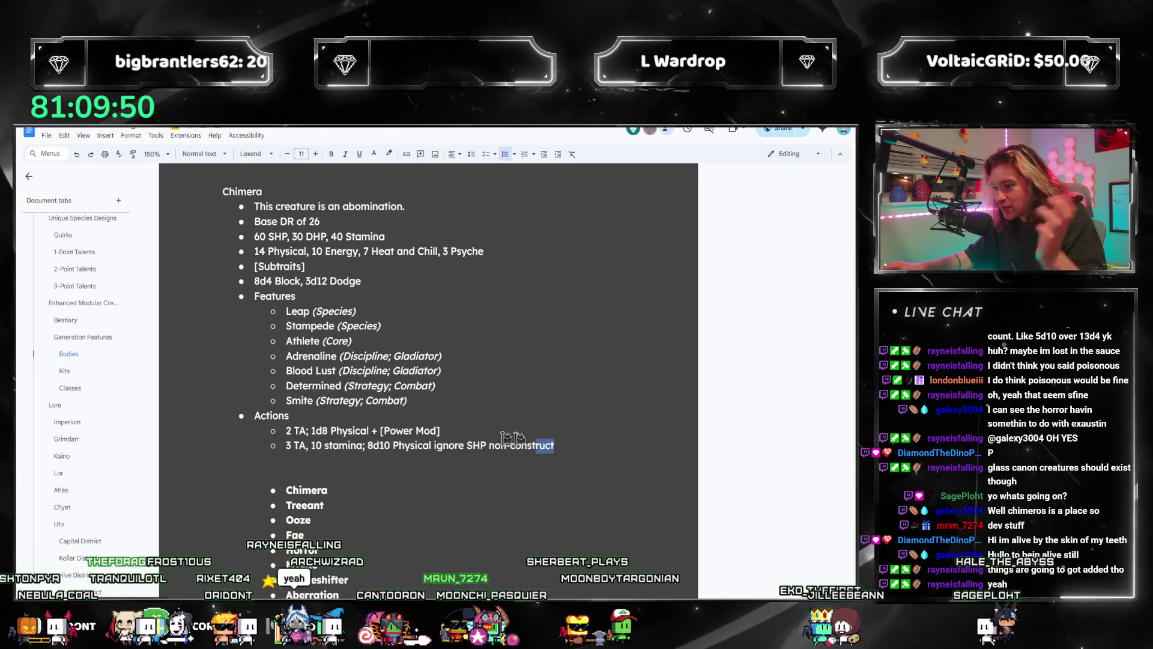
pyautogui.tripleClick(571, 442)
pyautogui.click(562, 445)
pyautogui.moveTo(563, 444); pyautogui.dragTo(287, 430)
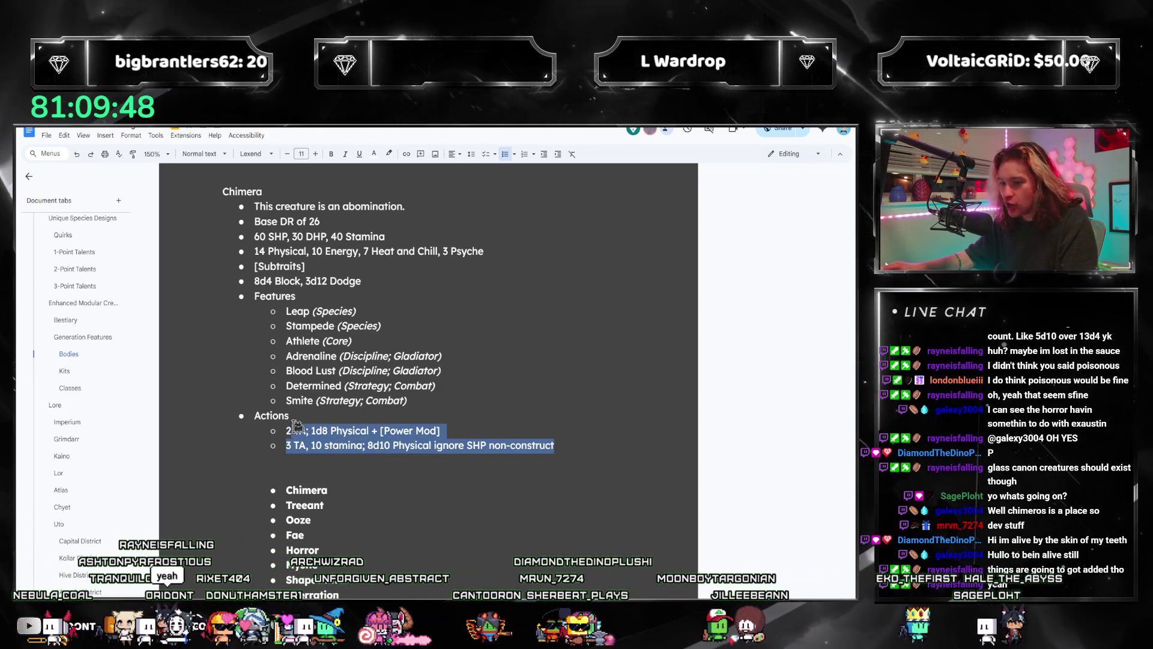
pyautogui.click(317, 428)
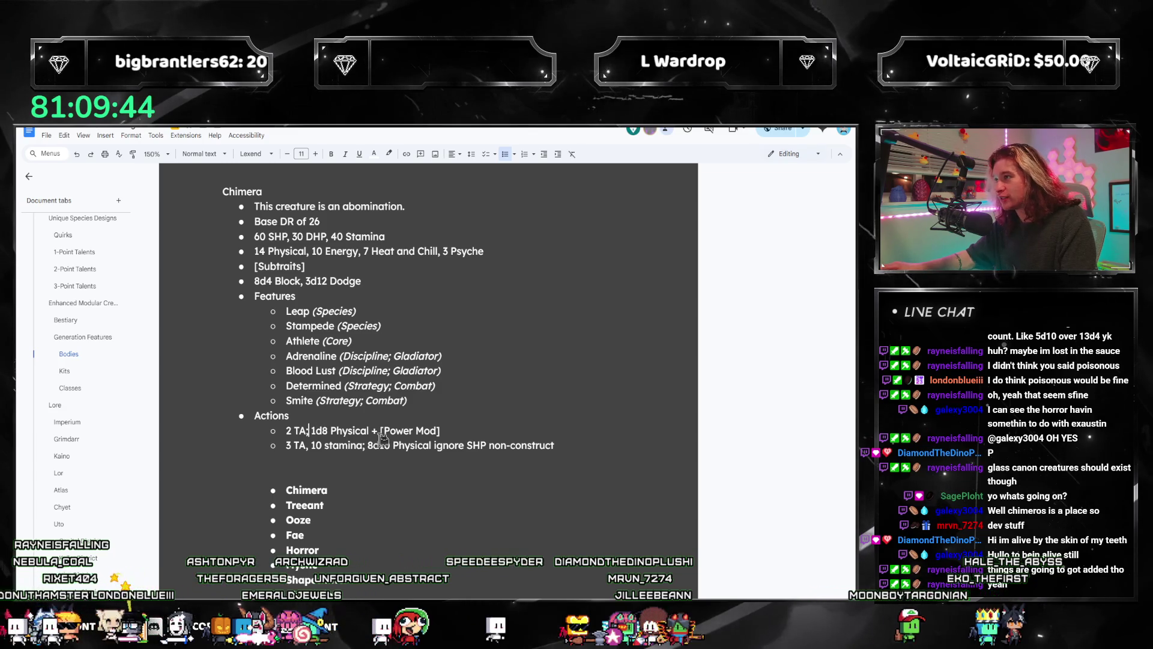
pyautogui.moveTo(368, 445); pyautogui.dragTo(488, 445)
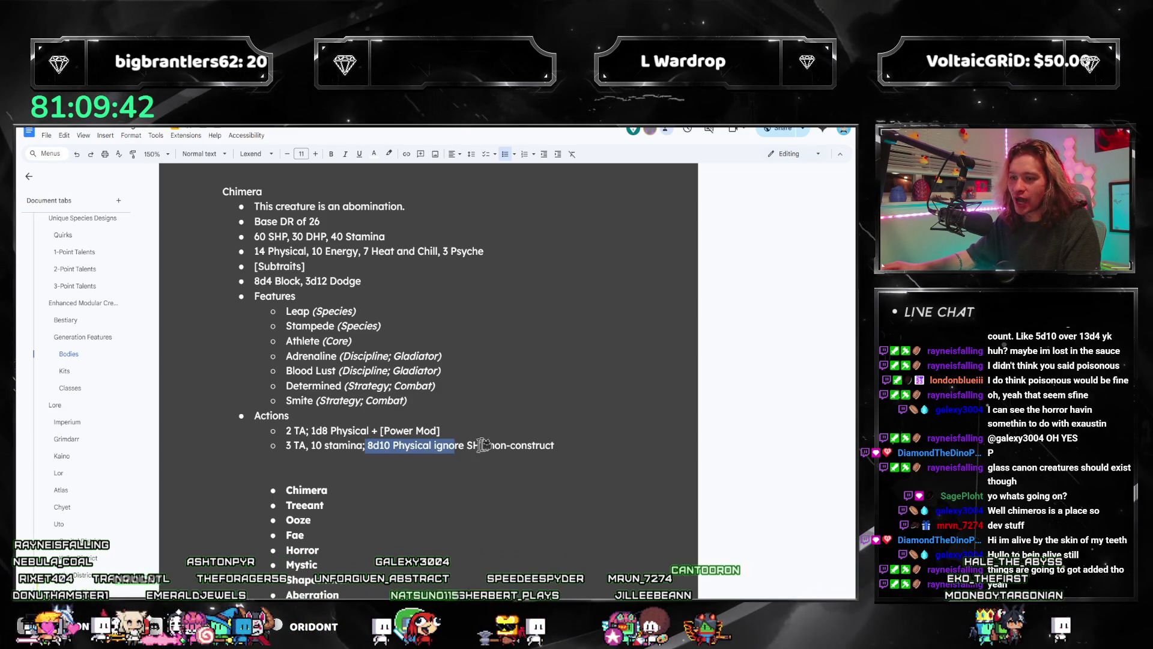
pyautogui.click(405, 445)
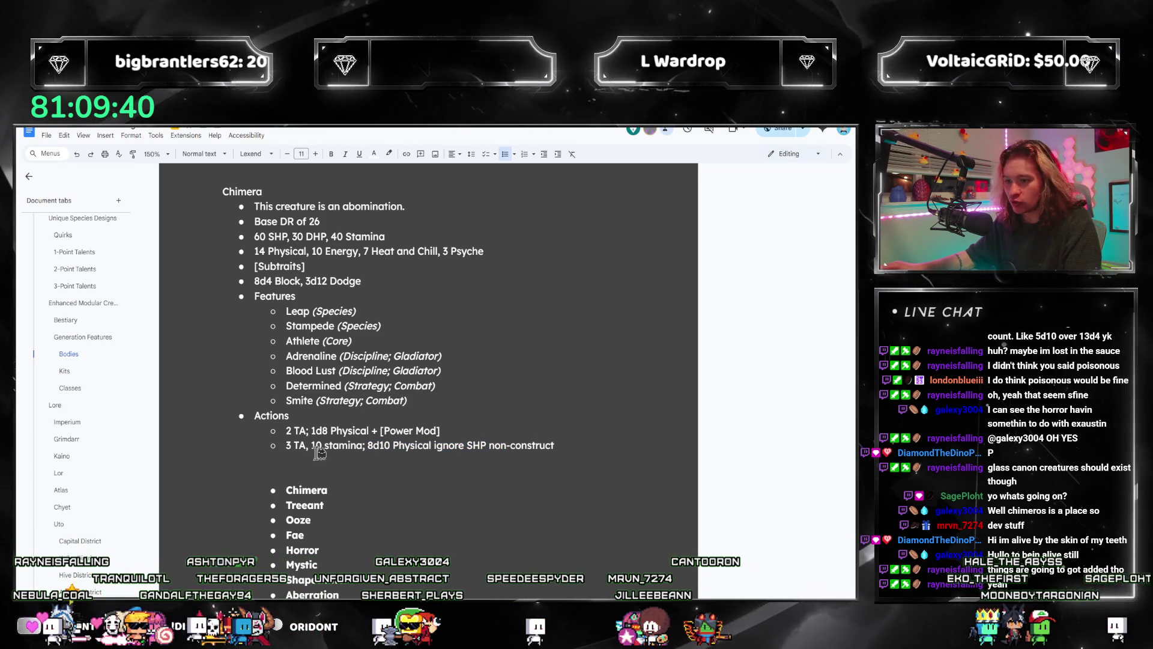
pyautogui.moveTo(254, 236); pyautogui.dragTo(385, 236)
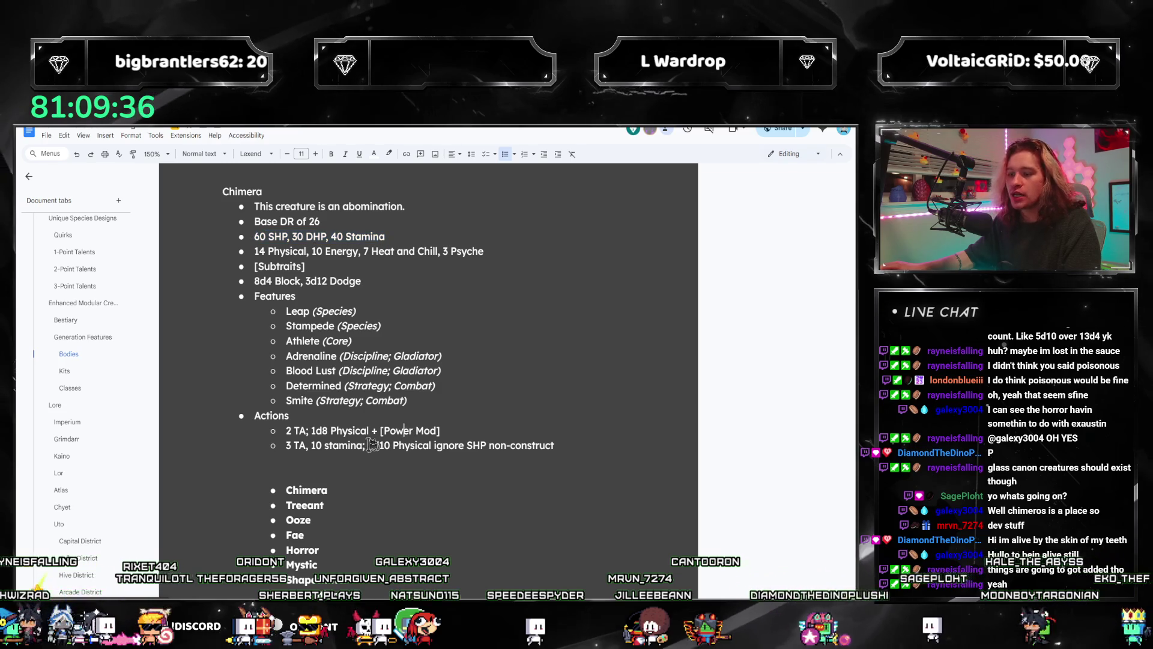
pyautogui.moveTo(367, 445)
pyautogui.mouseDown()
pyautogui.moveTo(568, 446)
pyautogui.moveTo(350, 447)
pyautogui.mouseUp()
pyautogui.click(597, 440)
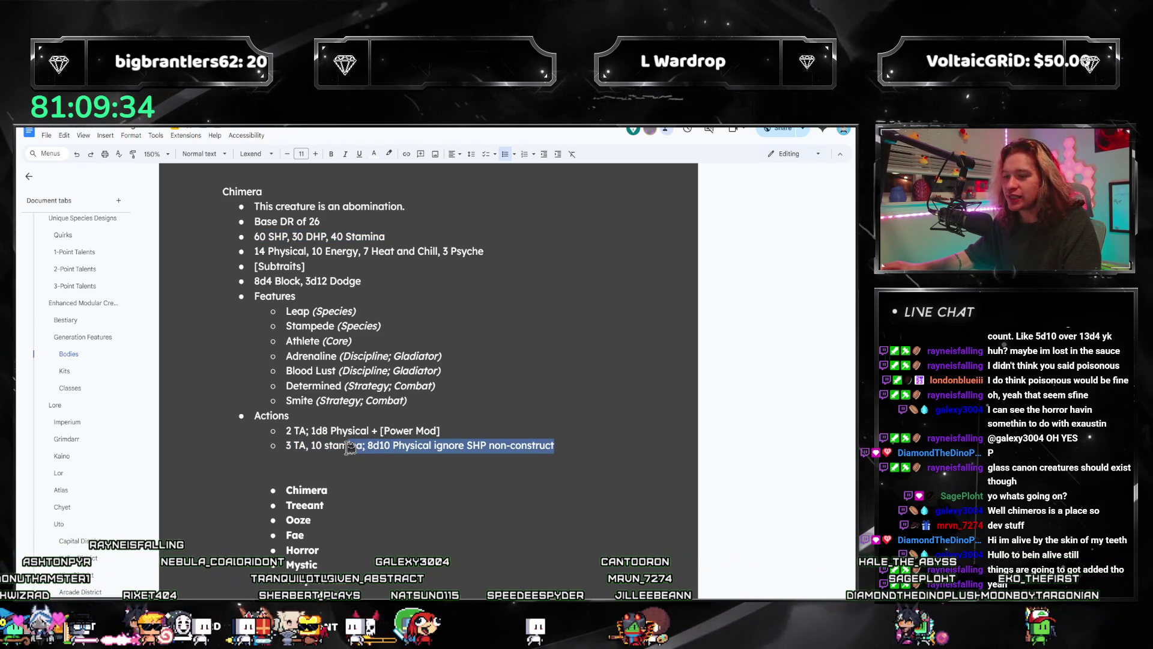
pyautogui.click(351, 444)
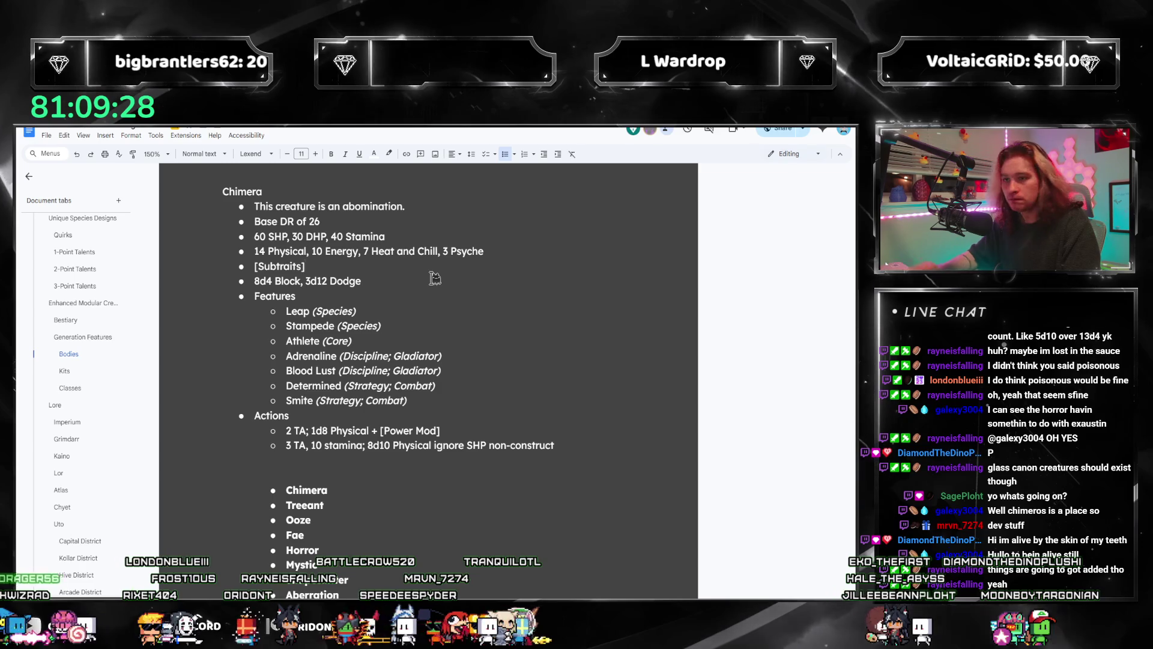
# - Add indented sub-bullets '1 Speed' and '1 Dex' beneath the Chimera's [Subtraits]
pyautogui.hotkey('ctrl', 'shift', 'Right')
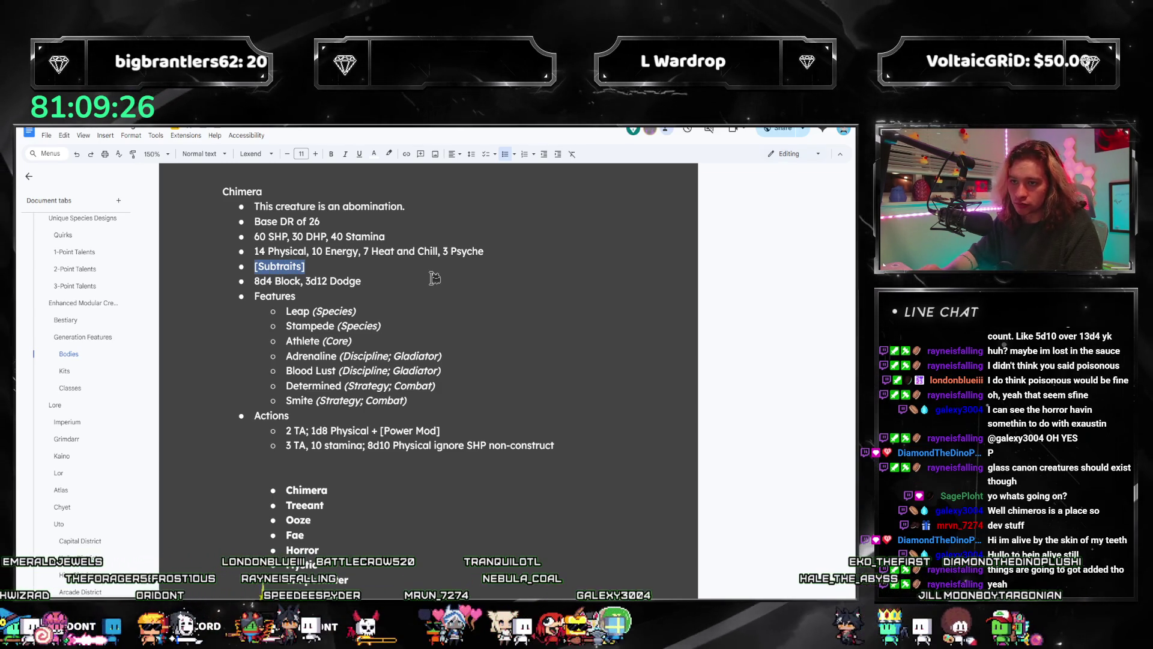
pyautogui.press('Return')
pyautogui.press('Tab')
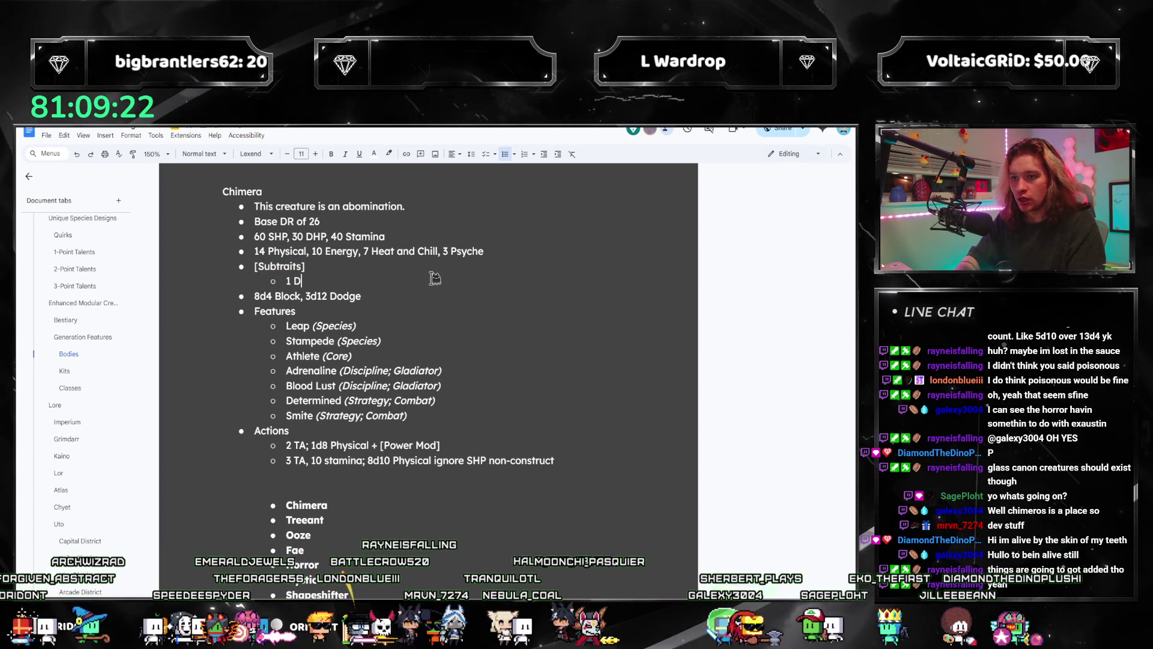
pyautogui.press('BackSpace')
pyautogui.press('BackSpace')
pyautogui.press('BackSpace')
pyautogui.write('Speed')
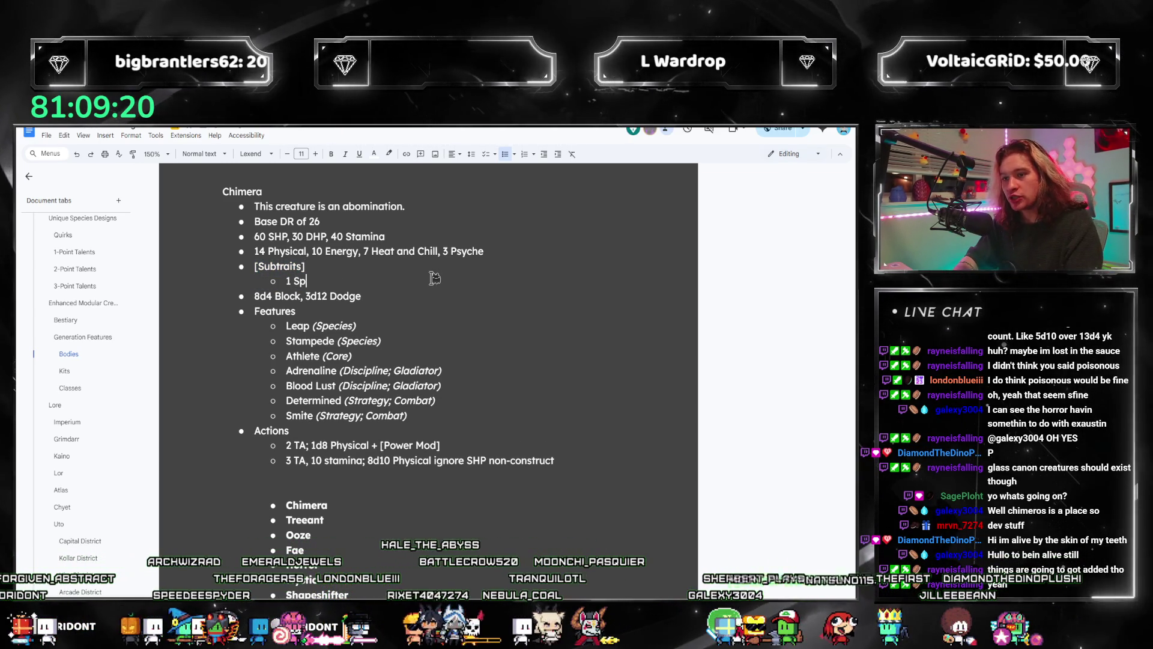
pyautogui.press('Return')
pyautogui.write('1 Dex')
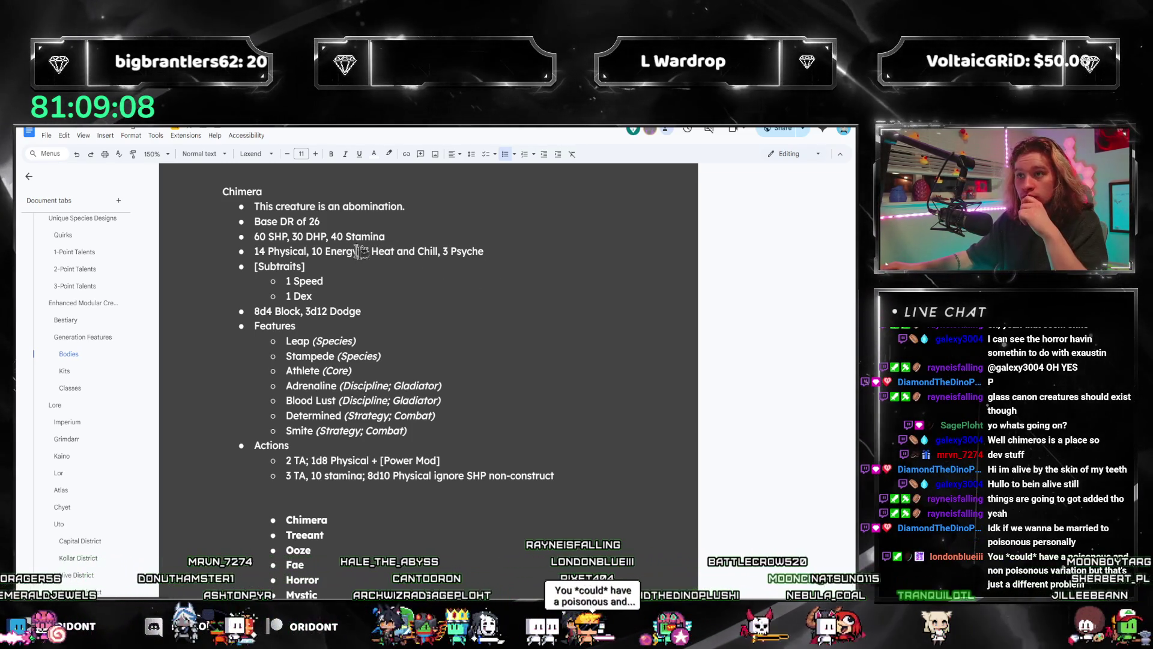
pyautogui.moveTo(323, 475); pyautogui.dragTo(554, 477)
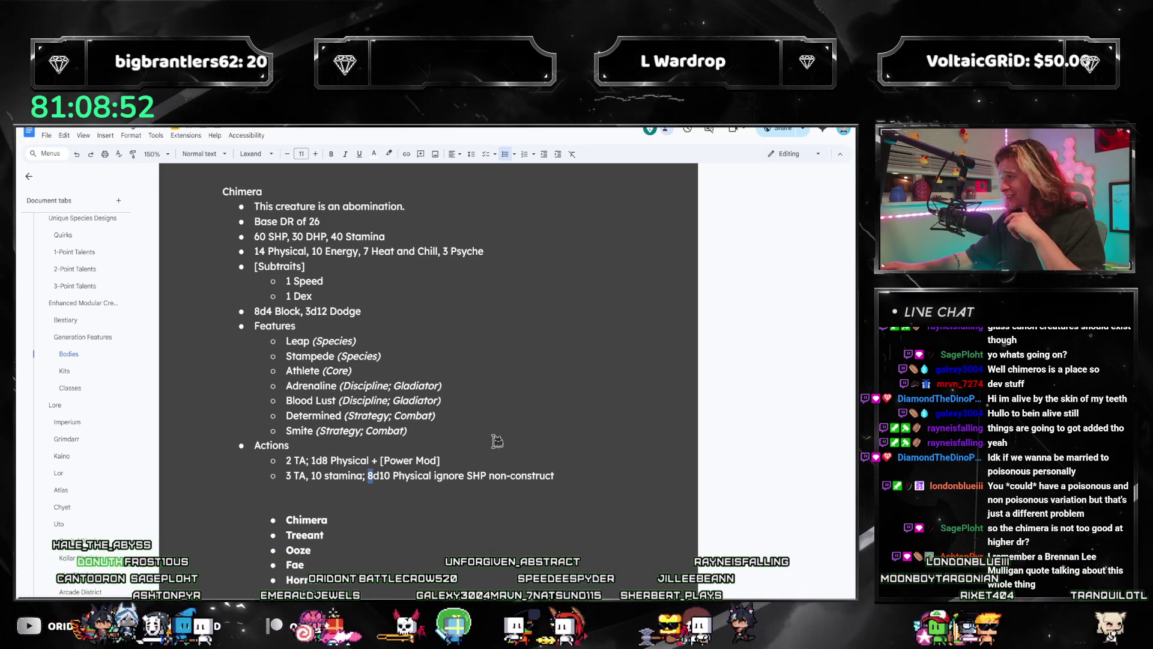
# - Review both Actions lines, then add an empty third subtrait bullet after '1 Dex'
pyautogui.click(533, 475)
pyautogui.moveTo(577, 473)
pyautogui.mouseDown()
pyautogui.moveTo(380, 476)
pyautogui.moveTo(286, 461)
pyautogui.mouseUp()
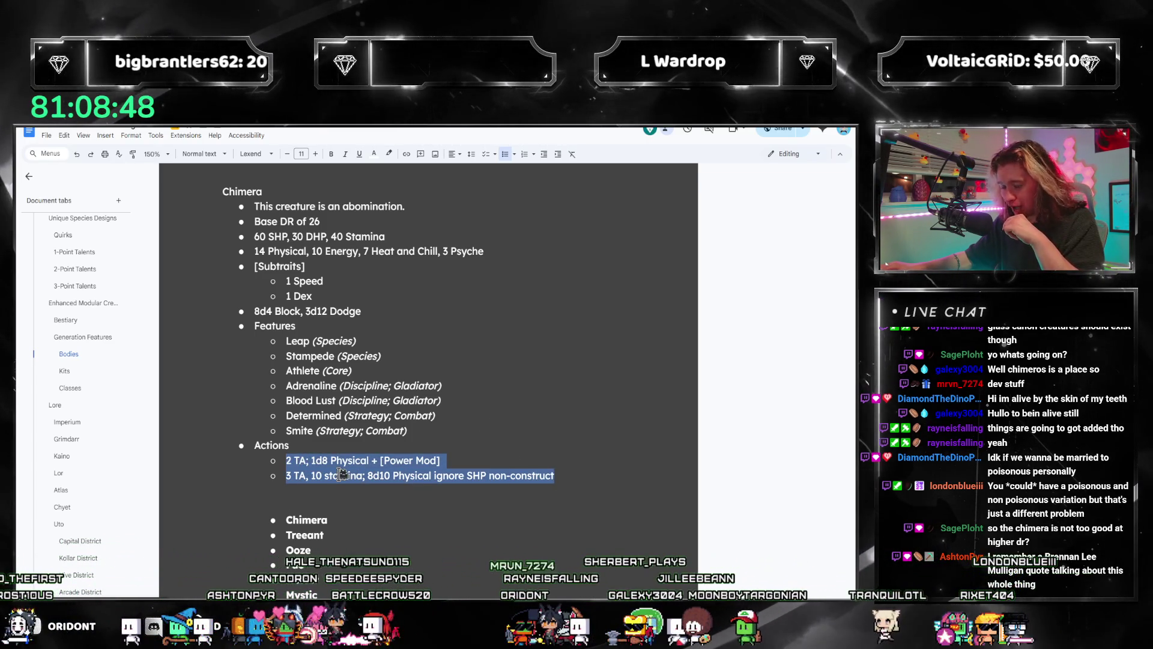
pyautogui.click(522, 475)
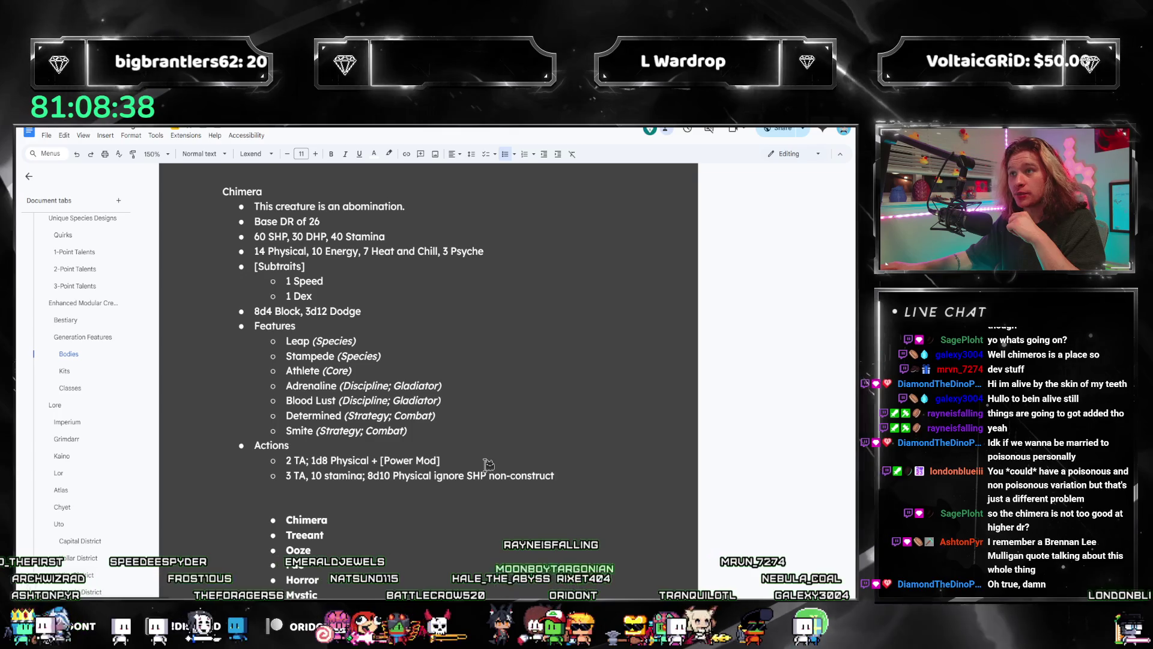
pyautogui.press('Up')
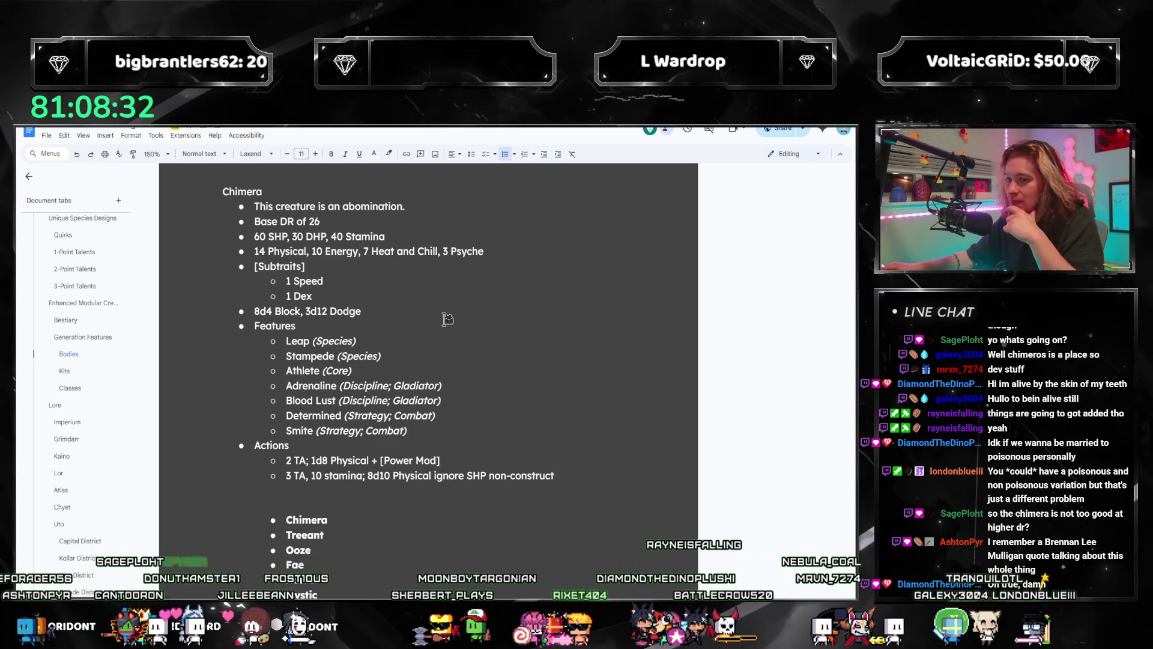
pyautogui.press('Return')
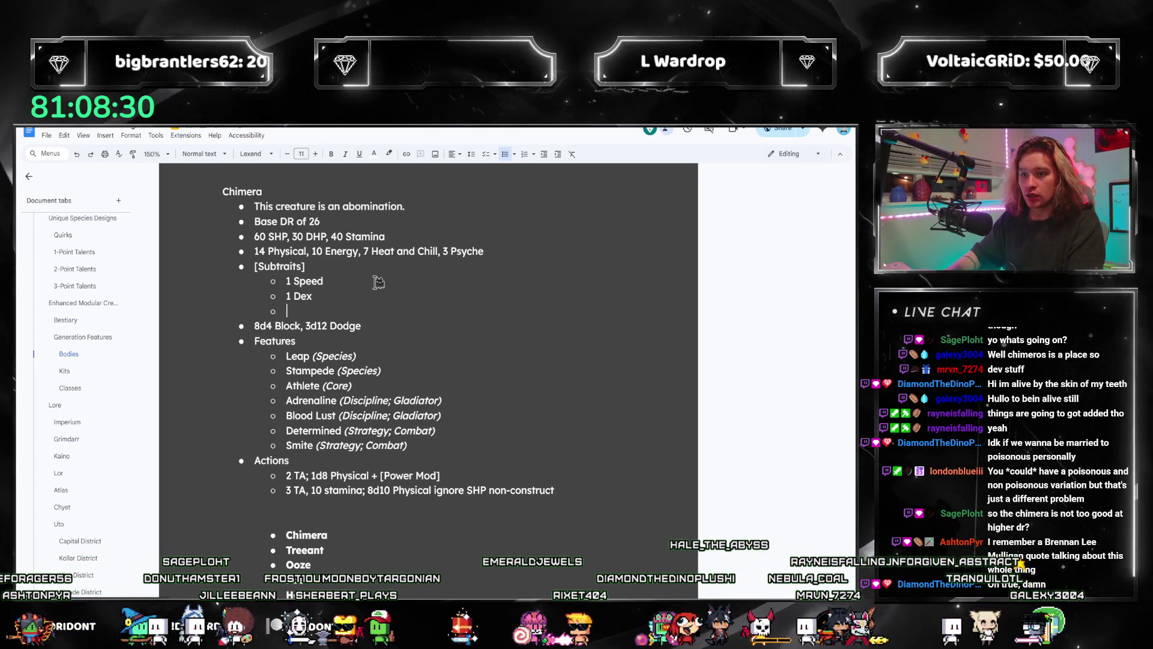
# - Add '1 Power' and '1 Fortitude' to the Chimera's subtraits, leaving an empty sub-bullet below
pyautogui.write('1 Power')
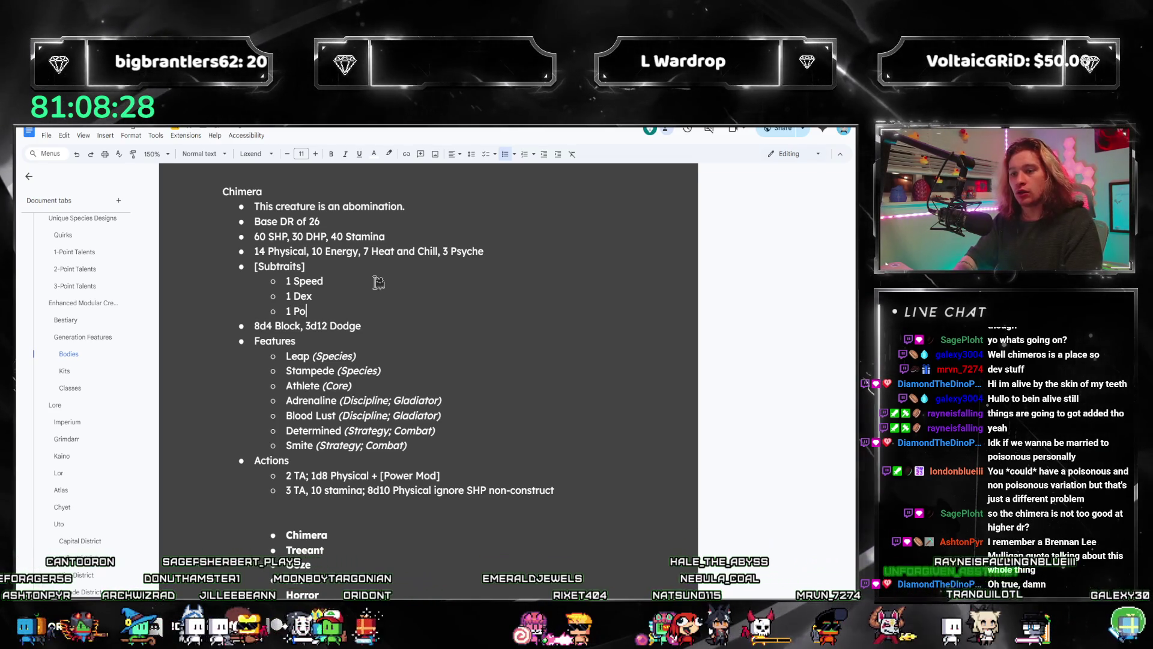
pyautogui.press('Return')
pyautogui.write('1 Fortittude')
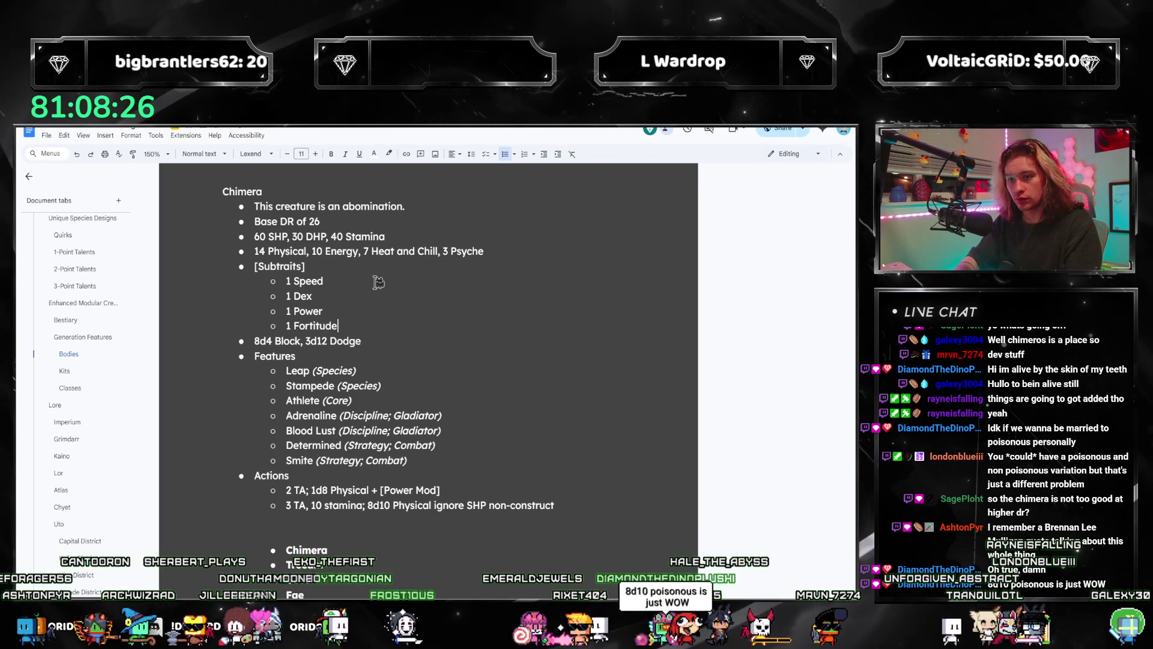
pyautogui.press('Return')
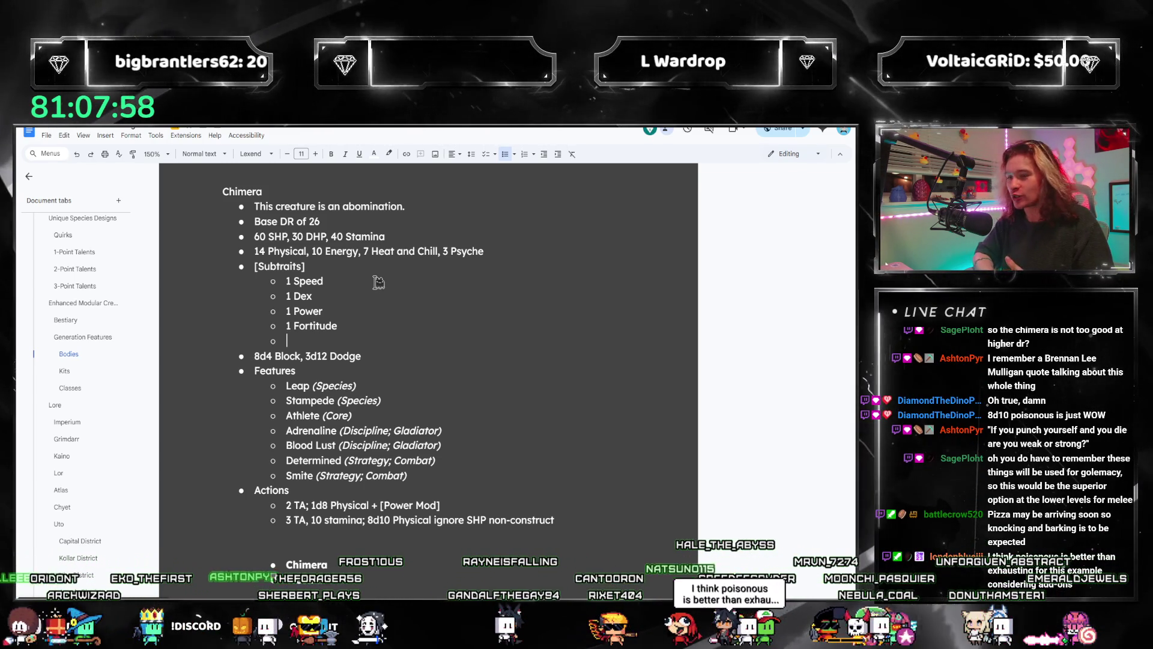
# - Finish the typed subtrait, then highlight the 30 DHP, 8d4 Block and 60 SHP values
pyautogui.write('4')
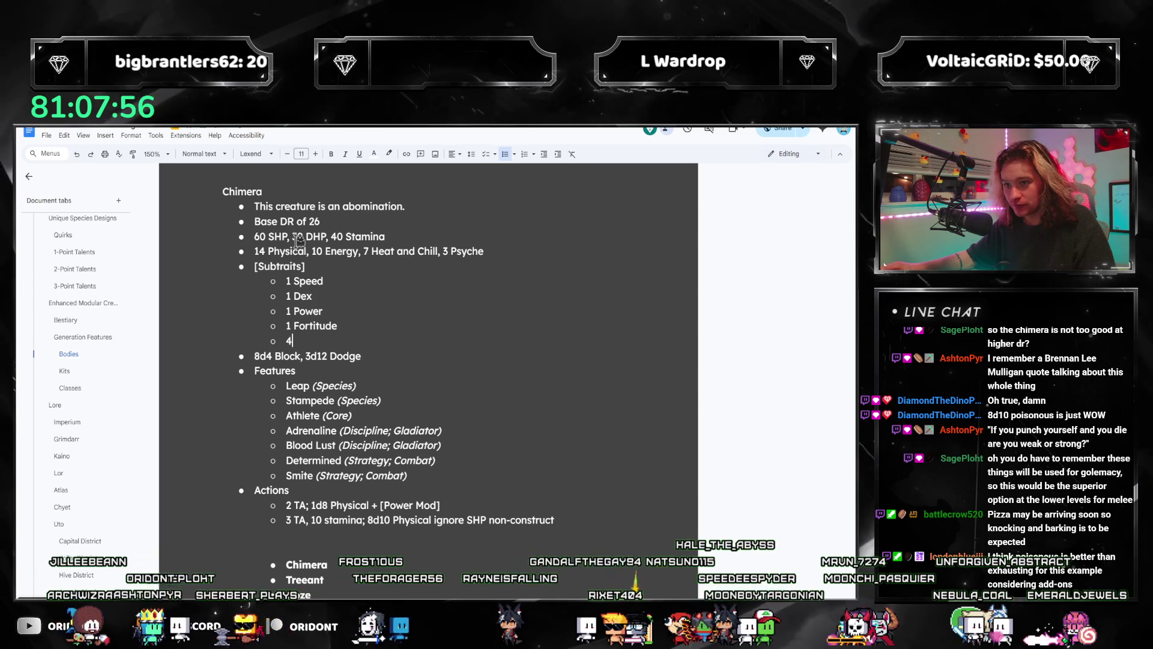
pyautogui.doubleClick(298, 238)
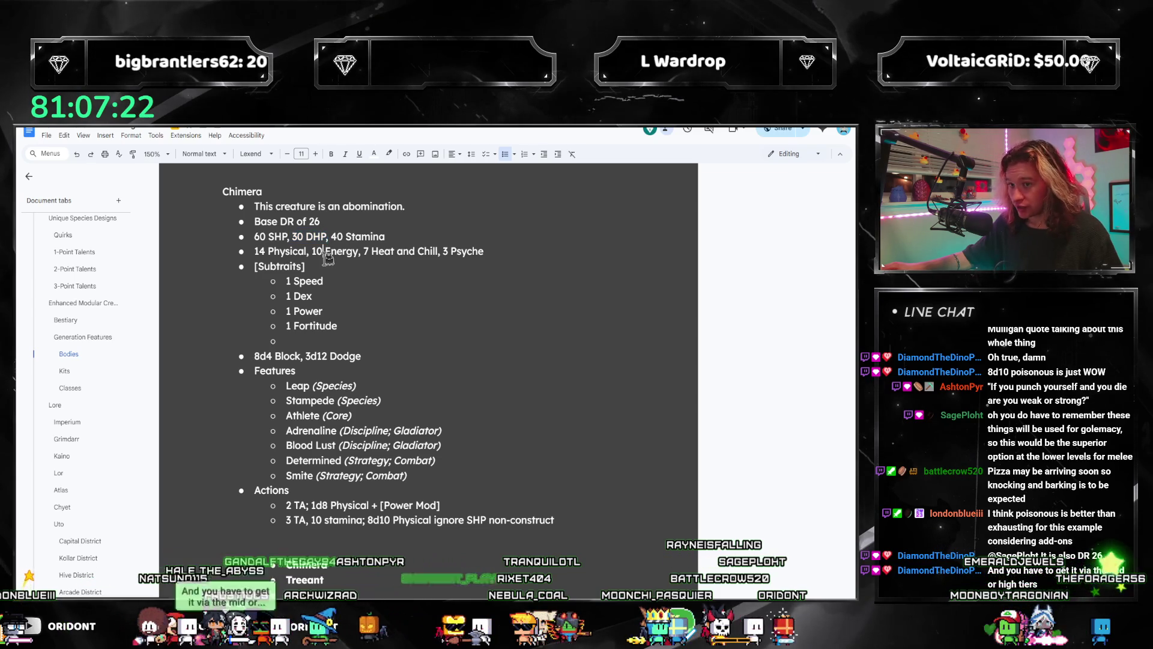
pyautogui.doubleClick(262, 356)
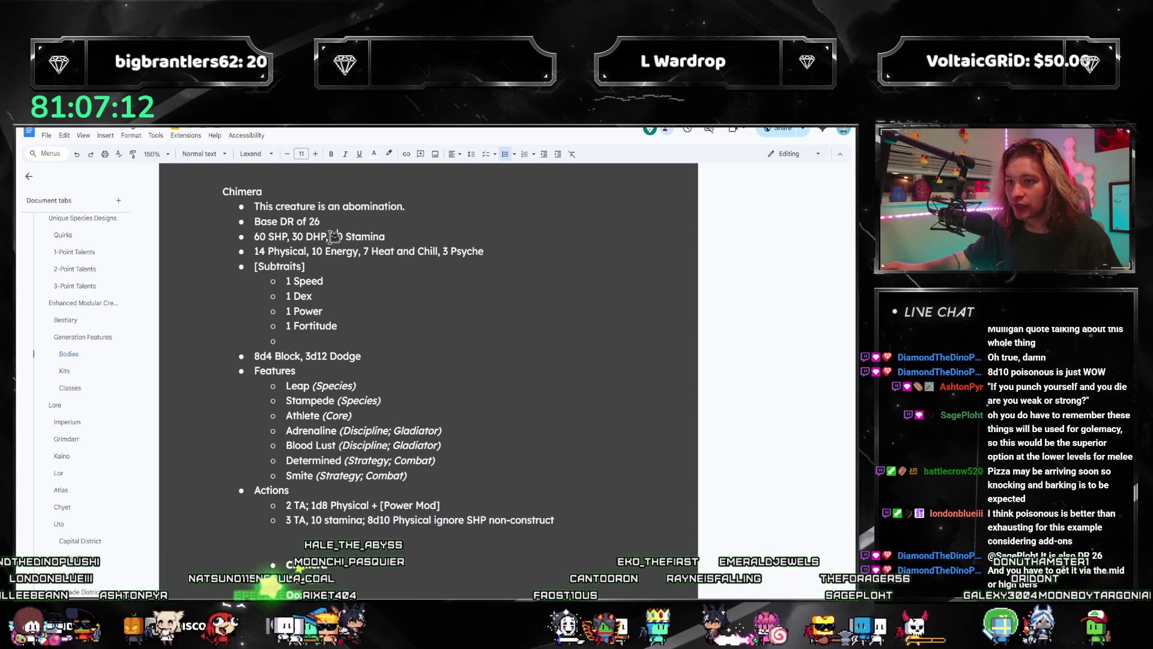
pyautogui.click(353, 251)
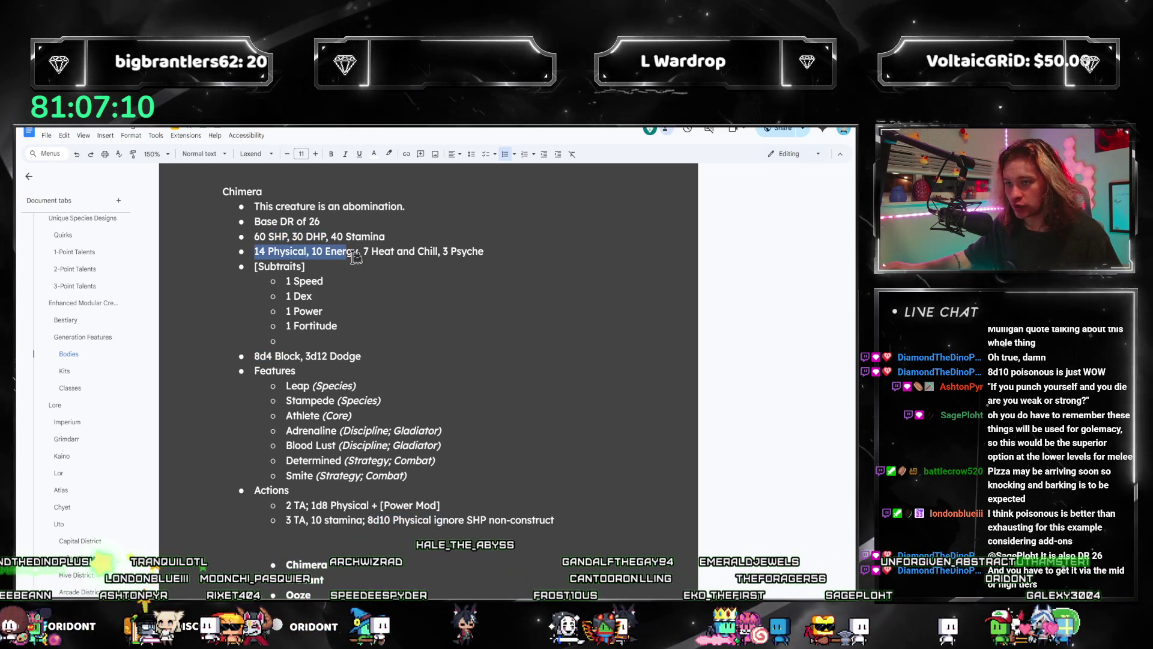
pyautogui.moveTo(273, 237); pyautogui.dragTo(354, 237)
pyautogui.click(375, 267)
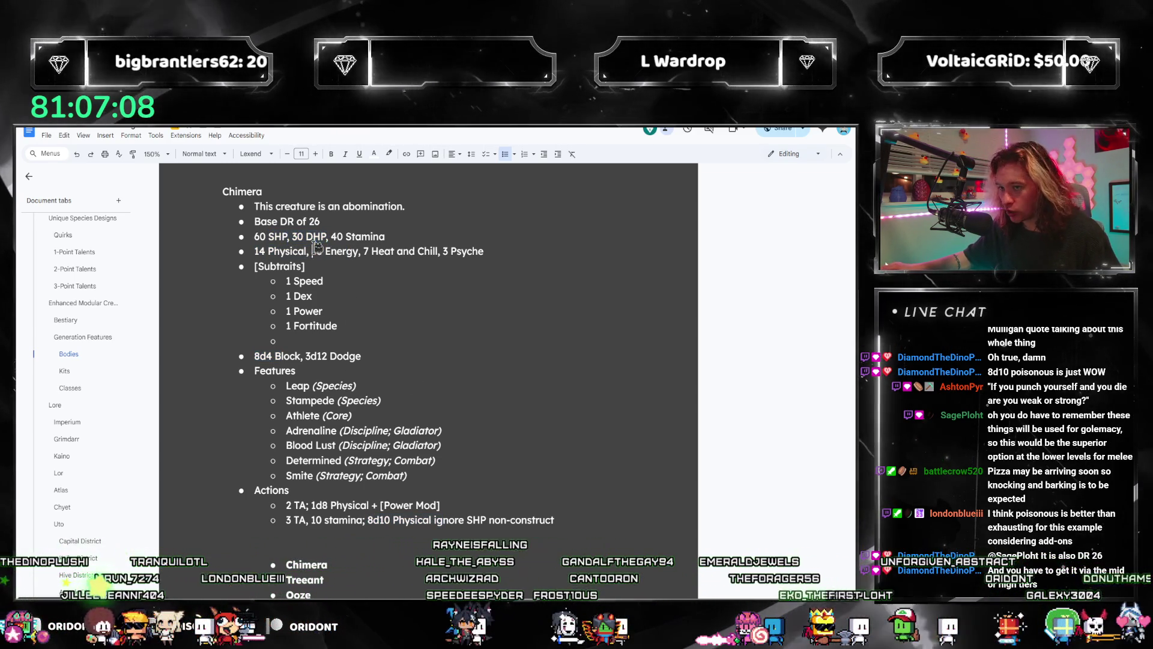
# - Highlight the Determined tags, the action damage text and the stat lines, ending in the Determined tags
pyautogui.moveTo(442, 460); pyautogui.dragTo(394, 461)
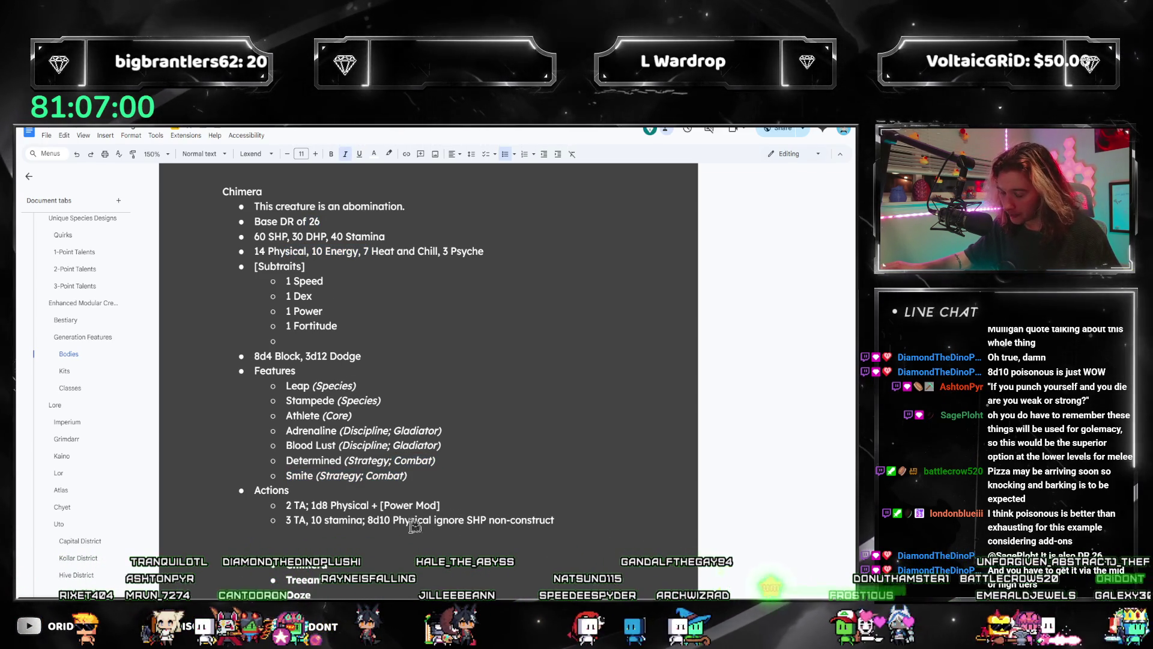
pyautogui.moveTo(324, 521); pyautogui.dragTo(228, 536)
pyautogui.moveTo(339, 520); pyautogui.dragTo(460, 512)
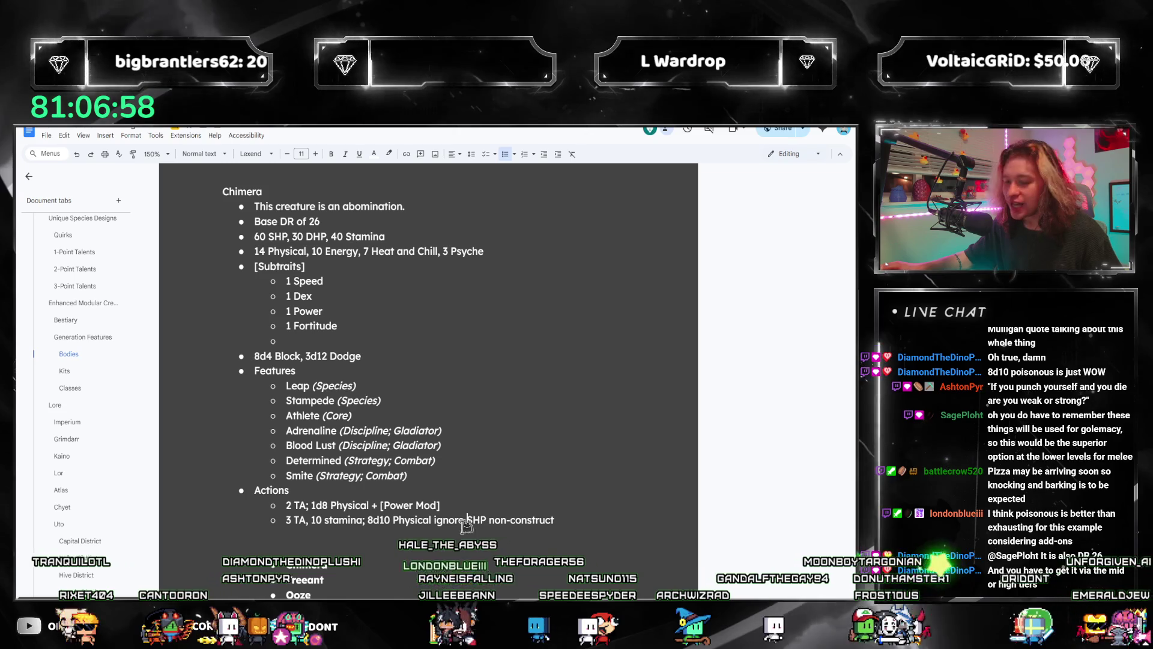
pyautogui.click(511, 520)
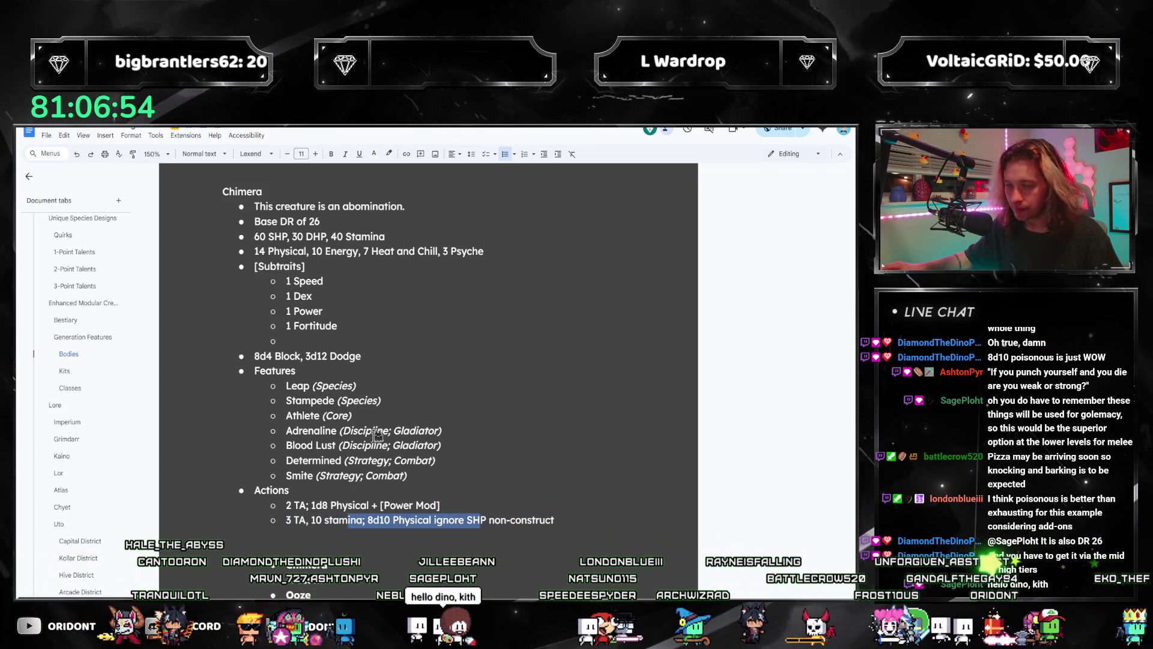
pyautogui.moveTo(279, 242); pyautogui.dragTo(389, 250)
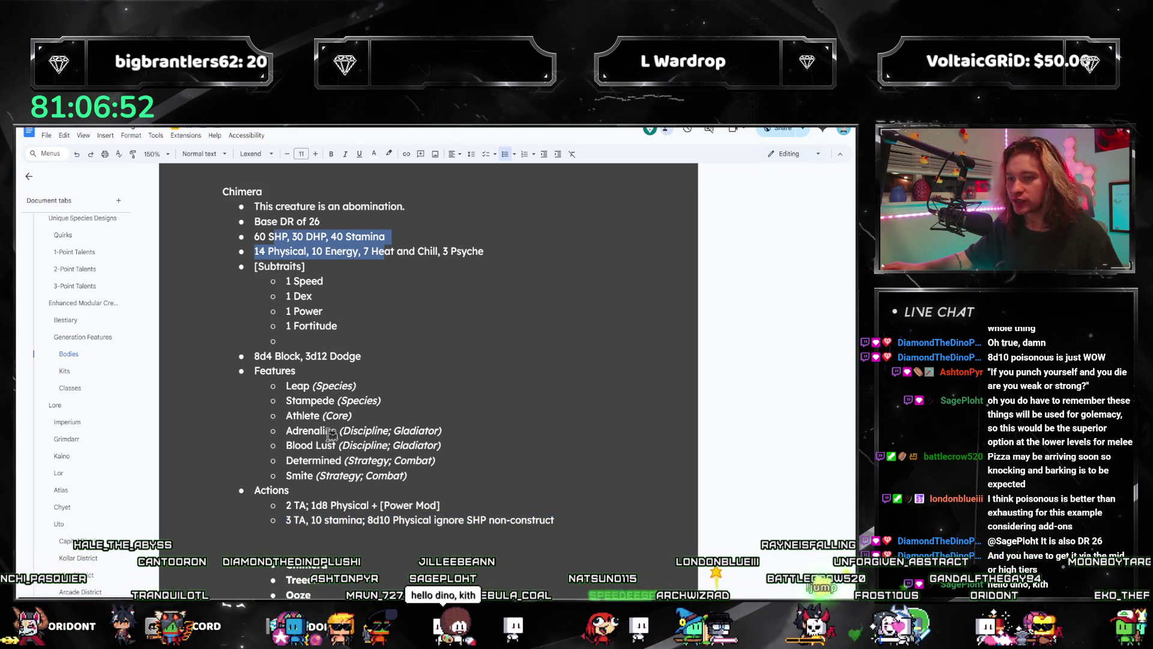
pyautogui.click(359, 458)
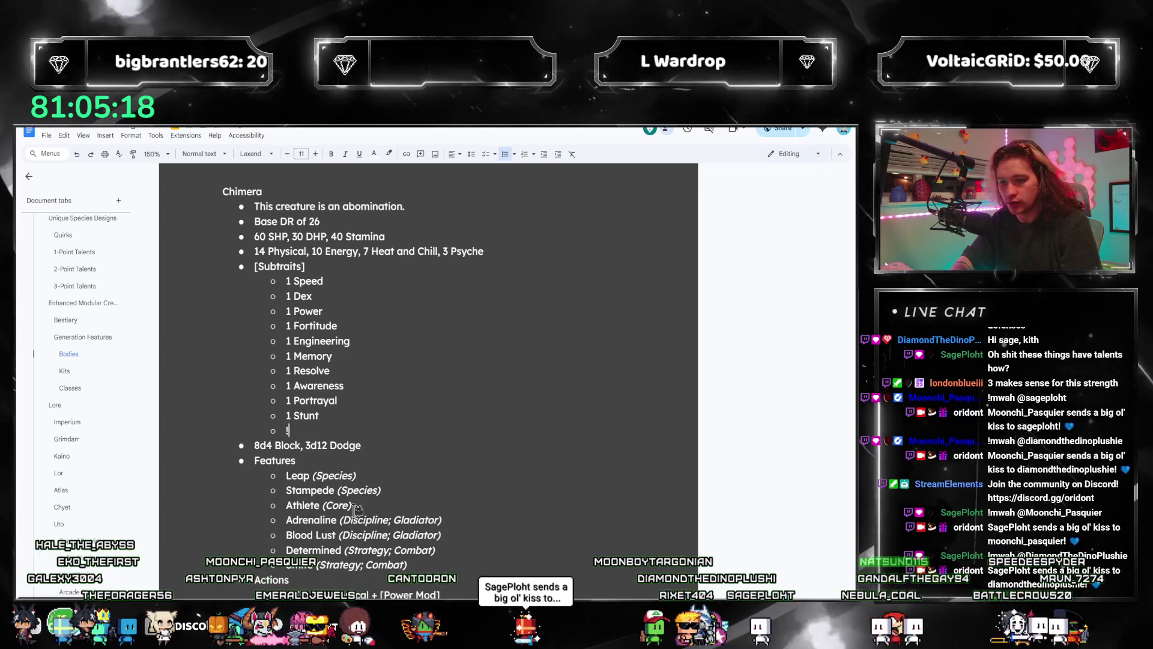
# - Add 1 Language and insert 1 Appeal after 1 Stunt, completing the twelve 1-point subtraits
pyautogui.write('1 Language')
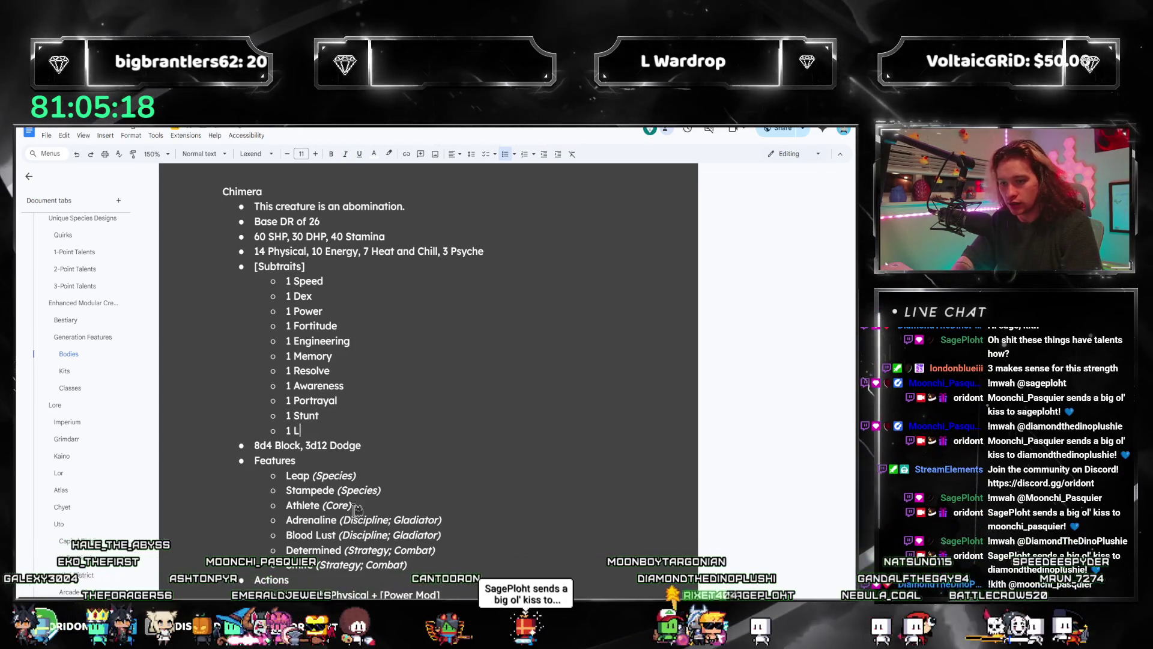
pyautogui.press('Return')
pyautogui.write('1')
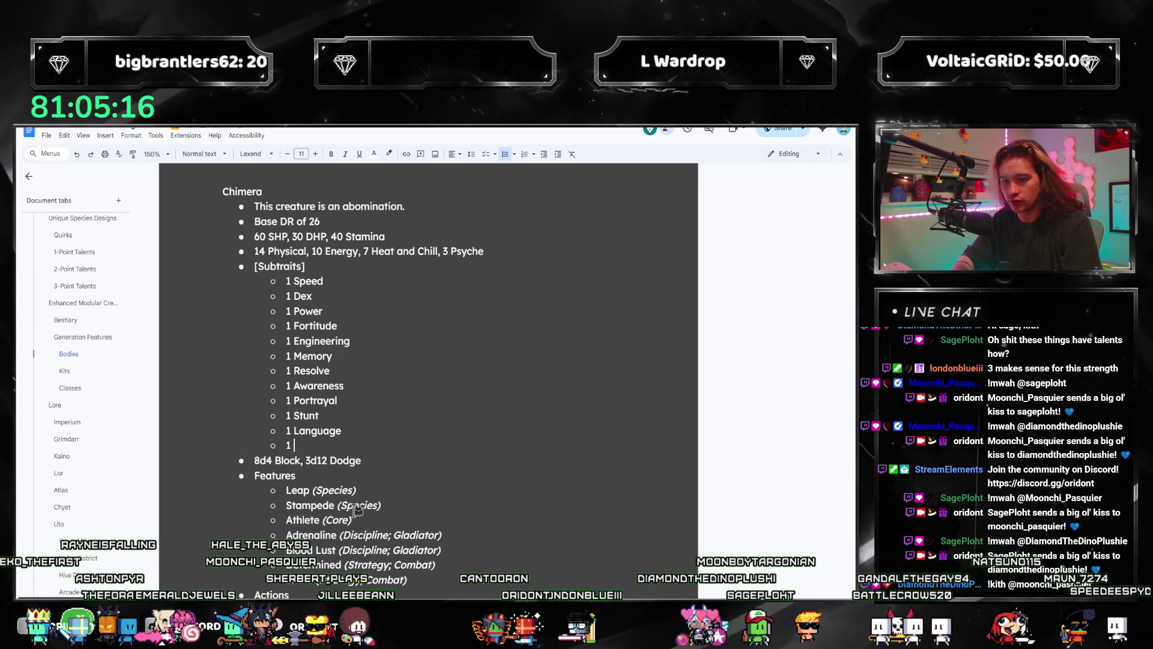
pyautogui.press('BackSpace')
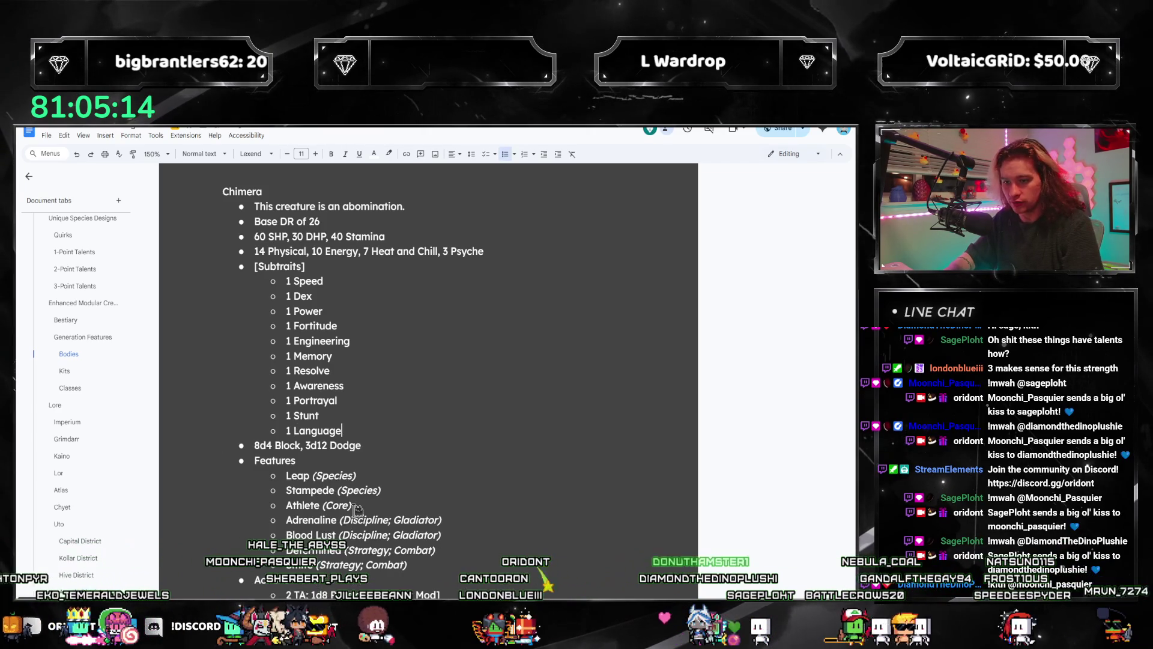
pyautogui.press('Return')
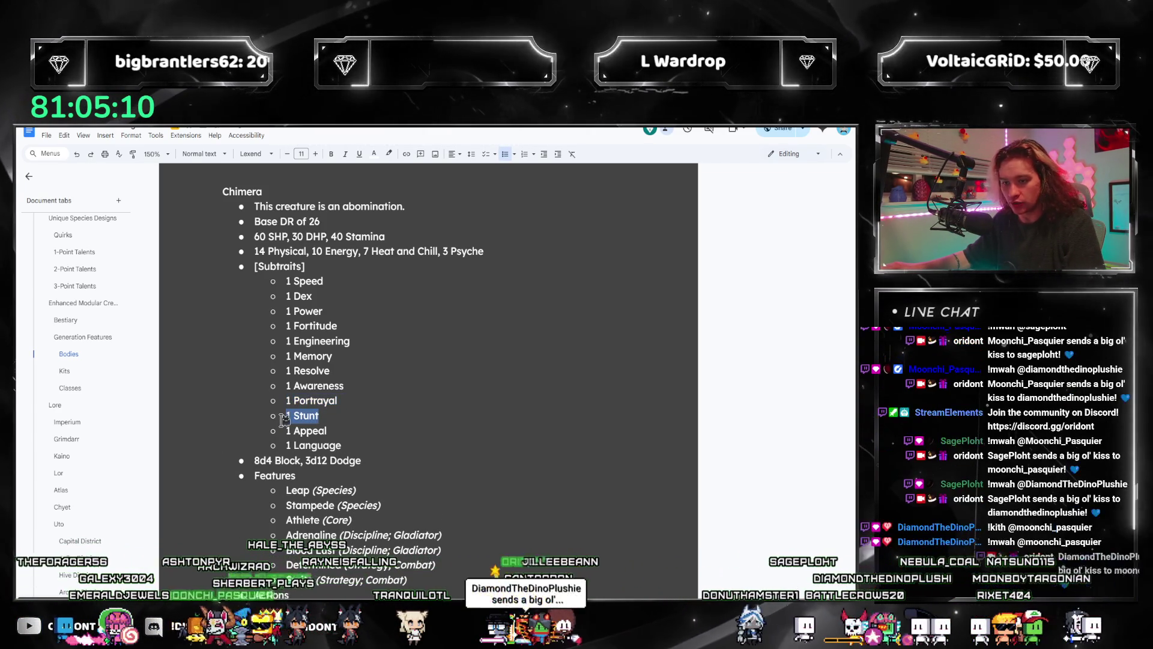
pyautogui.press('Right')
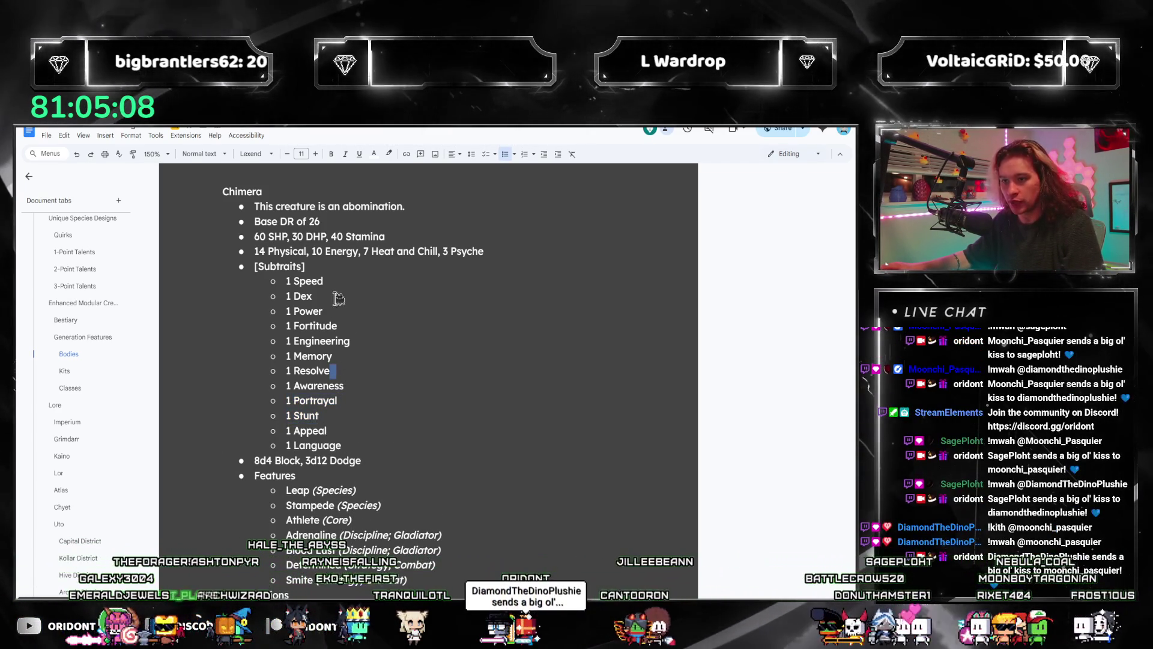
pyautogui.click(437, 276)
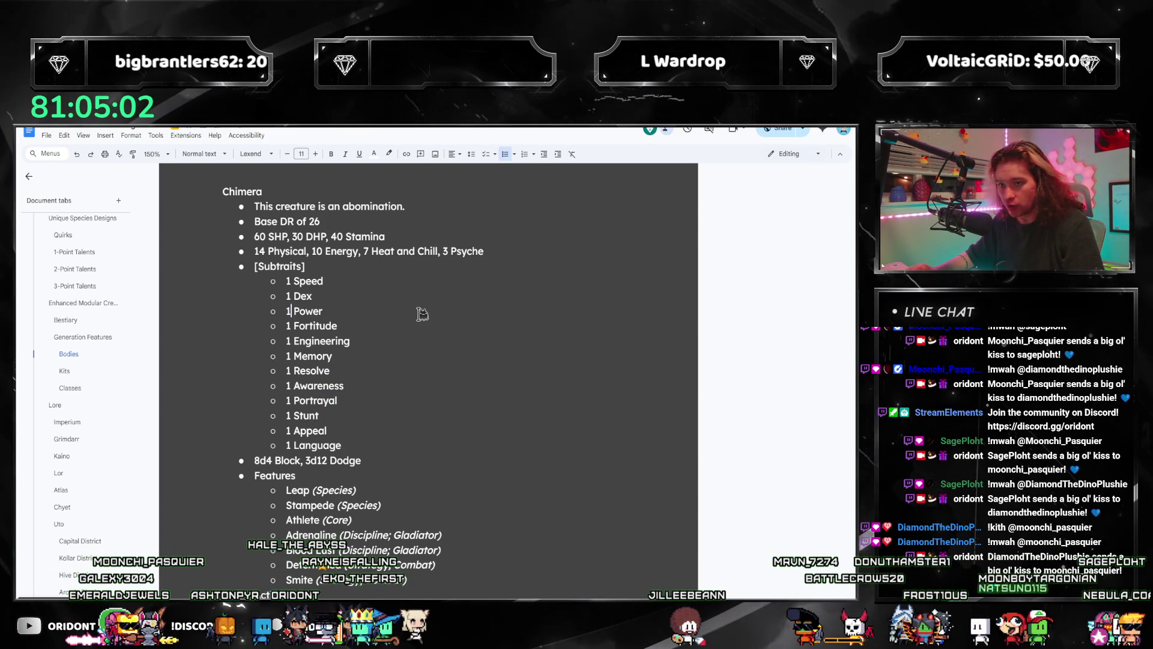
# - Change the Chimera's Speed to 6, raise its Power value and set Awareness to 5
pyautogui.hotkey('shift', 'Left')
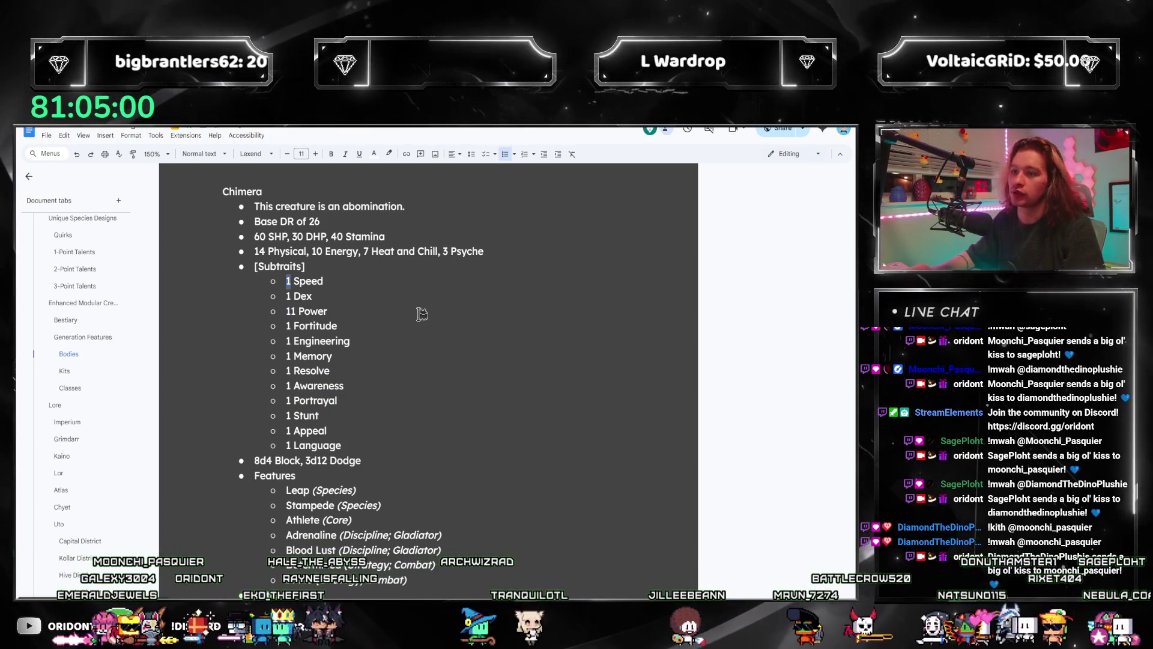
pyautogui.write('6')
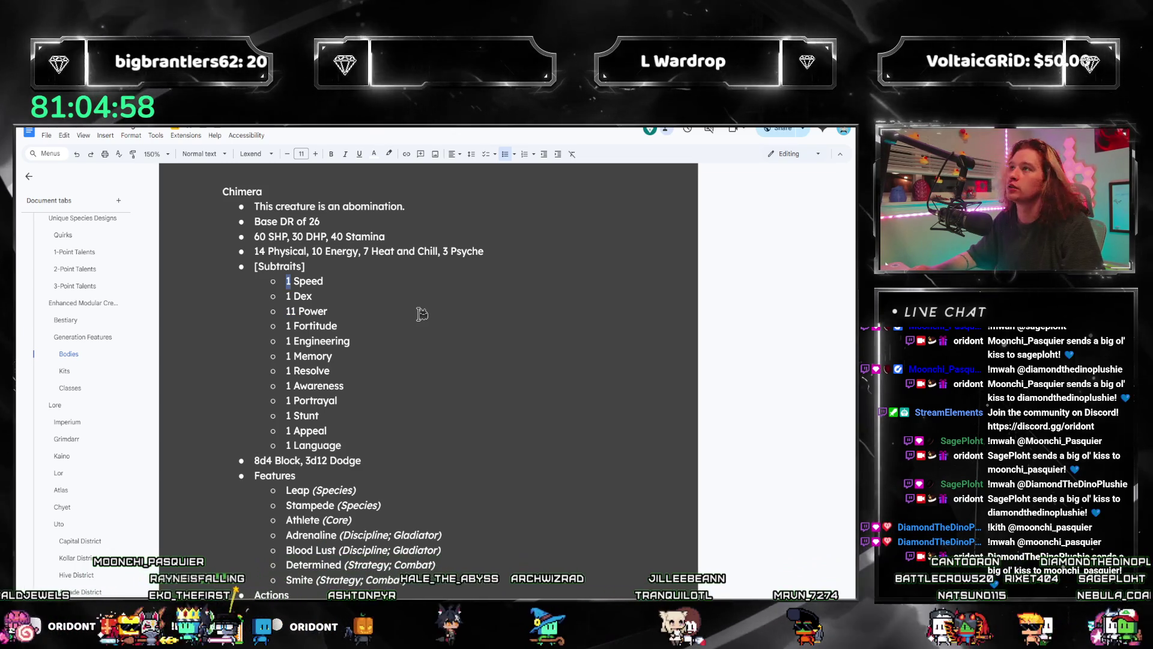
pyautogui.press('Down')
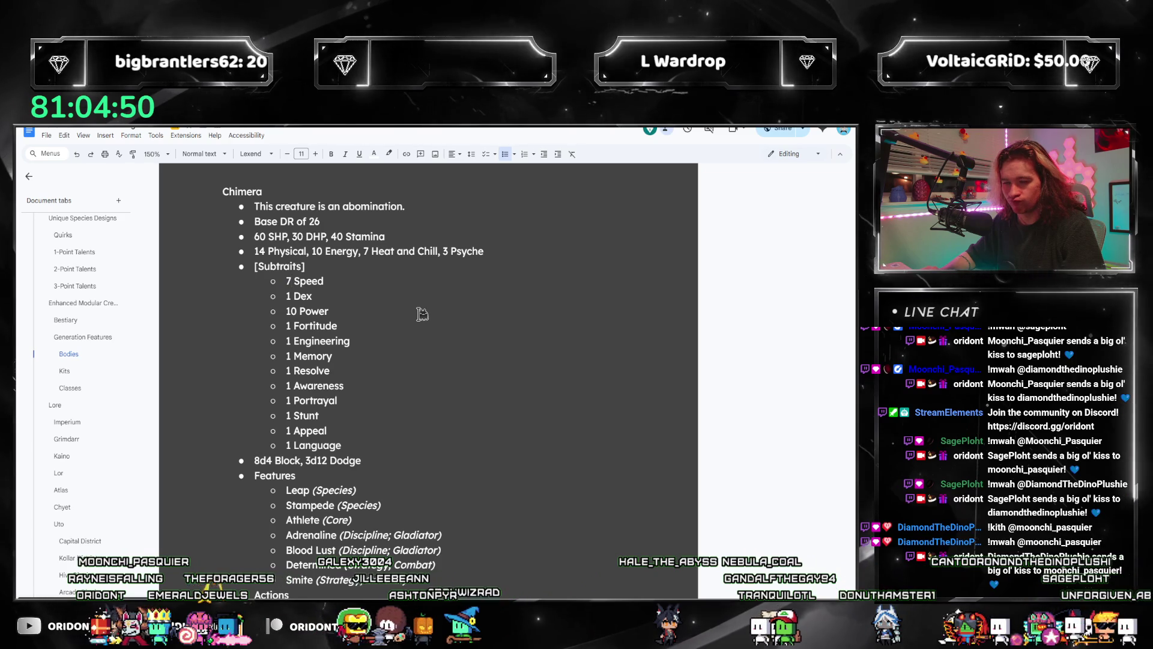
pyautogui.press('Down')
pyautogui.hotkey('shift', 'Right')
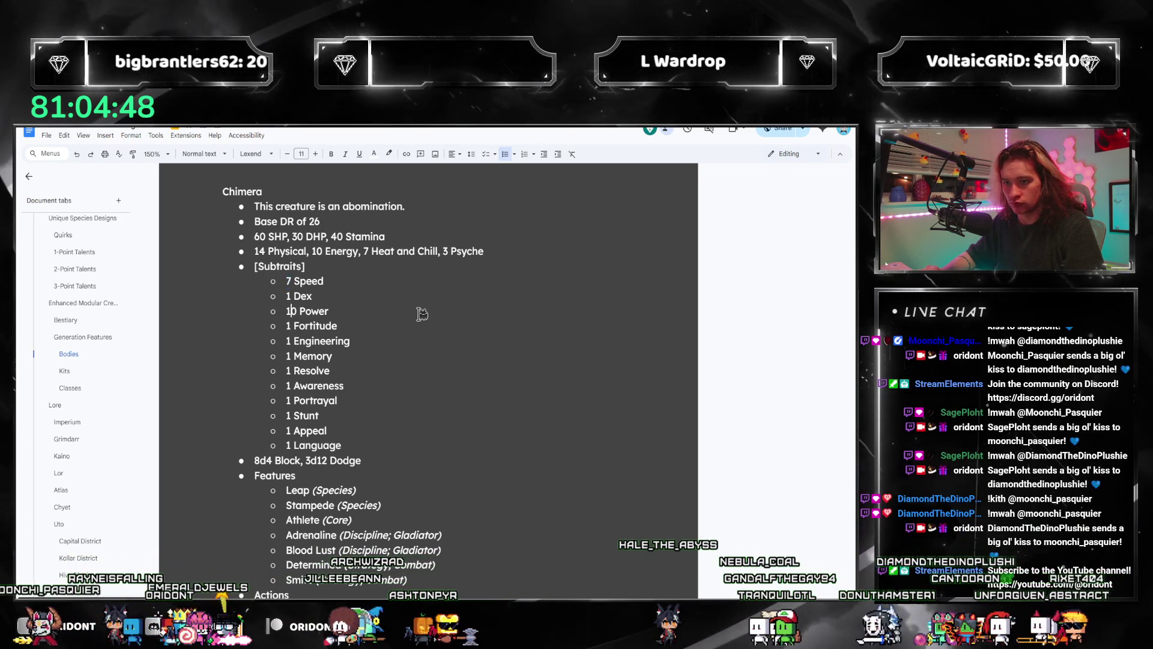
pyautogui.write('1')
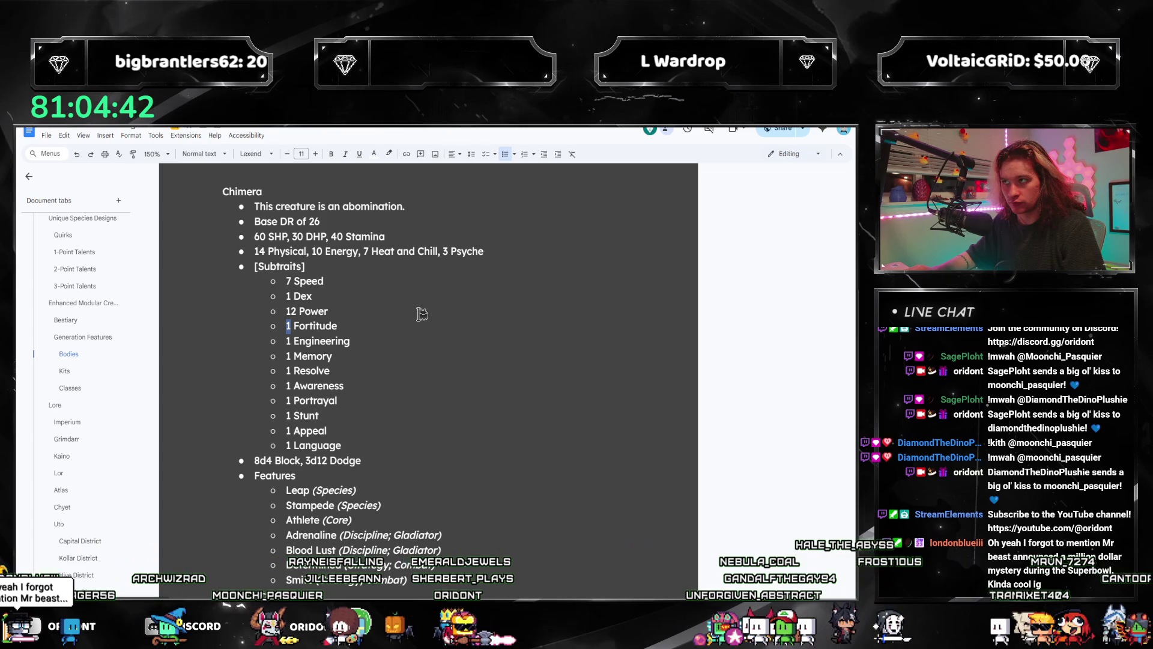
pyautogui.write('6')
pyautogui.press('Down')
pyautogui.press('Down')
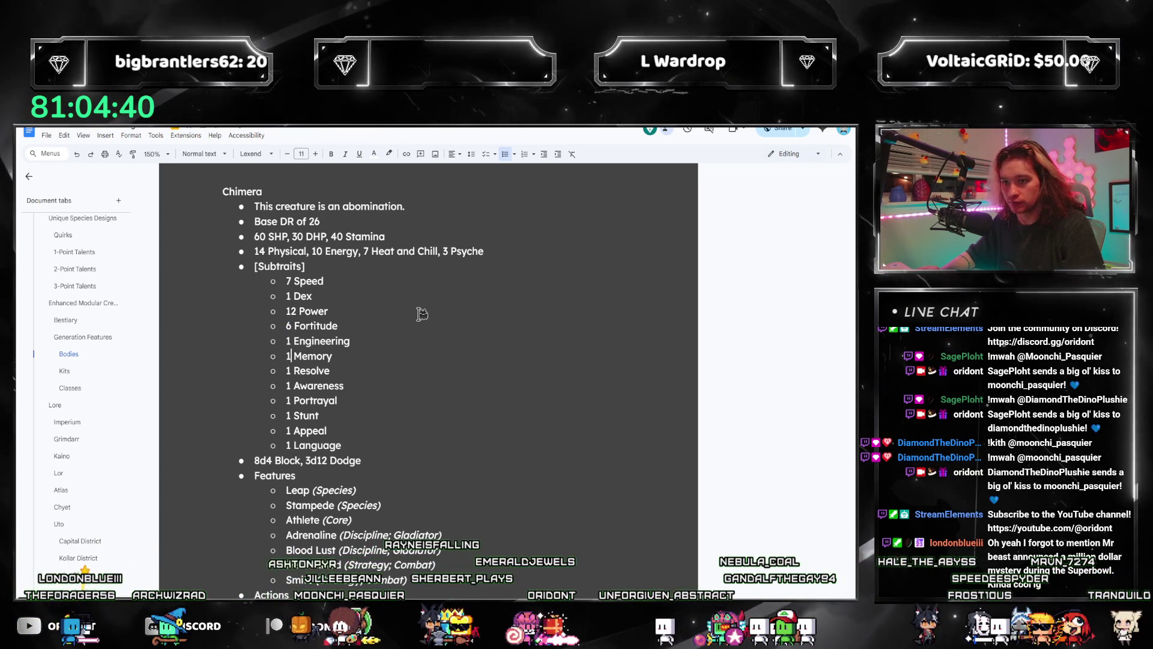
pyautogui.press('Down')
pyautogui.press('Down')
pyautogui.hotkey('shift', 'Left')
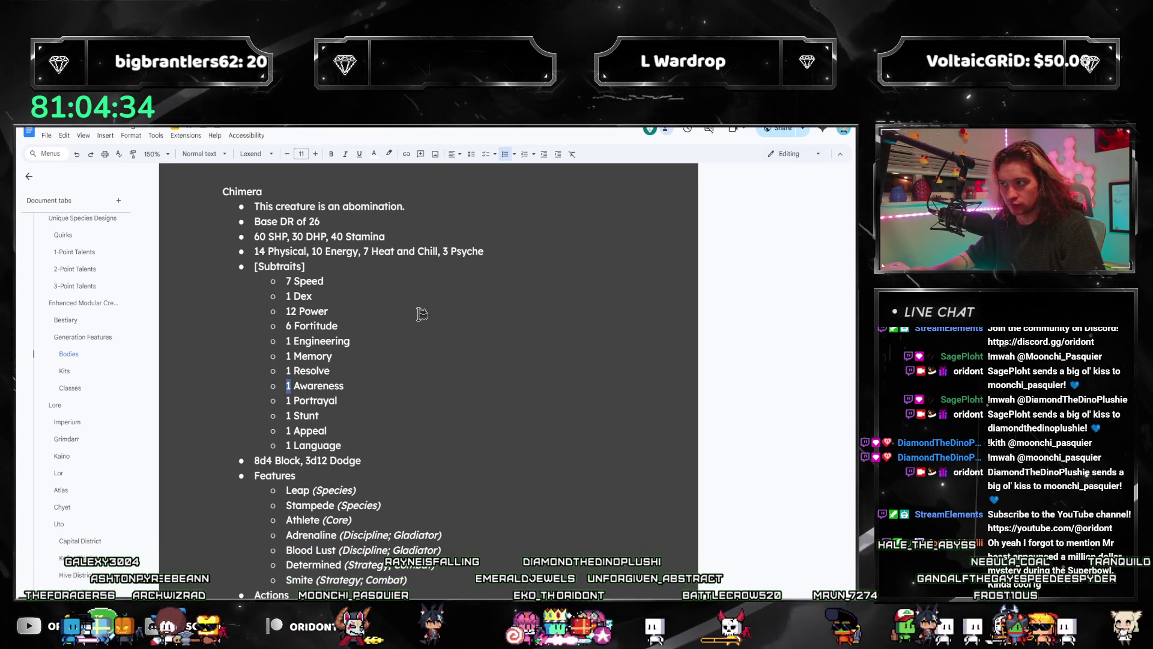
pyautogui.write('5')
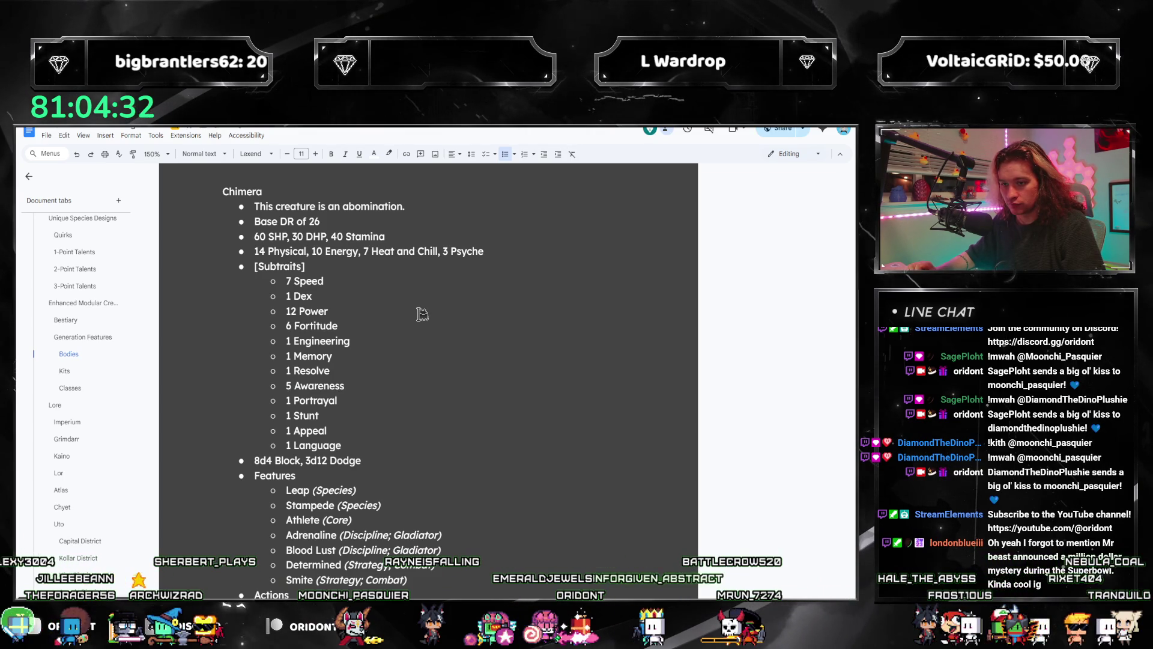
# - Correct the Power value, re-enter 6 Speed and set Dex to 2
pyautogui.press('Up')
pyautogui.press('Up')
pyautogui.press('Up')
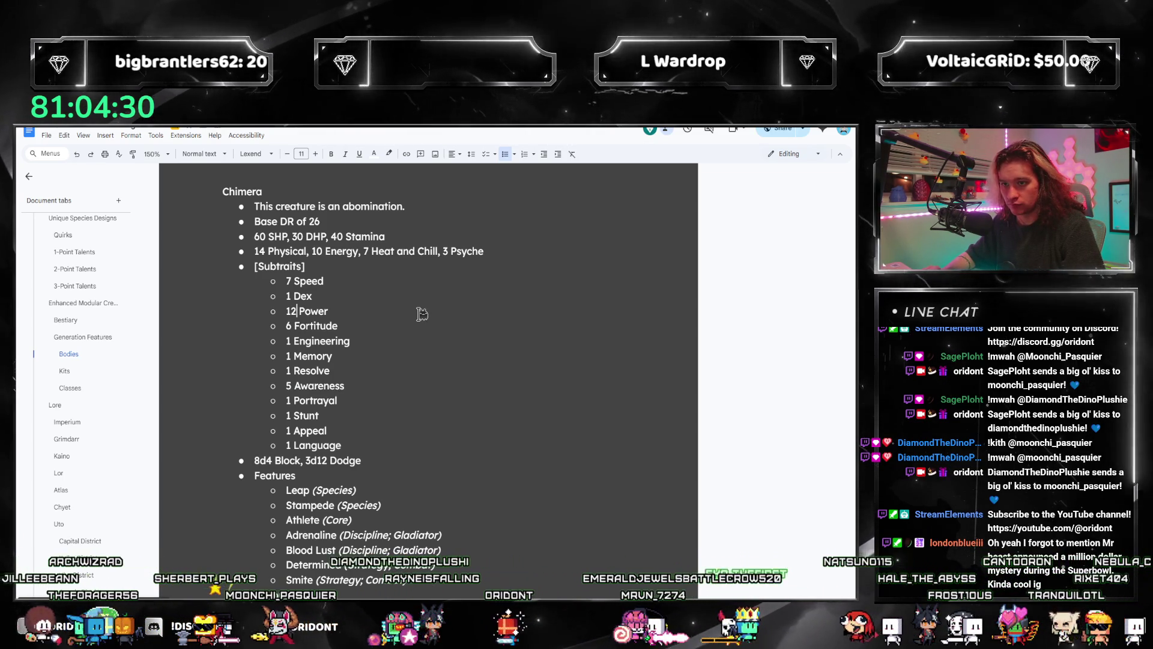
pyautogui.hotkey('shift', 'Left')
pyautogui.hotkey('shift', 'Left')
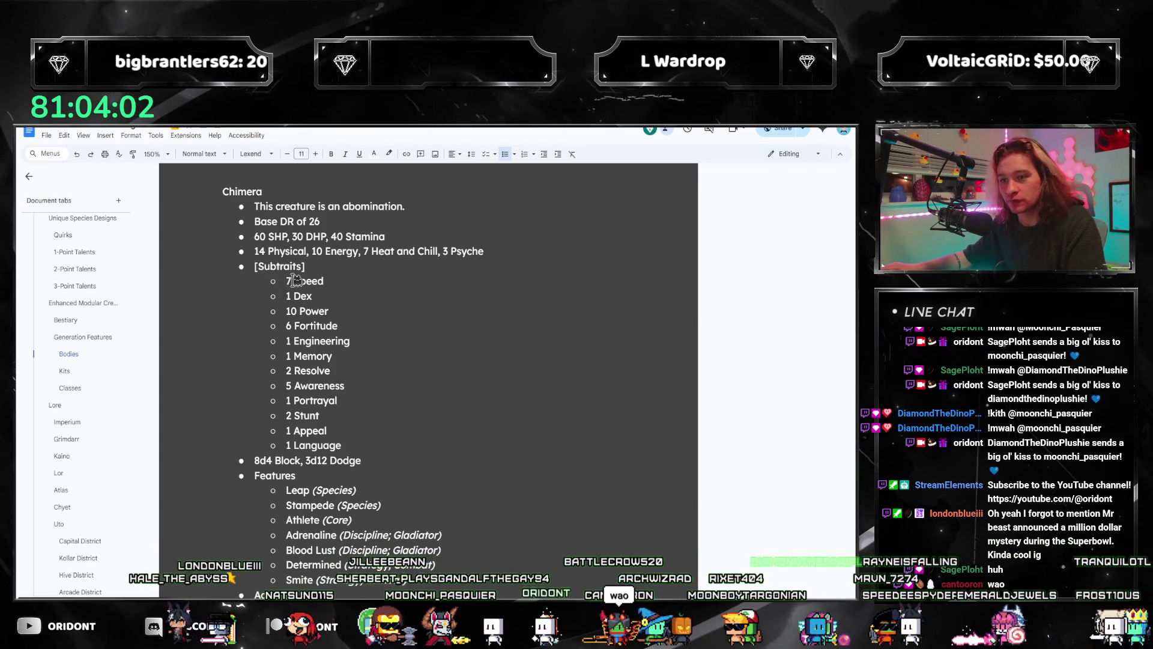
pyautogui.press('BackSpace')
pyautogui.write('6')
pyautogui.press('Down')
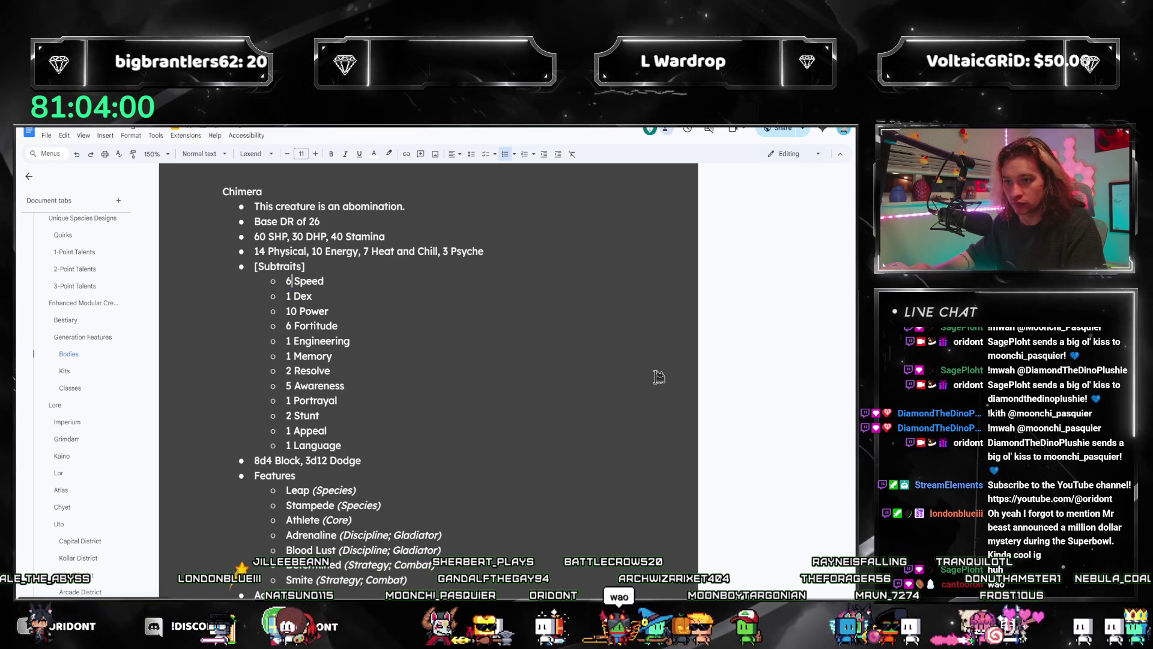
pyautogui.press('BackSpace')
pyautogui.write('2')
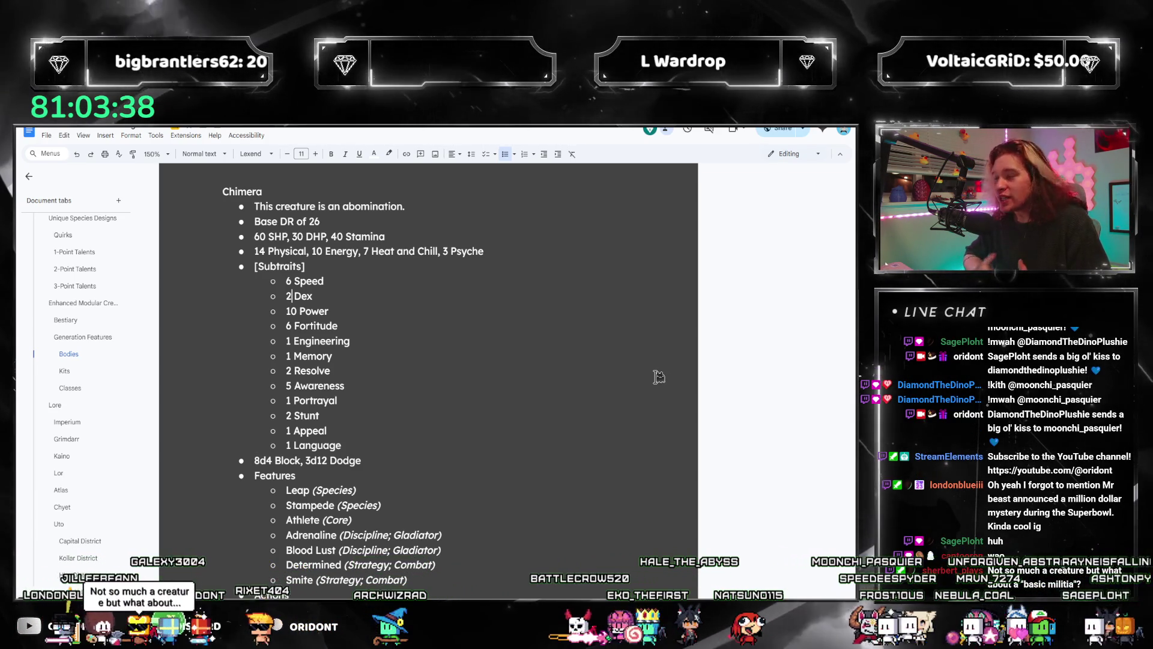
pyautogui.hotkey('alt', 'Tab')
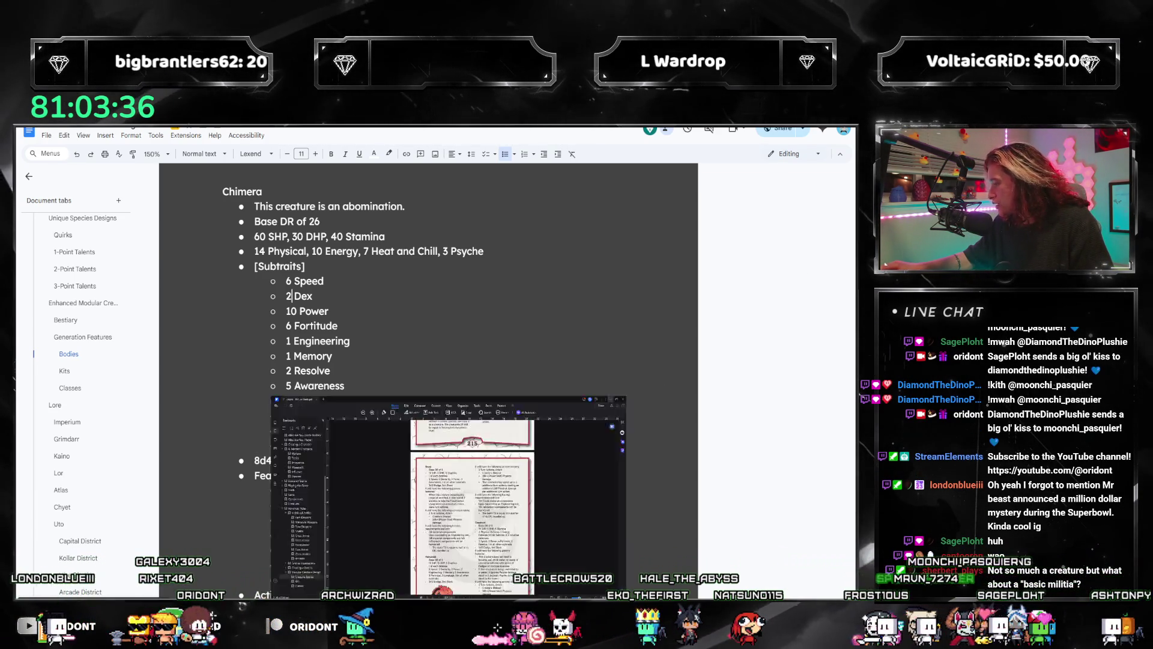
pyautogui.scroll(-3, 408, 460)
pyautogui.scroll(7, 336, 467)
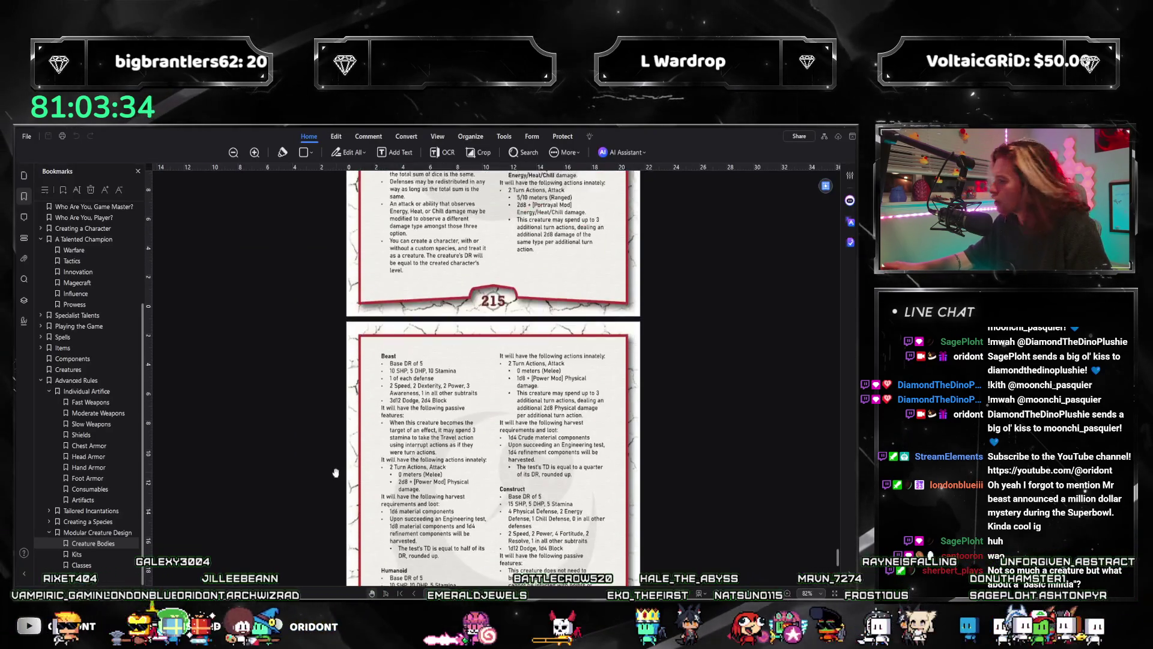
pyautogui.scroll(8, 323, 483)
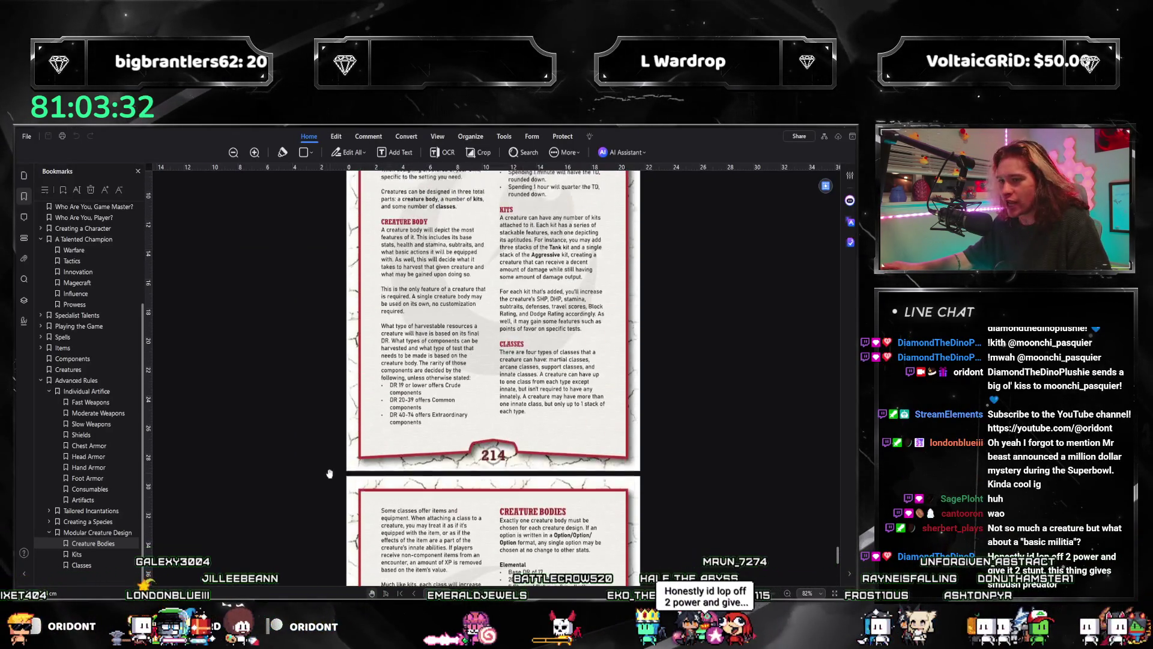
pyautogui.scroll(-3, 338, 468)
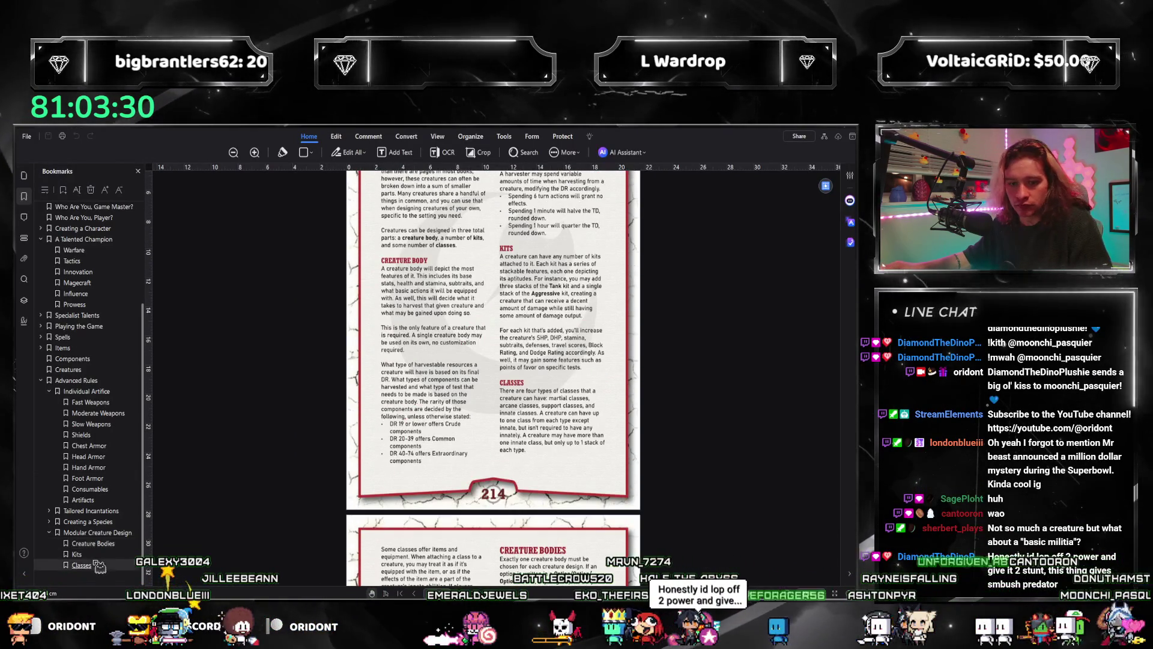
pyautogui.click(82, 565)
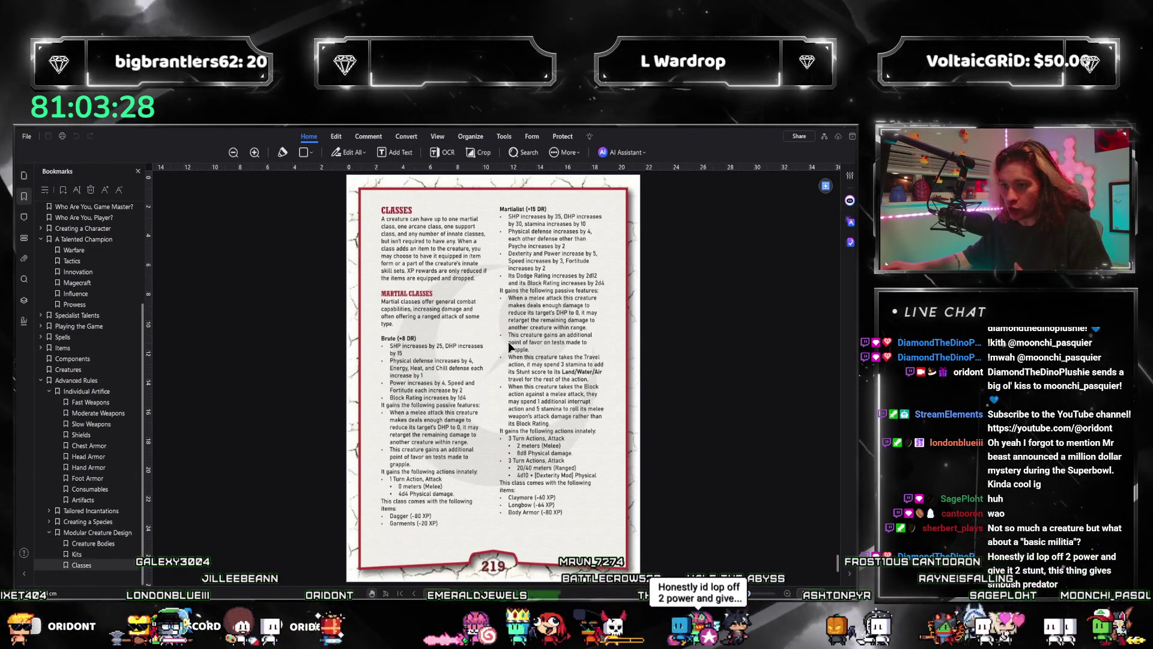
pyautogui.scroll(-5, 507, 360)
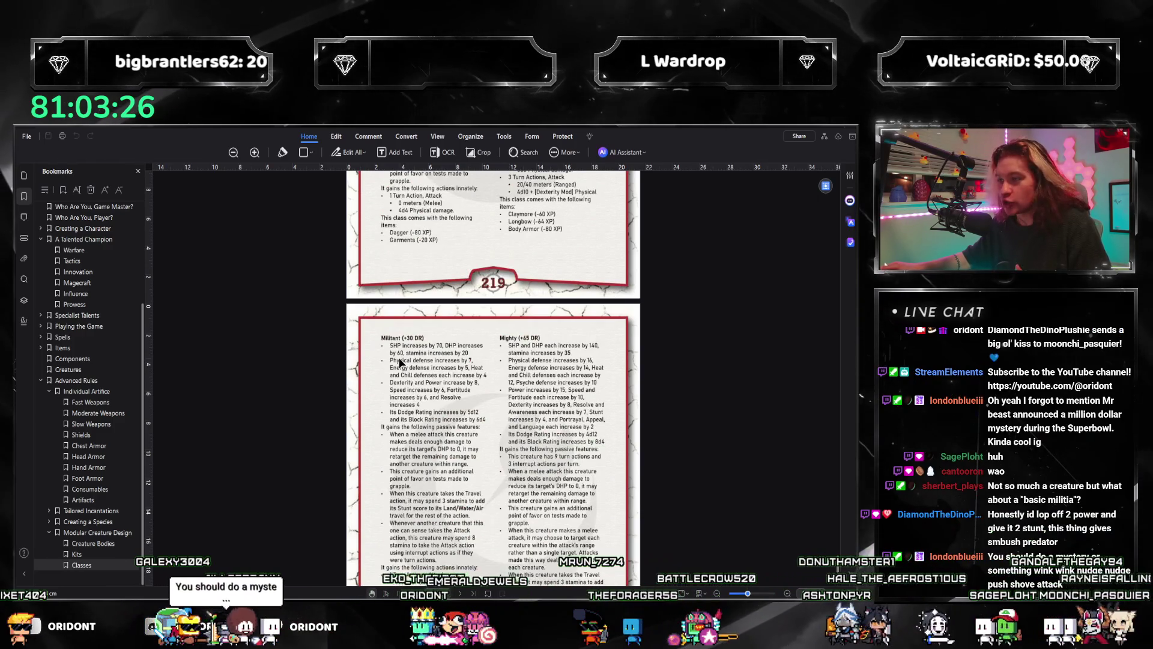
pyautogui.click(834, 137)
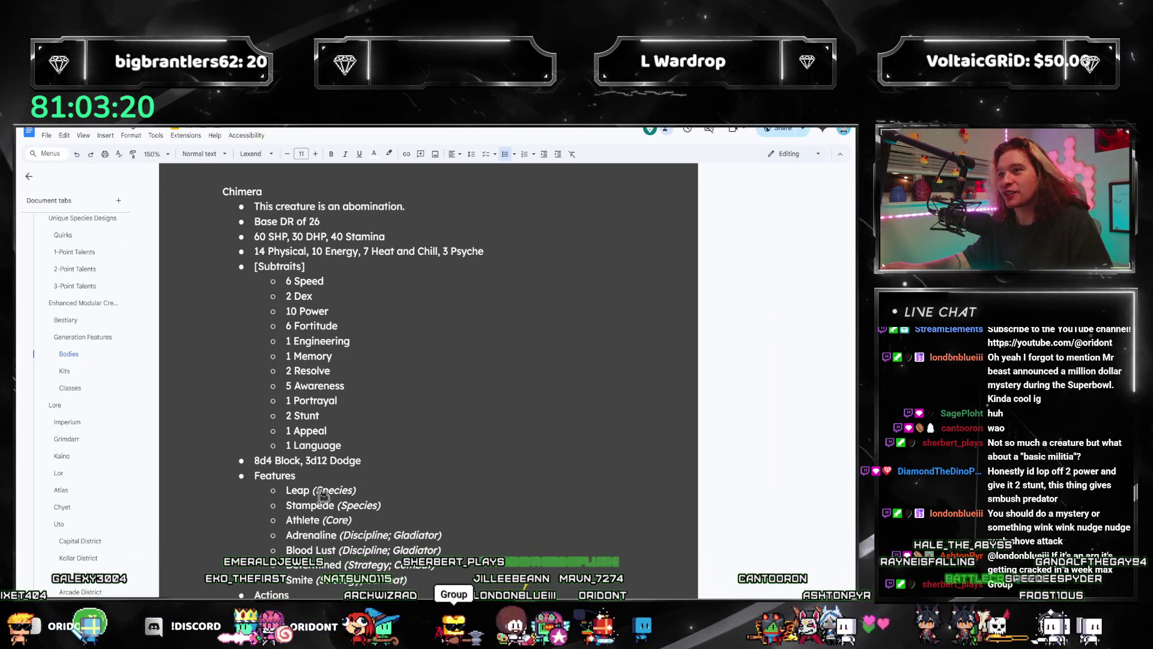
# - Delete the Chimera entry from the creature list
pyautogui.scroll(1, 363, 424)
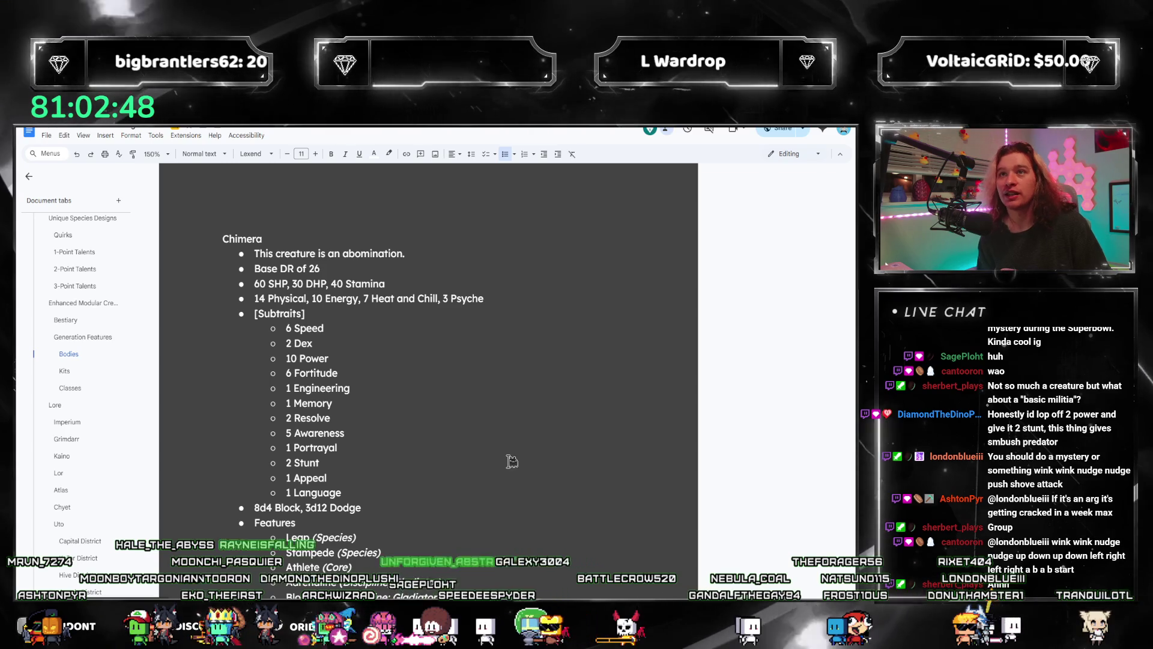
pyautogui.click(298, 359)
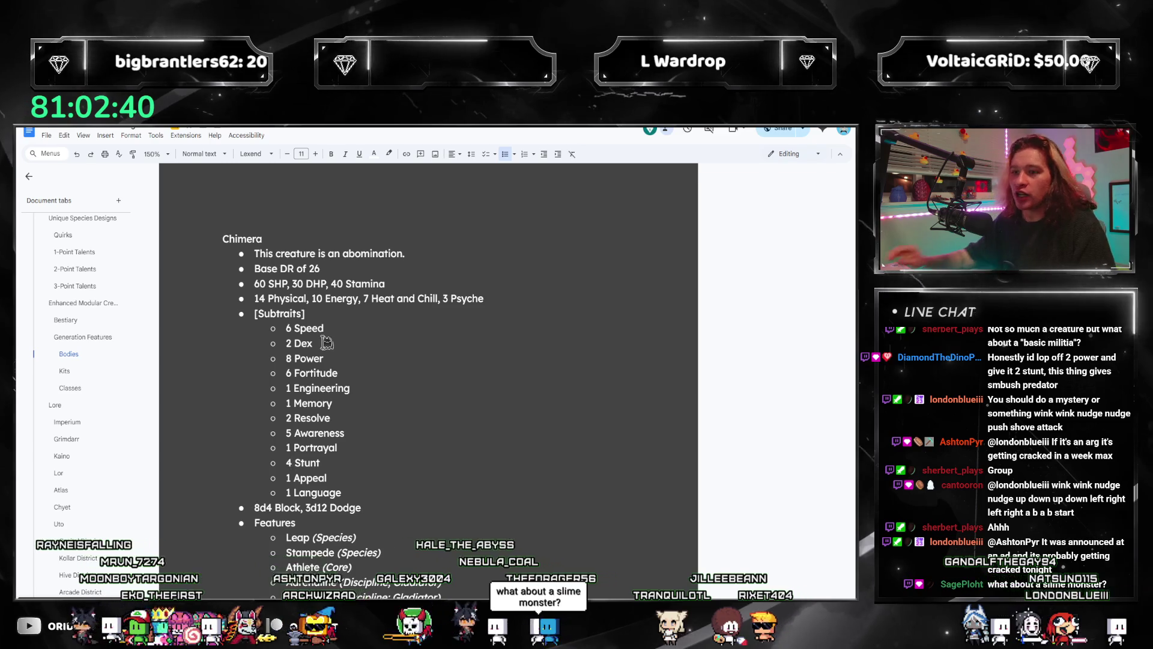
pyautogui.scroll(-7, 328, 342)
pyautogui.moveTo(286, 292); pyautogui.dragTo(393, 419)
pyautogui.click(335, 314)
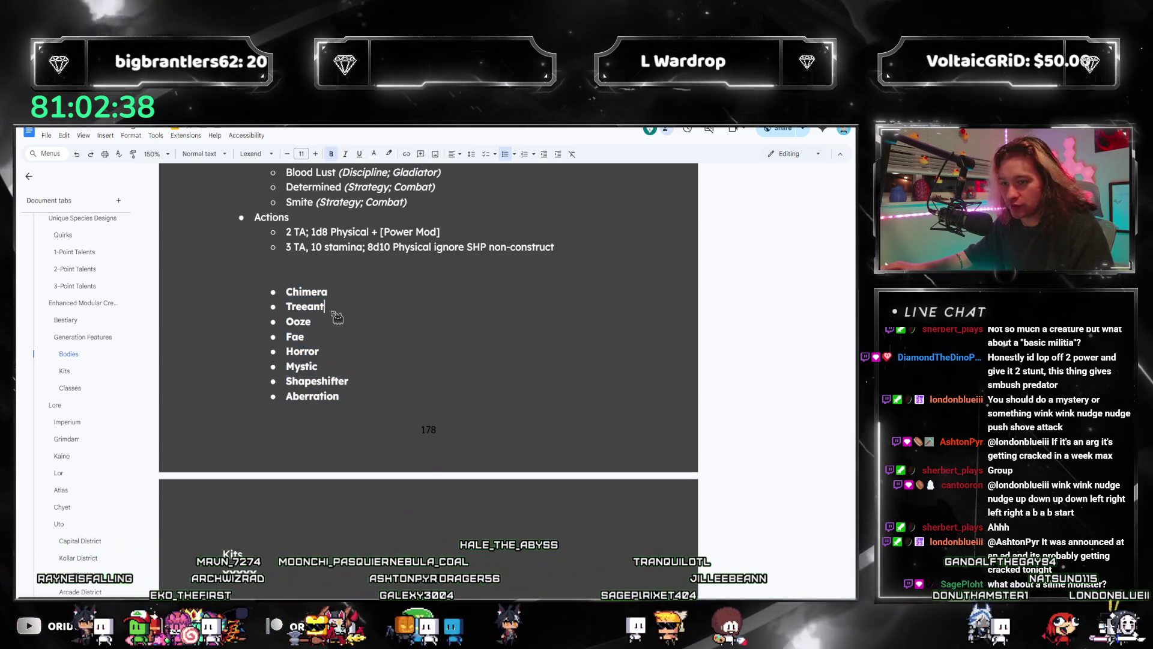
pyautogui.moveTo(379, 293); pyautogui.dragTo(259, 296)
pyautogui.press('BackSpace')
pyautogui.press('BackSpace')
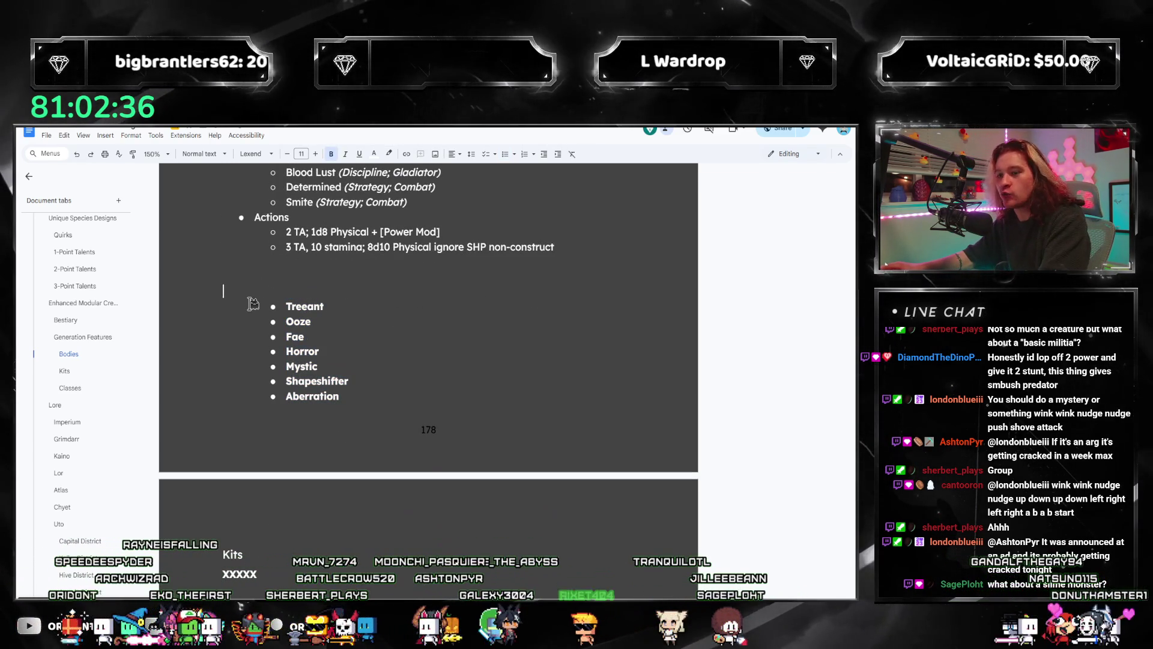
# - Select the expanded attack template lines and move to the Chimera's shorthand 2 TA action
pyautogui.scroll(3, 391, 335)
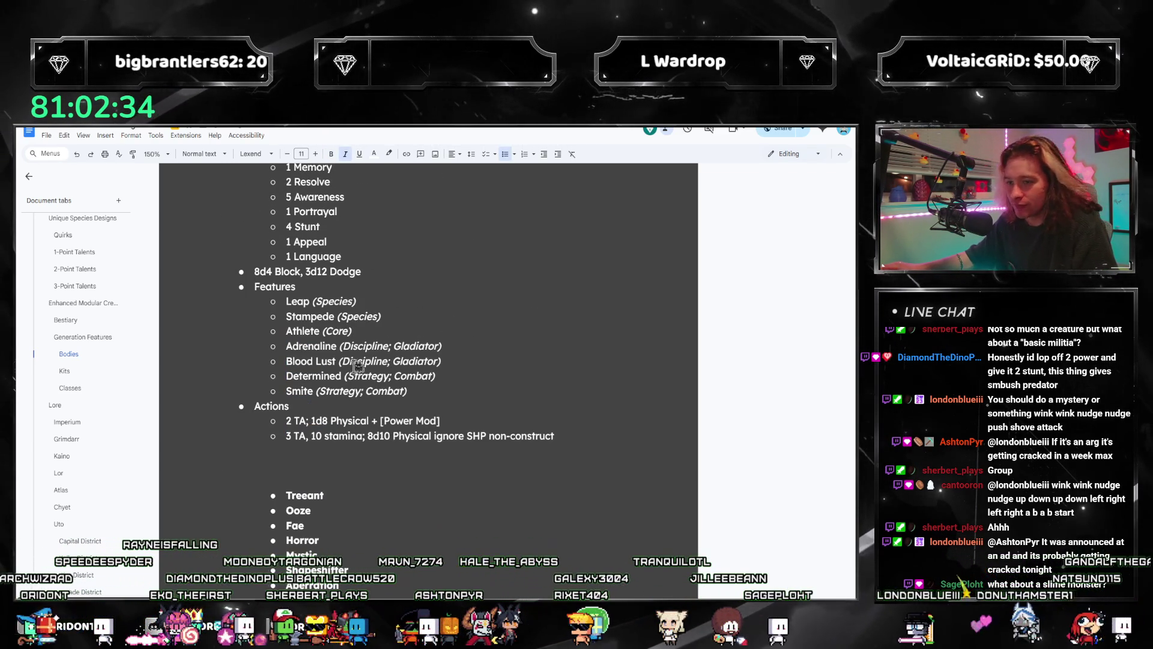
pyautogui.scroll(2, 358, 367)
pyautogui.scroll(-3, 577, 382)
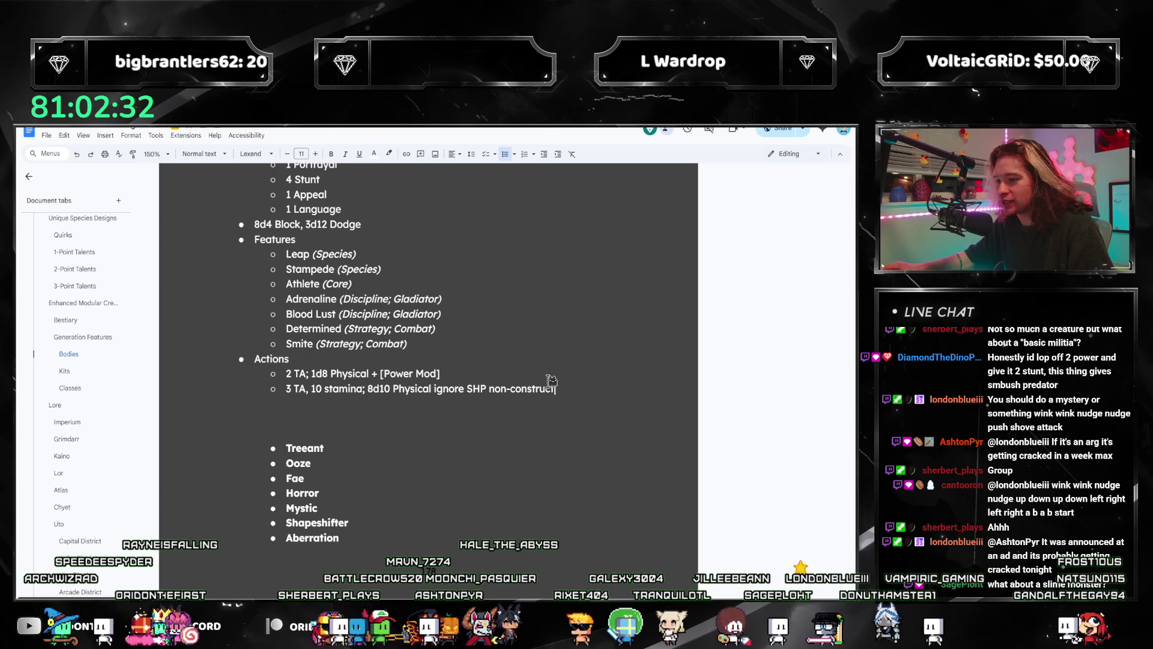
pyautogui.scroll(10, 481, 372)
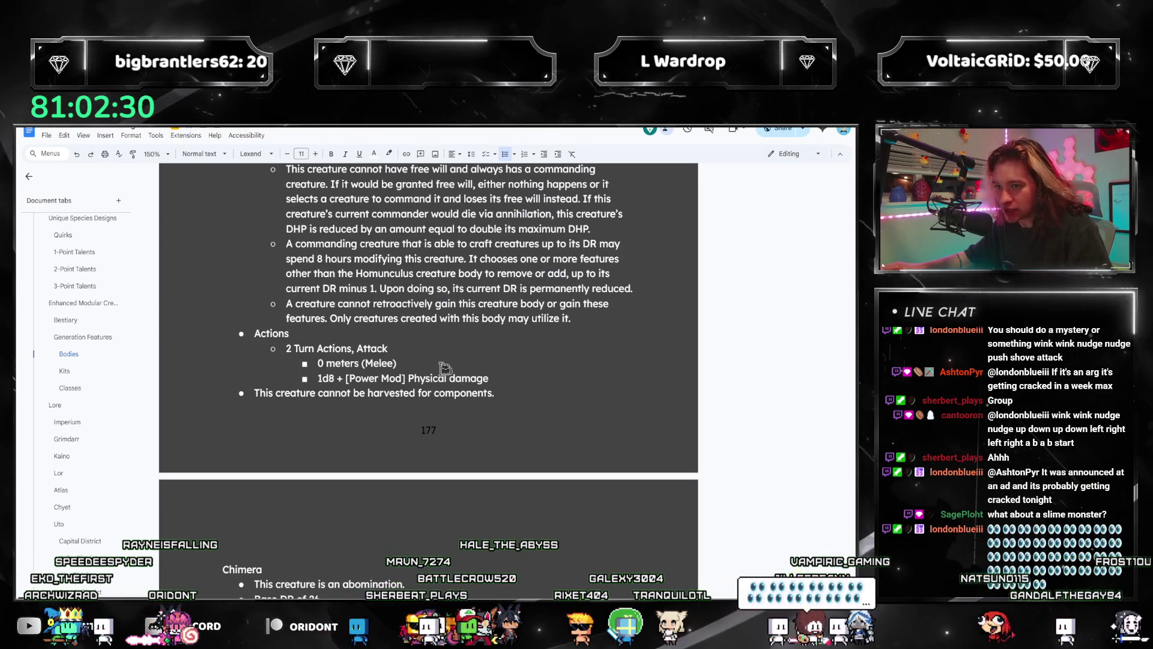
pyautogui.moveTo(499, 378); pyautogui.dragTo(284, 348)
pyautogui.hotkey('ctrl', 'c')
pyautogui.scroll(-10, 360, 397)
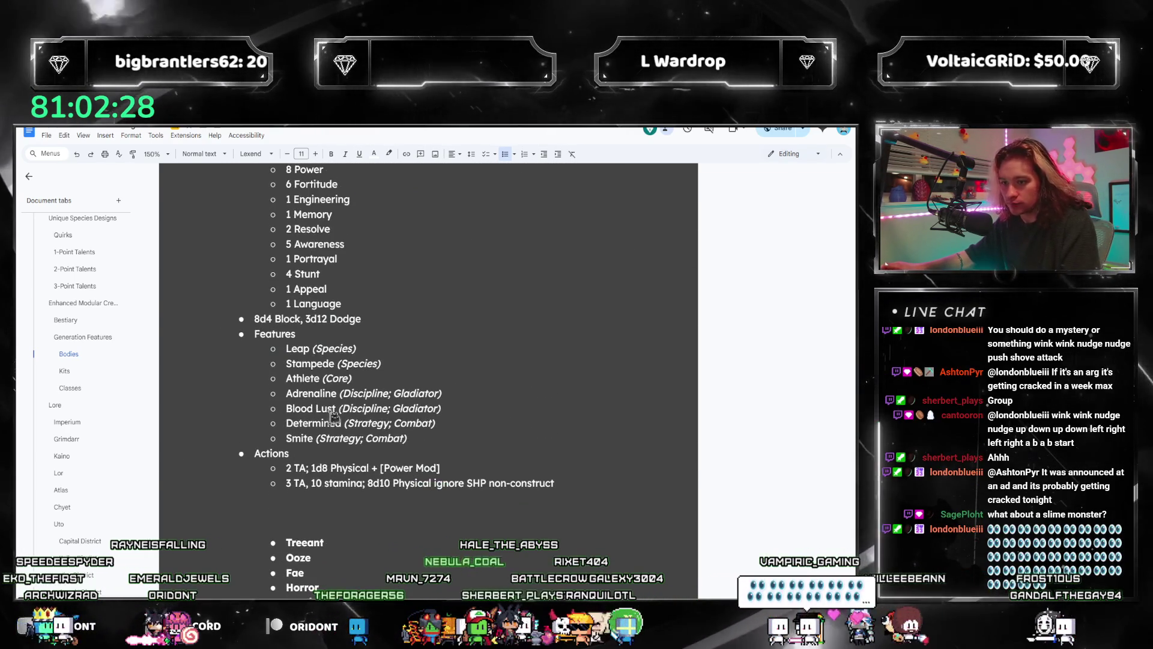
pyautogui.click(413, 468)
# - Paste the two-turn attack template and set the attack range to 1 meter (Melee)
pyautogui.hotkey('ctrl', 'v')
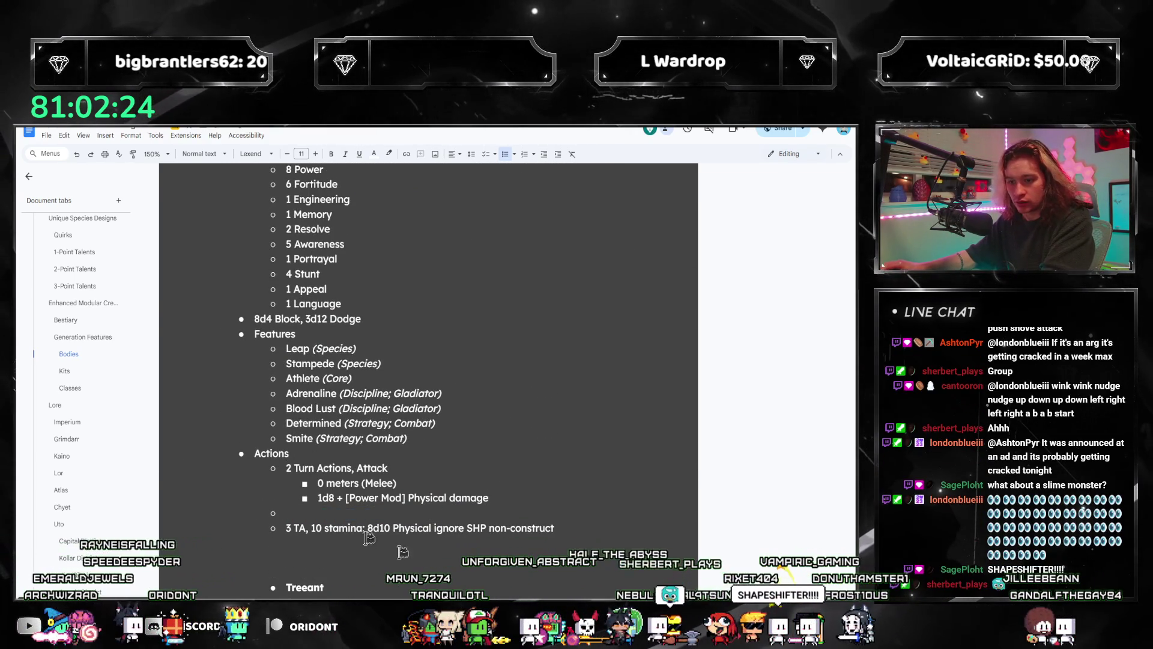
pyautogui.write('n Actions')
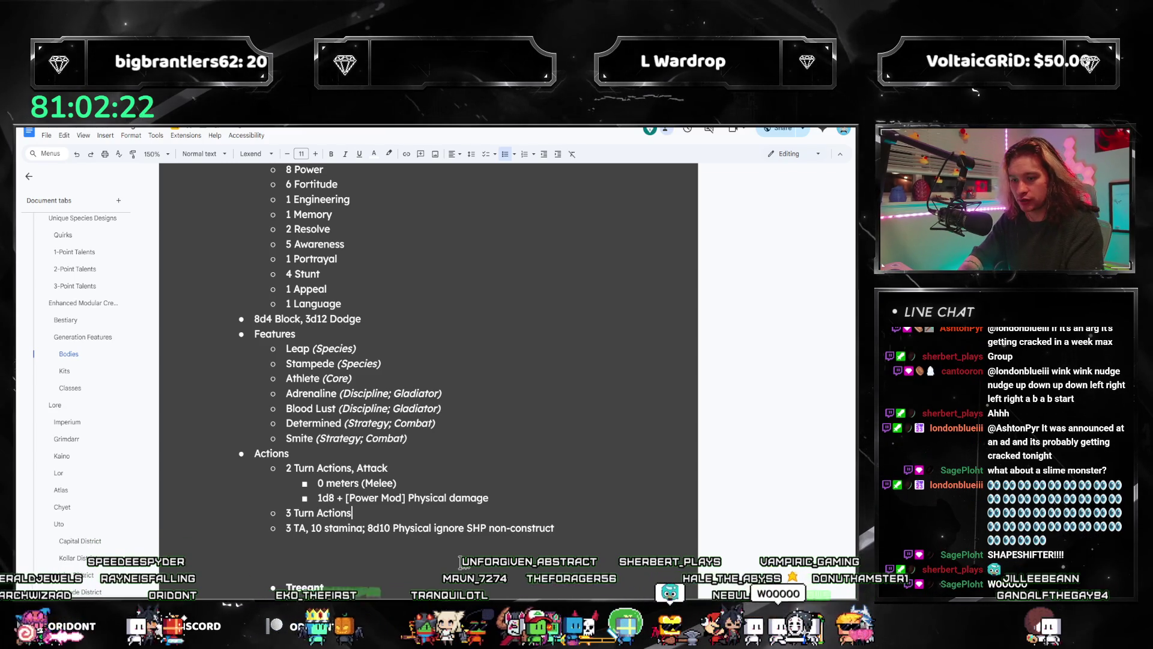
pyautogui.write('0 me')
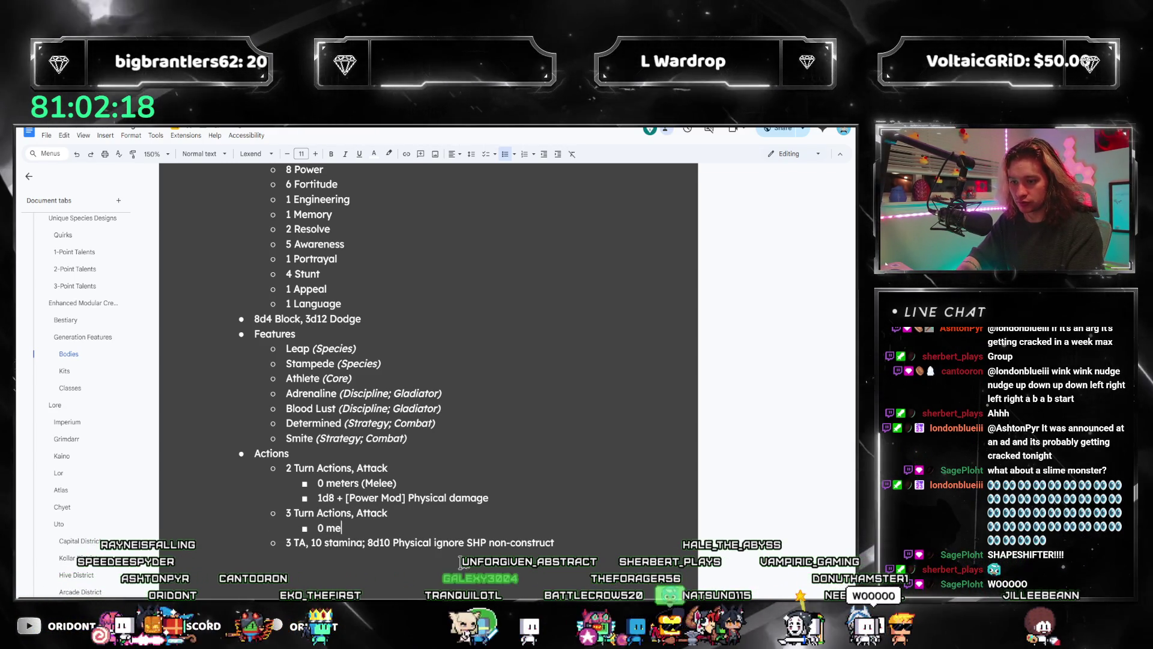
pyautogui.press('Home')
pyautogui.hotkey('shift', 'Right')
pyautogui.write('1')
pyautogui.press('End')
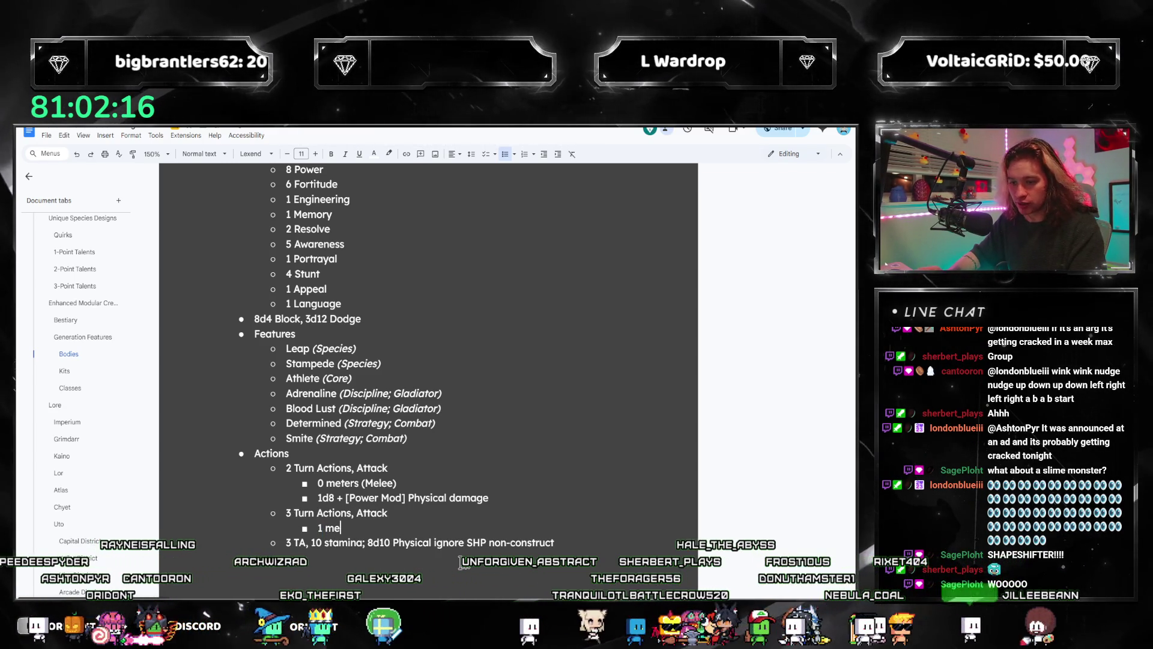
pyautogui.write('ter (Melee')
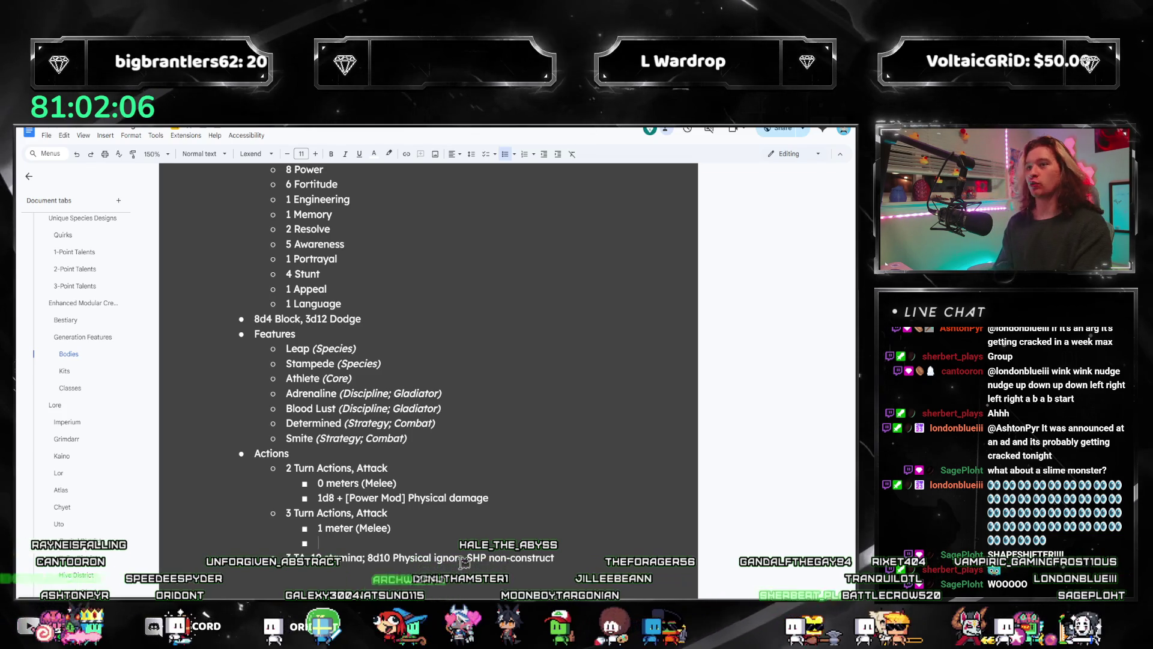
# - Give the 3 Turn Actions attack a 10 stamina cost and 8d10 Physical damage
pyautogui.scroll(-3, 487, 438)
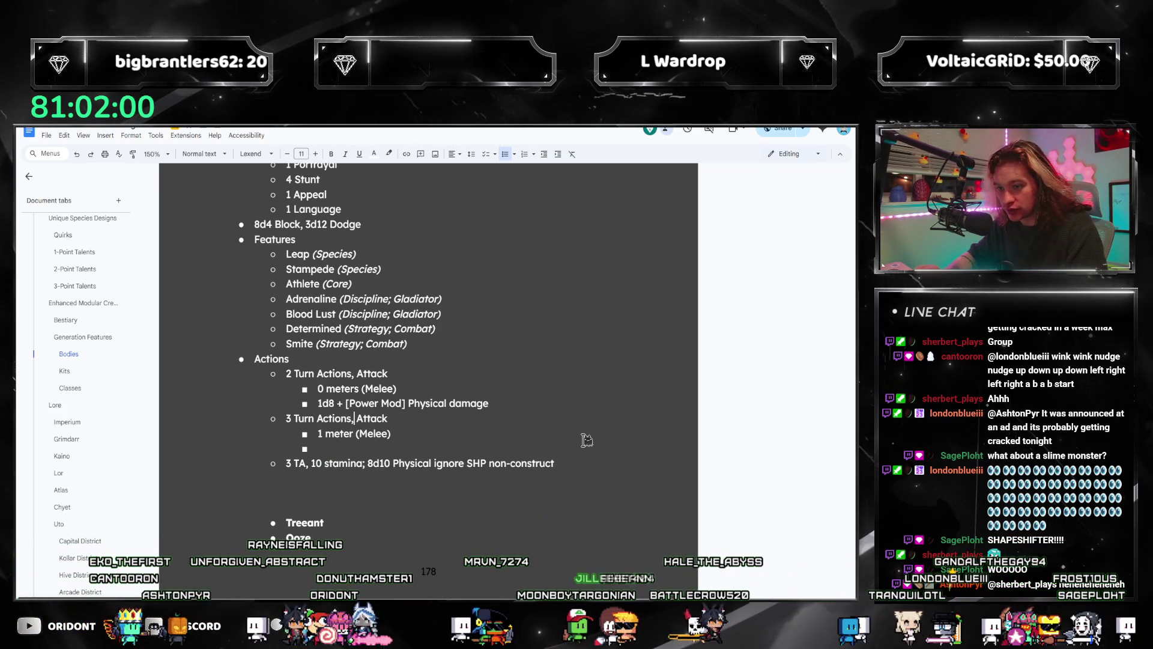
pyautogui.press('Right')
pyautogui.press('Right')
pyautogui.press('Right')
pyautogui.write('10 stamina,')
pyautogui.press('Down')
pyautogui.press('Down')
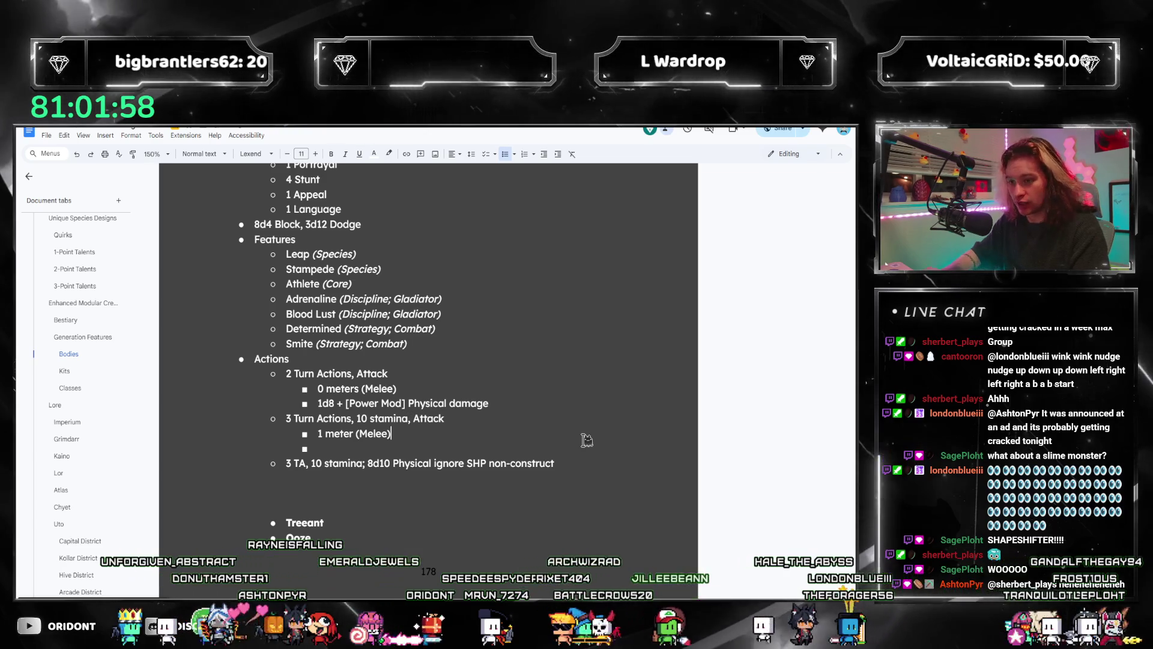
pyautogui.write('8d10 Physical damage')
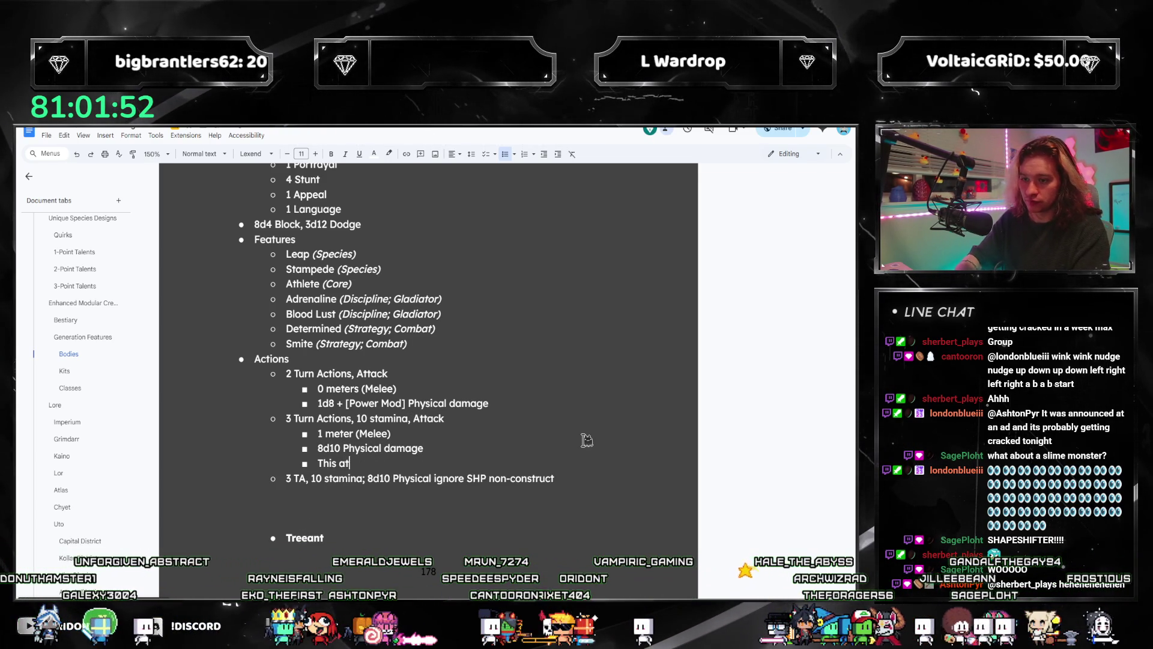
# - Add a note under the 8d10 damage that damage to non-Construct creatures ignores SHP
pyautogui.write('ack ignores')
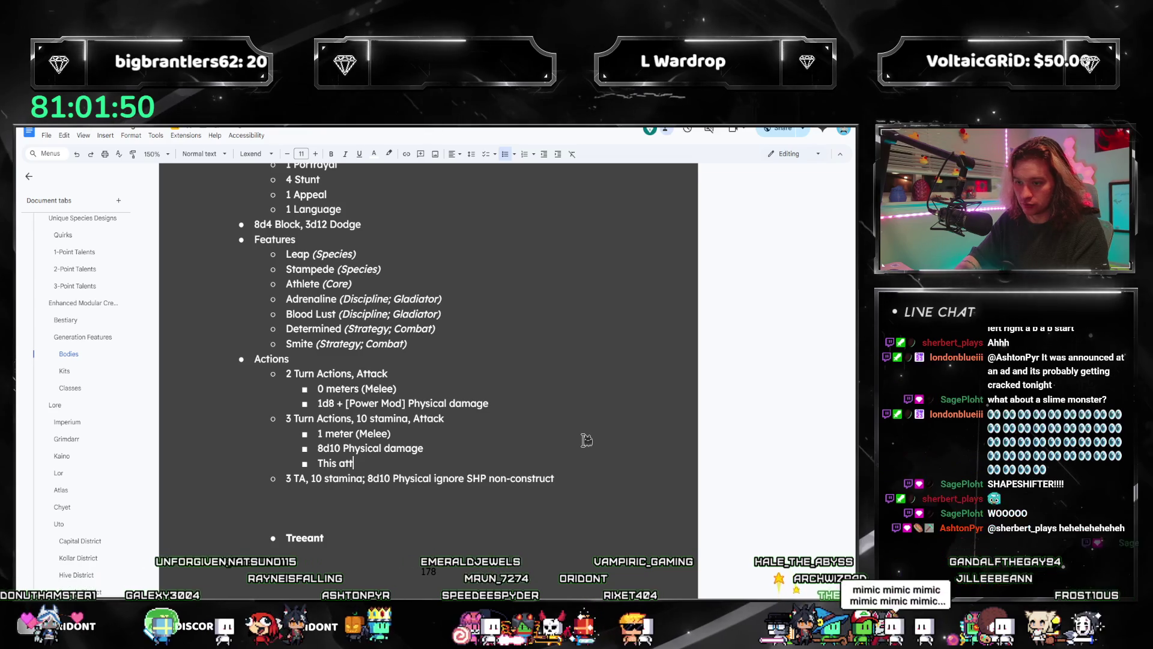
pyautogui.write(' SHP for')
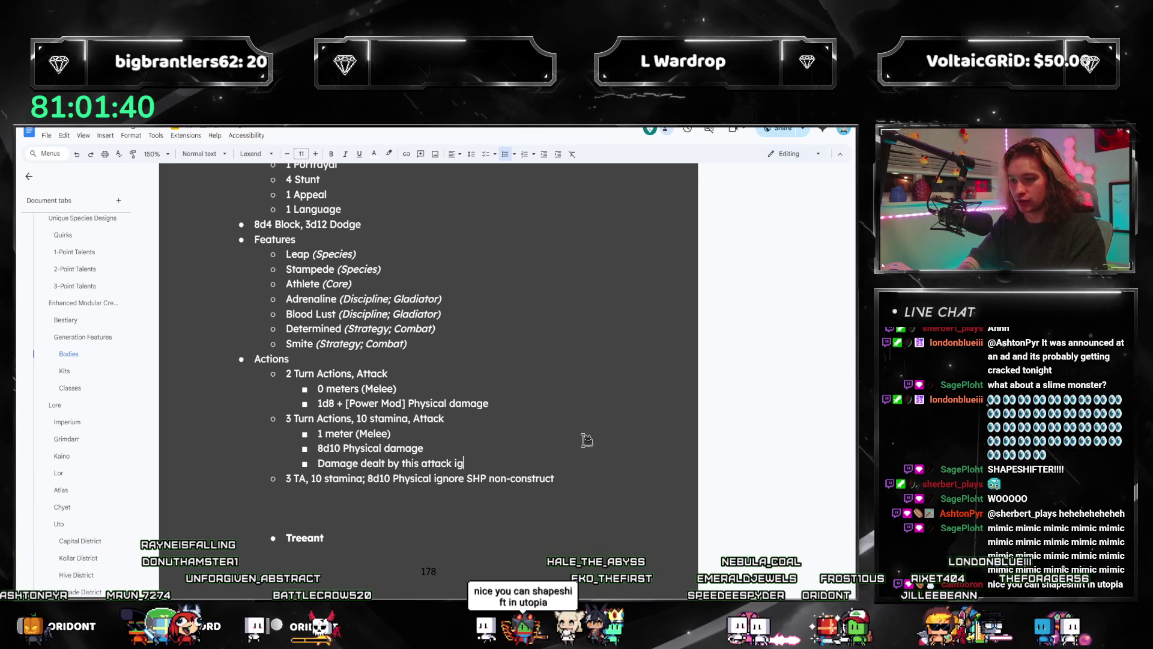
pyautogui.press('BackSpace')
pyautogui.press('BackSpace')
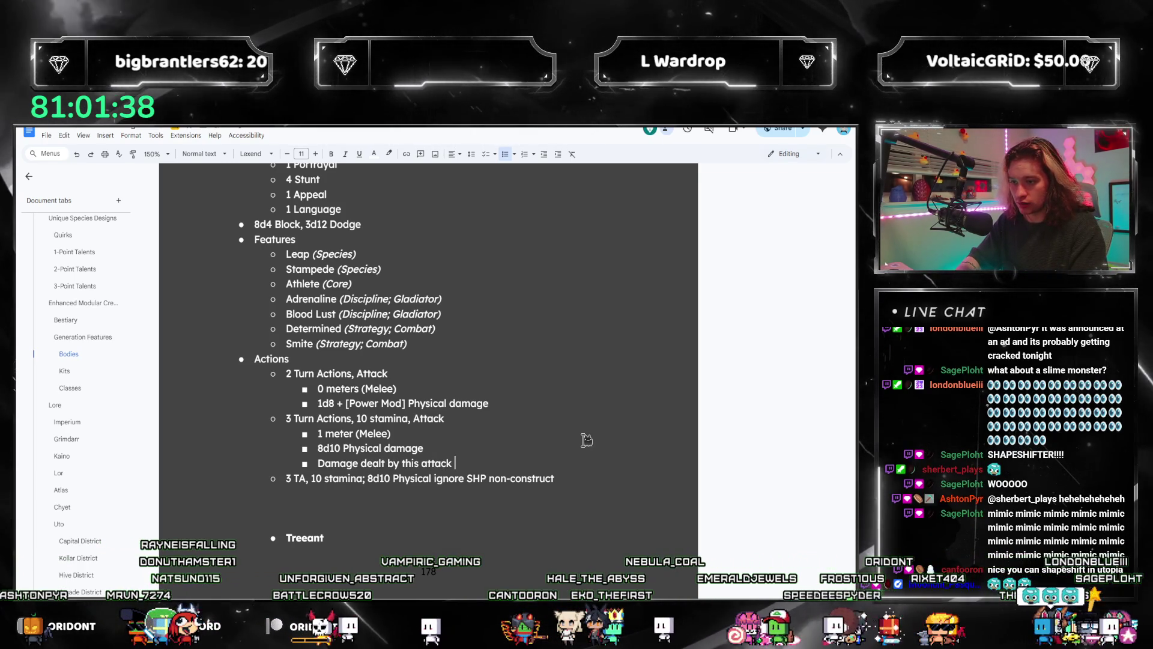
pyautogui.hotkey('ctrl', 'Left')
pyautogui.hotkey('ctrl', 'Left')
pyautogui.hotkey('ctrl', 'Left')
pyautogui.write('toi no')
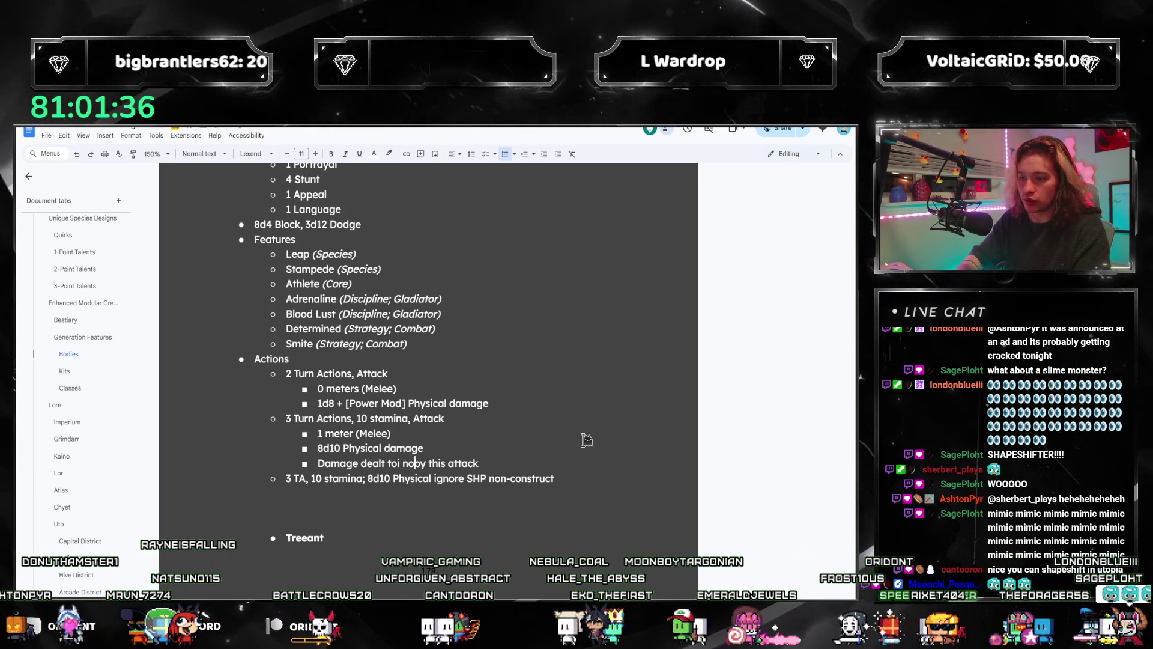
pyautogui.press('BackSpace')
pyautogui.press('BackSpace')
pyautogui.press('BackSpace')
pyautogui.write('non-Construct creatures ')
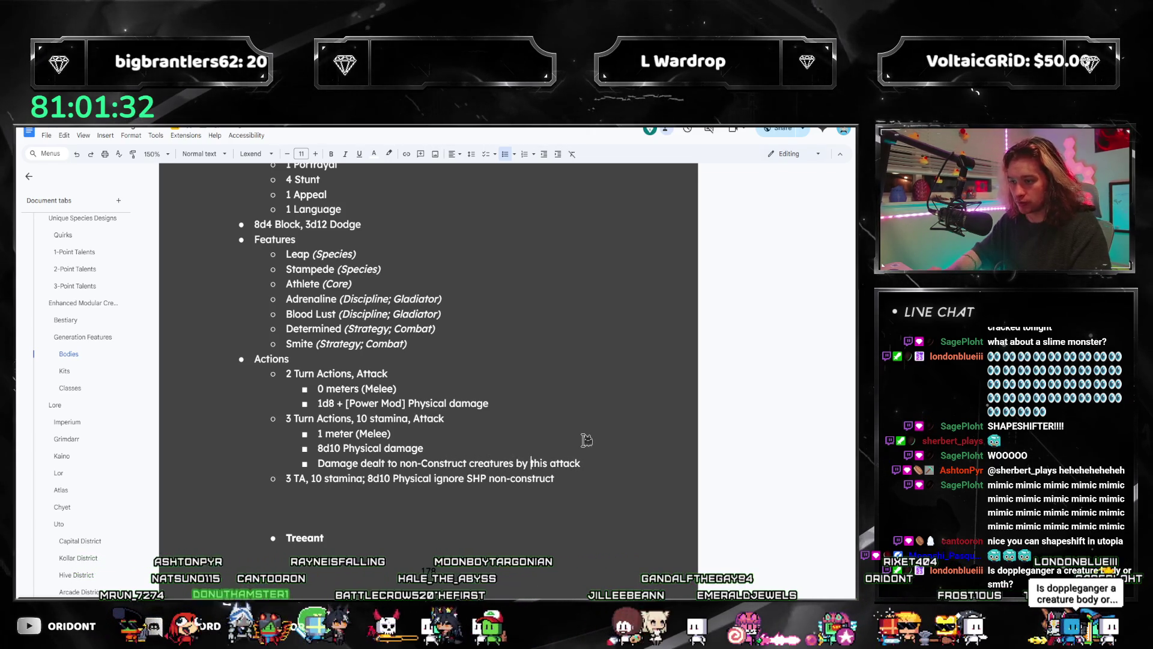
pyautogui.write('SHP')
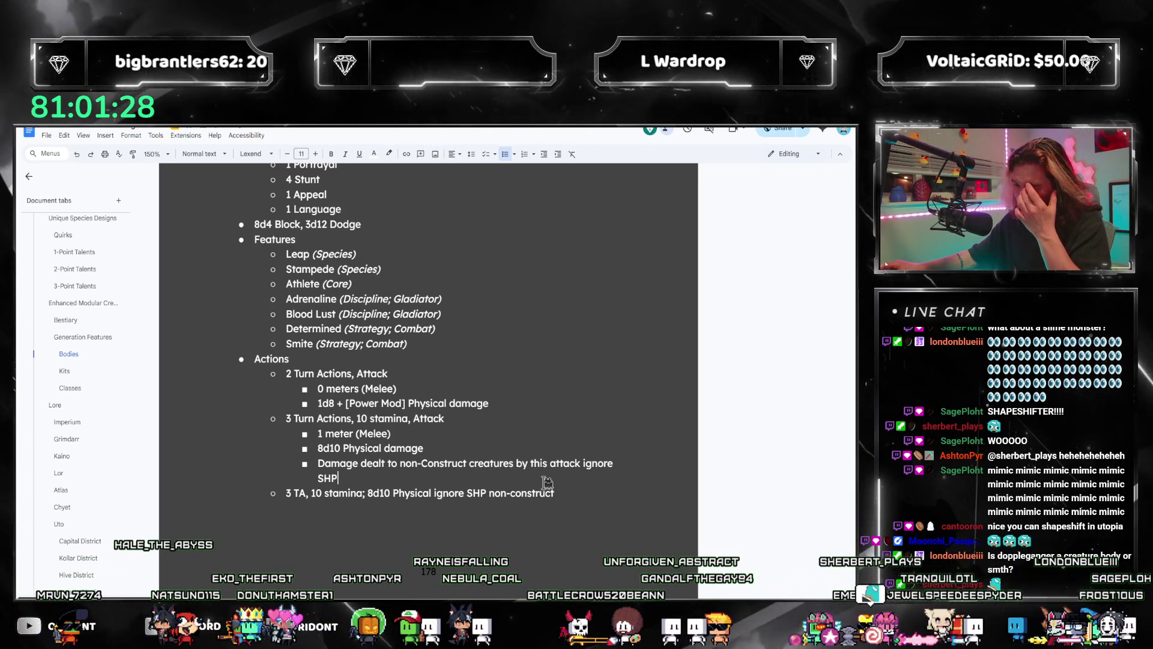
# - Remove the old shorthand '3 TA, 10 stamina' line and tidy the damage note's wording
pyautogui.scroll(-2, 560, 408)
pyautogui.moveTo(560, 408); pyautogui.dragTo(246, 396)
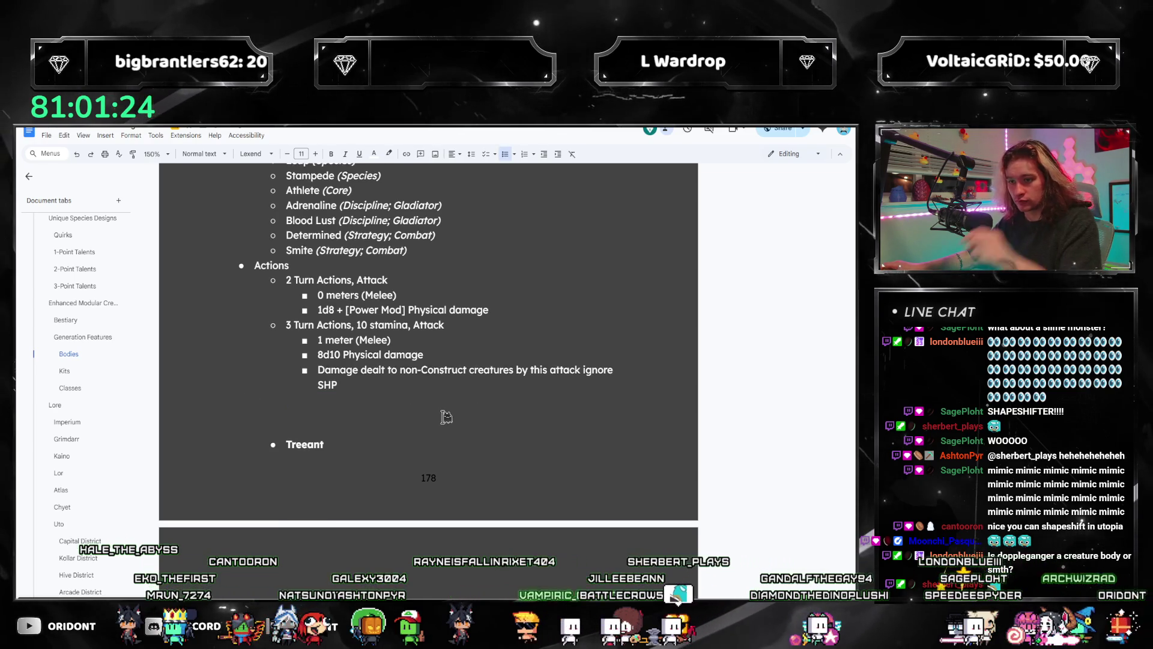
pyautogui.scroll(2, 565, 489)
pyautogui.click(566, 490)
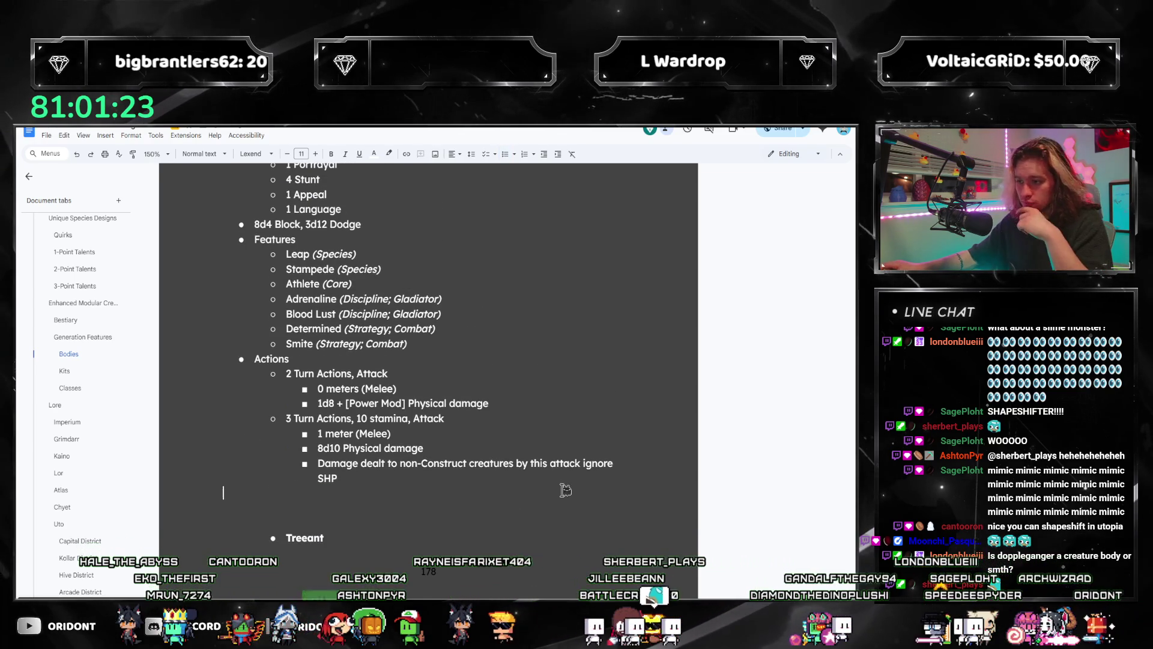
pyautogui.doubleClick(565, 464)
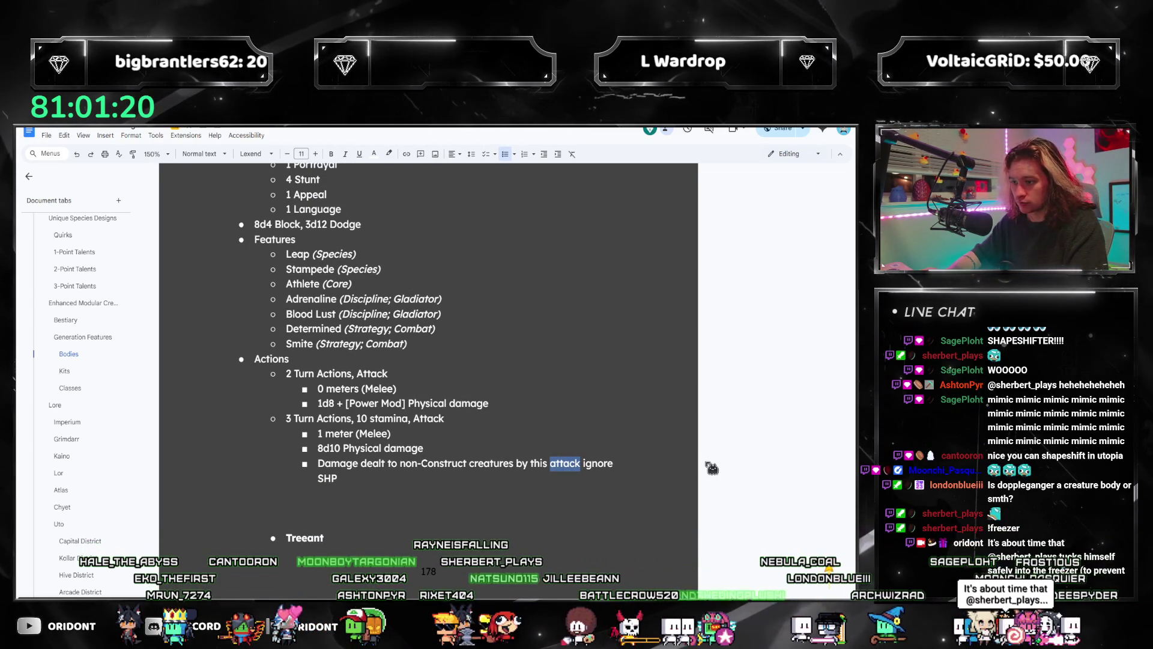
pyautogui.press('Right')
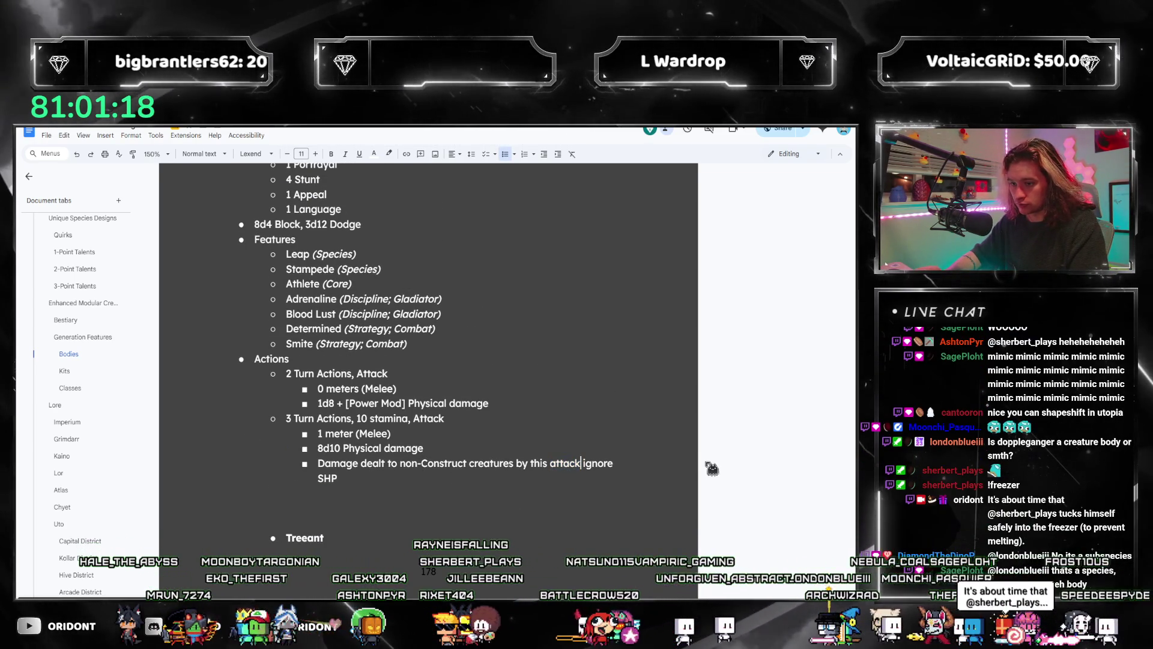
pyautogui.hotkey('ctrl', 'Left')
pyautogui.hotkey('ctrl', 'Left')
pyautogui.hotkey('ctrl', 'Left')
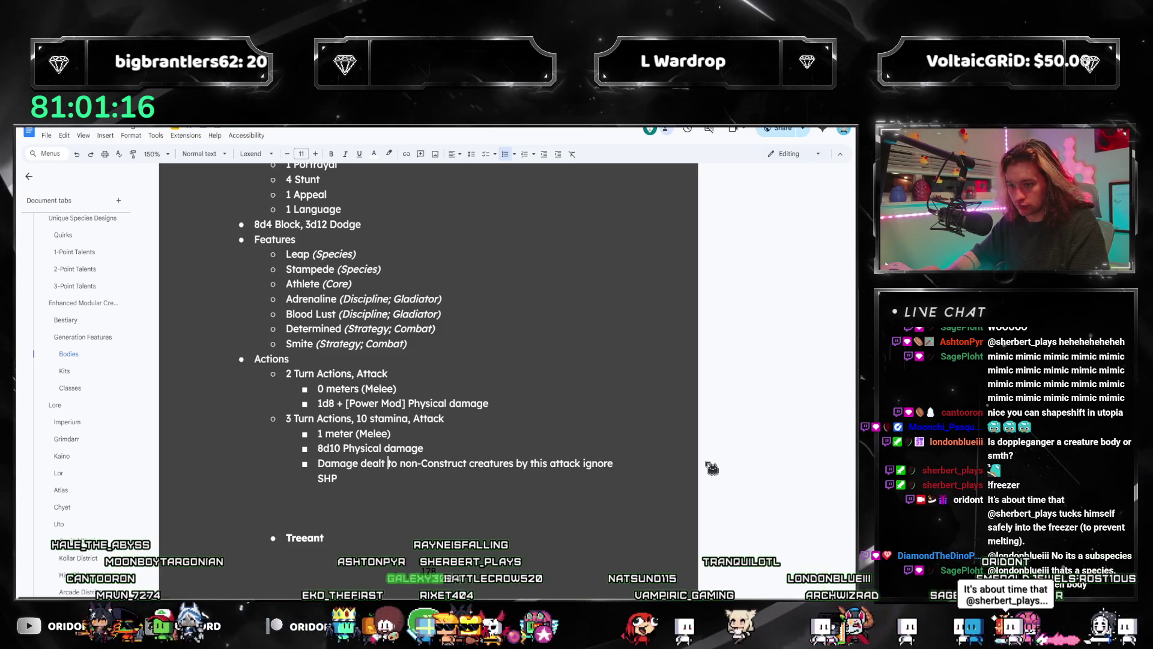
pyautogui.hotkey('ctrl', 'Left')
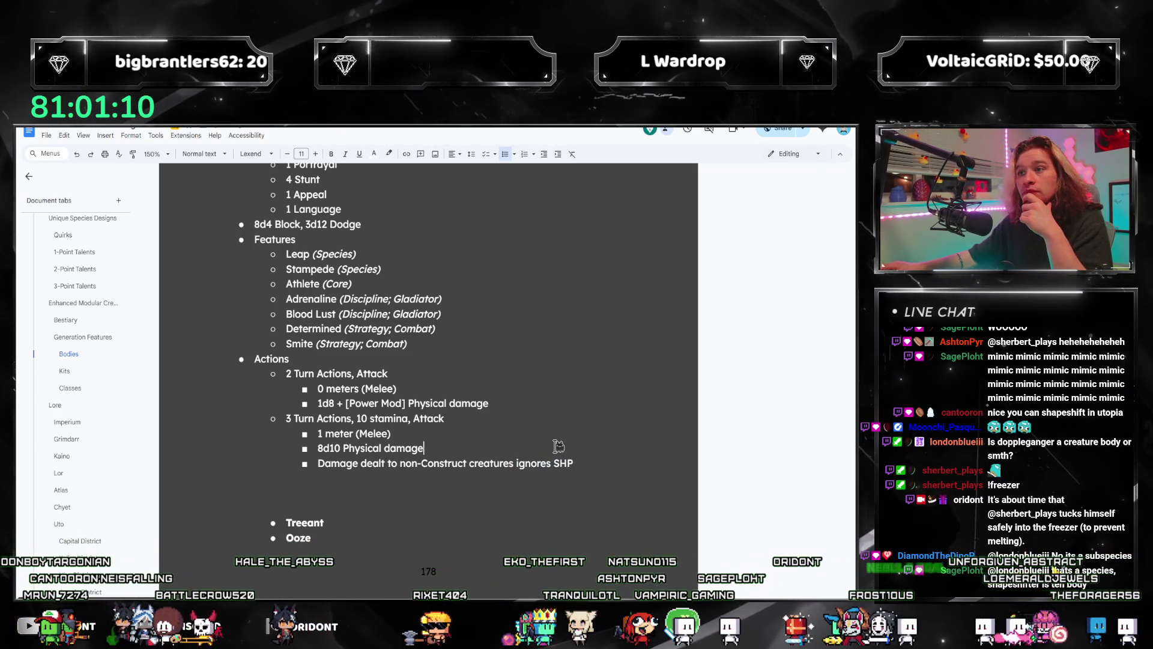
pyautogui.click(354, 463)
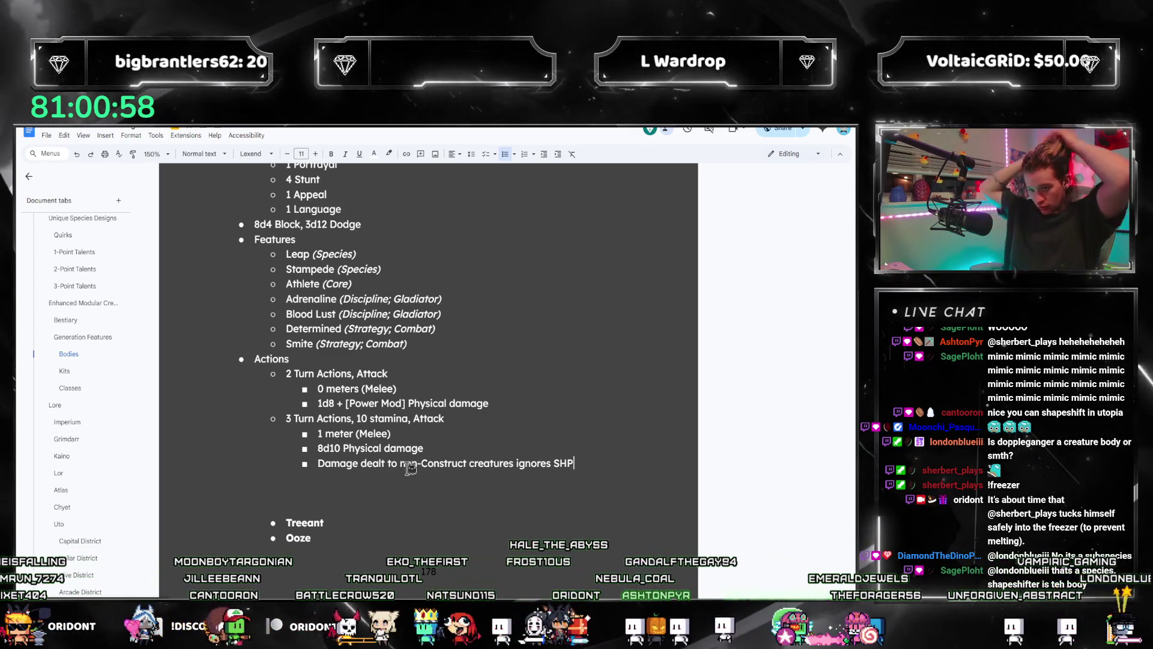
pyautogui.scroll(4, 435, 388)
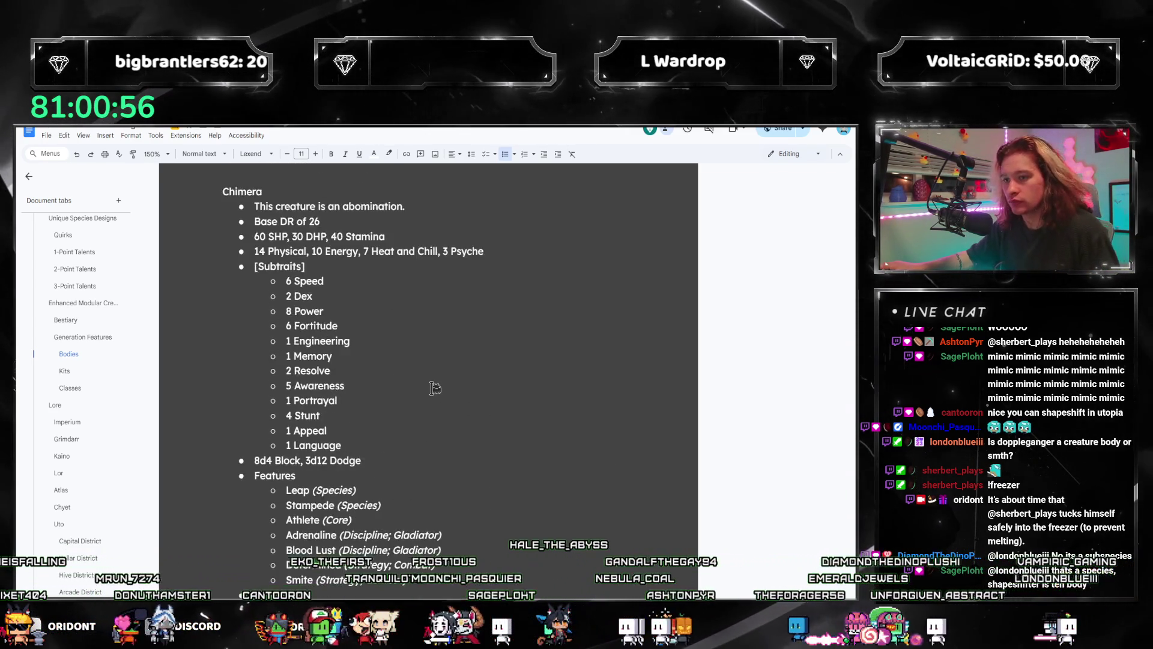
pyautogui.scroll(-3, 435, 388)
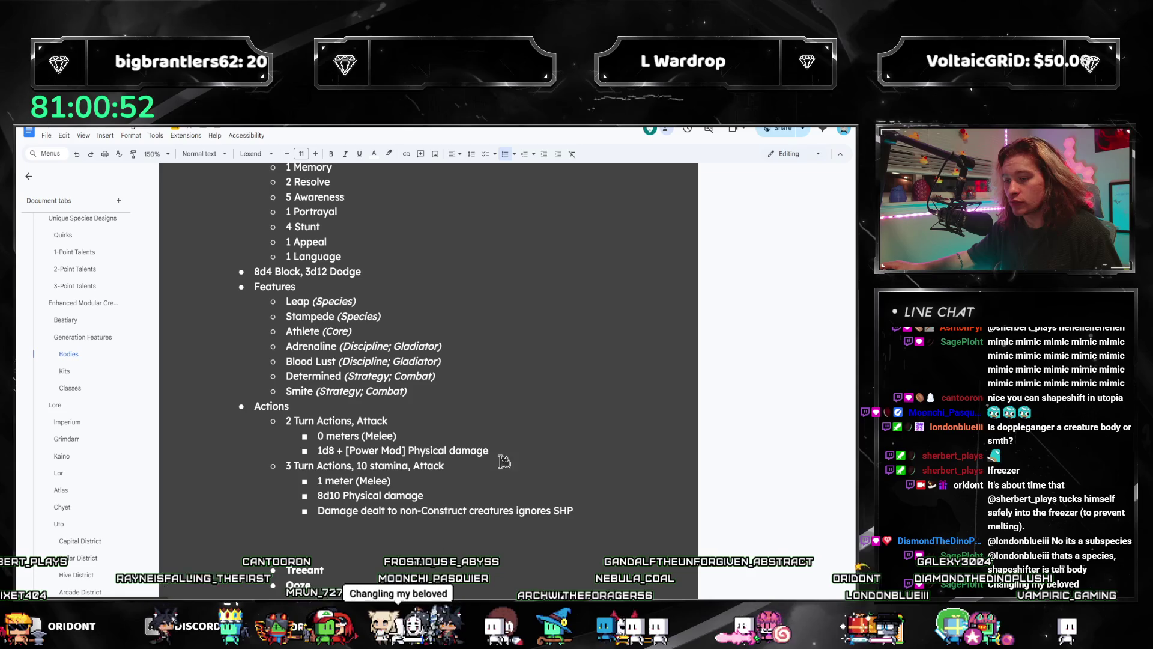
pyautogui.scroll(-2, 359, 445)
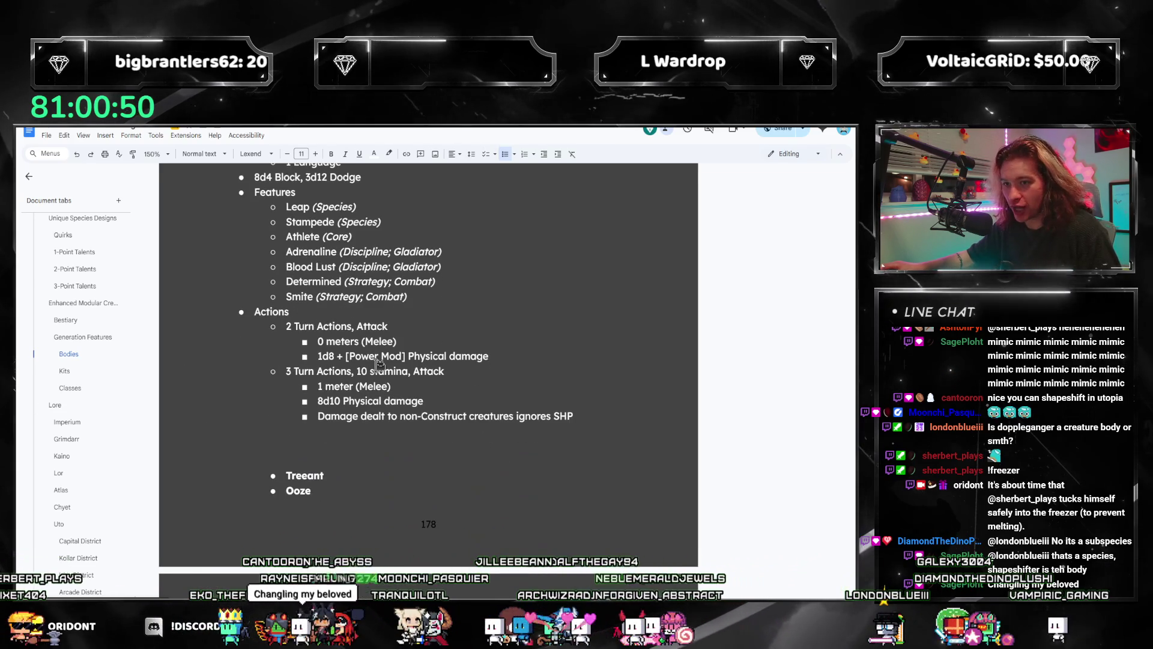
pyautogui.scroll(6, 377, 363)
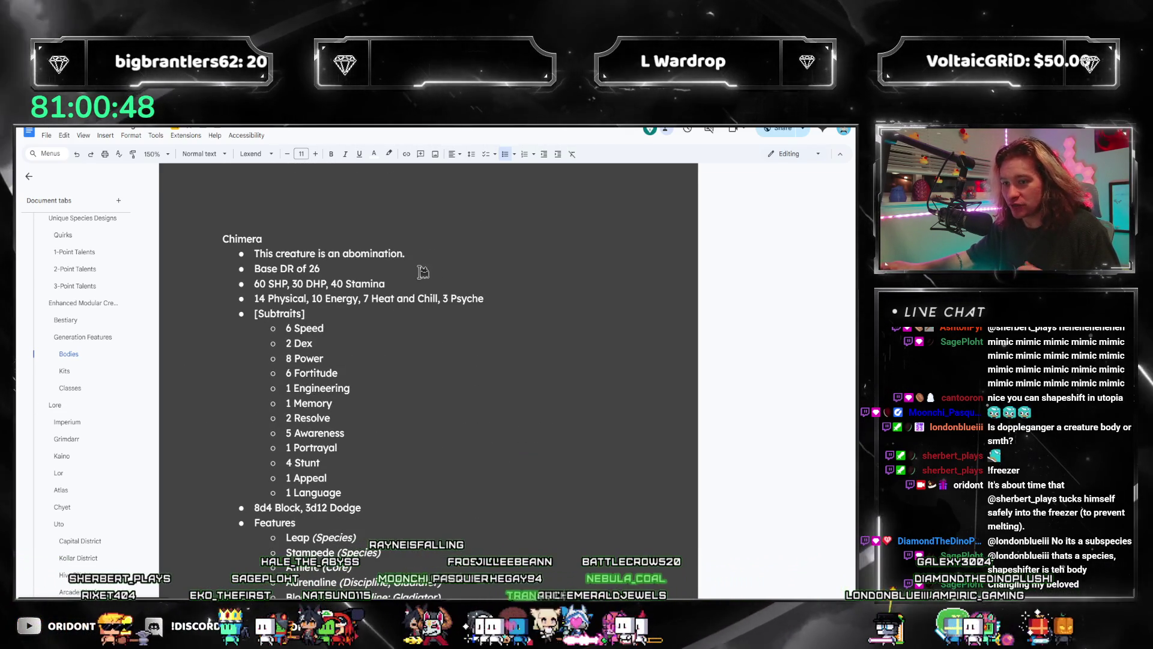
pyautogui.scroll(-3, 470, 415)
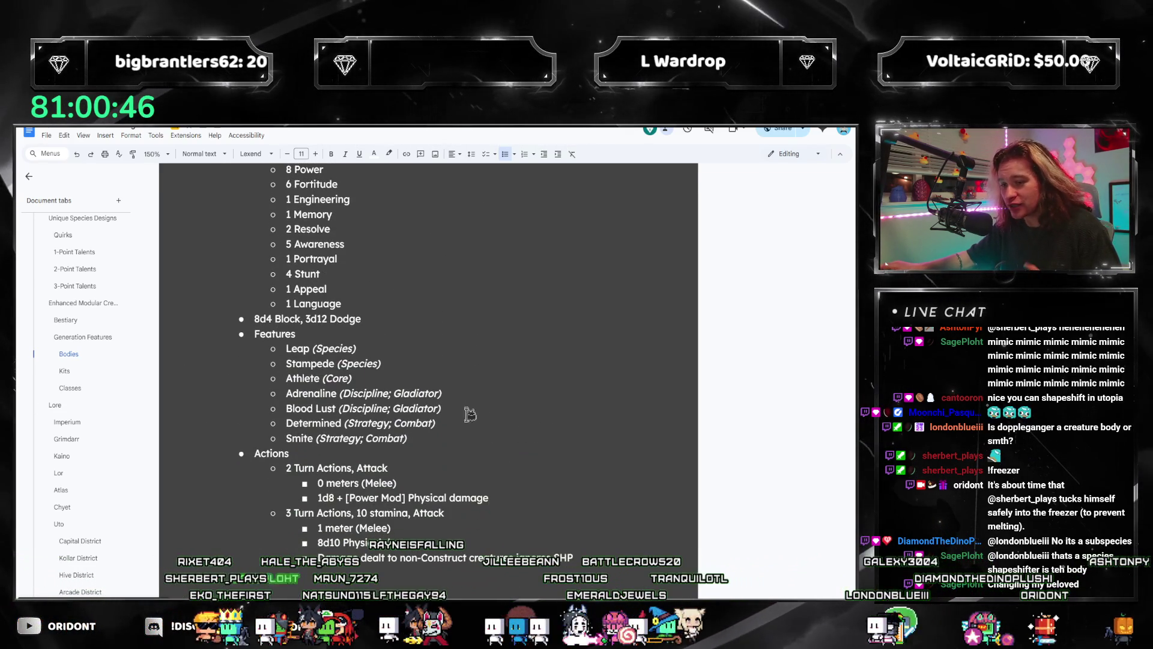
pyautogui.scroll(-1, 470, 415)
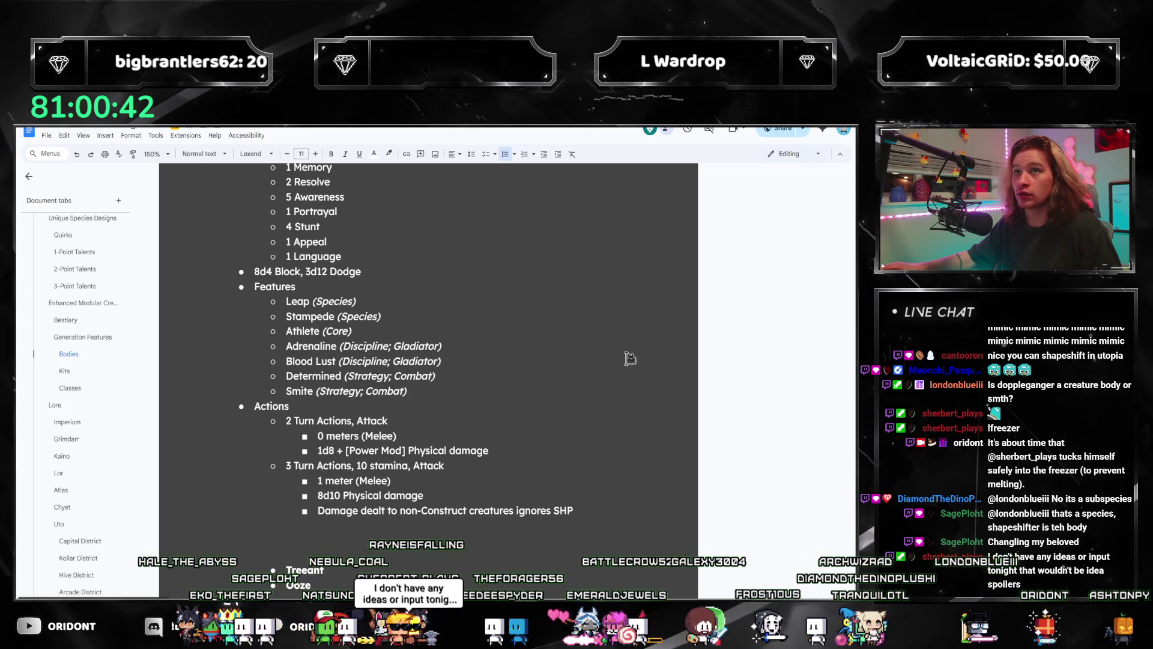
pyautogui.scroll(2, 548, 331)
pyautogui.scroll(-4, 548, 360)
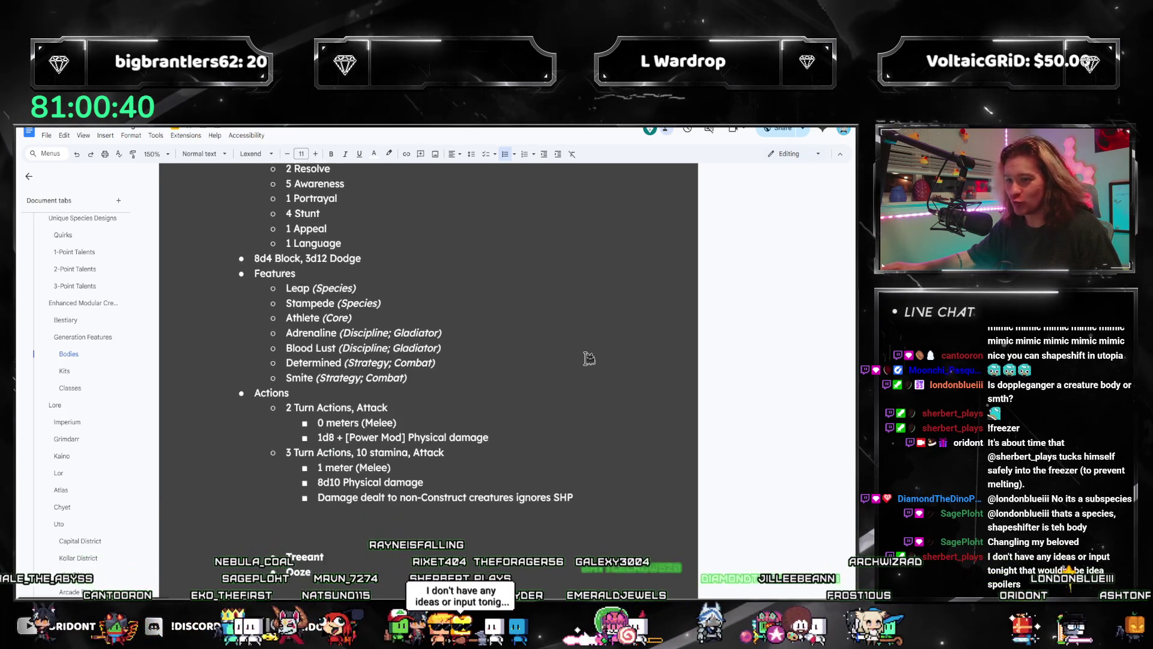
pyautogui.scroll(2, 540, 397)
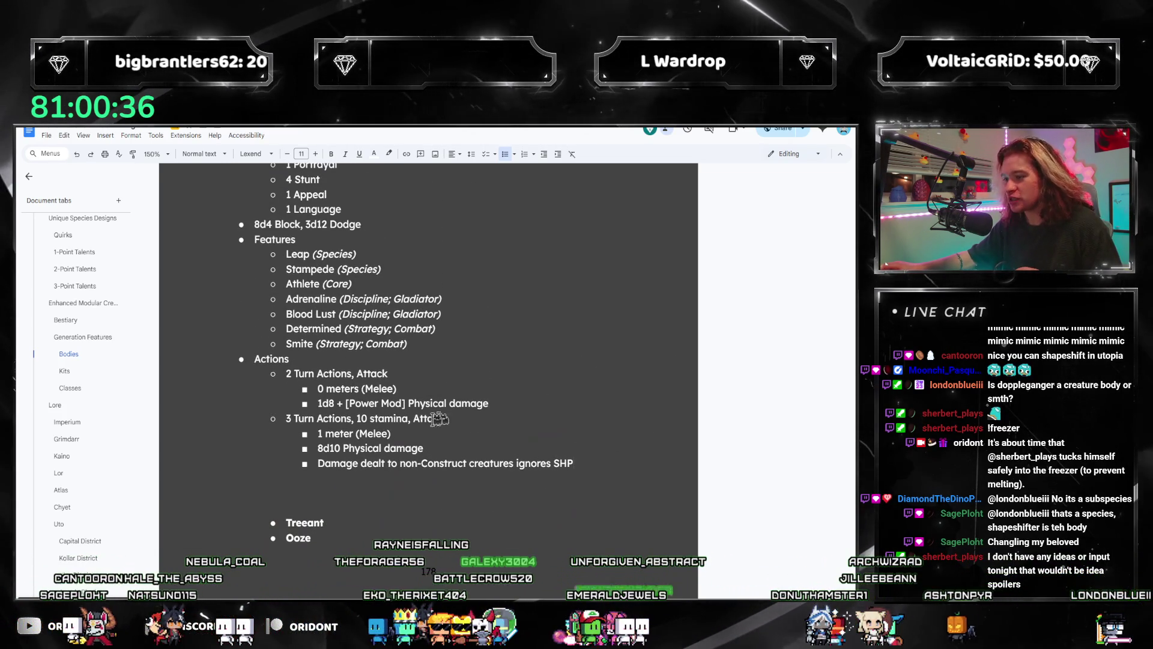
pyautogui.scroll(6, 406, 458)
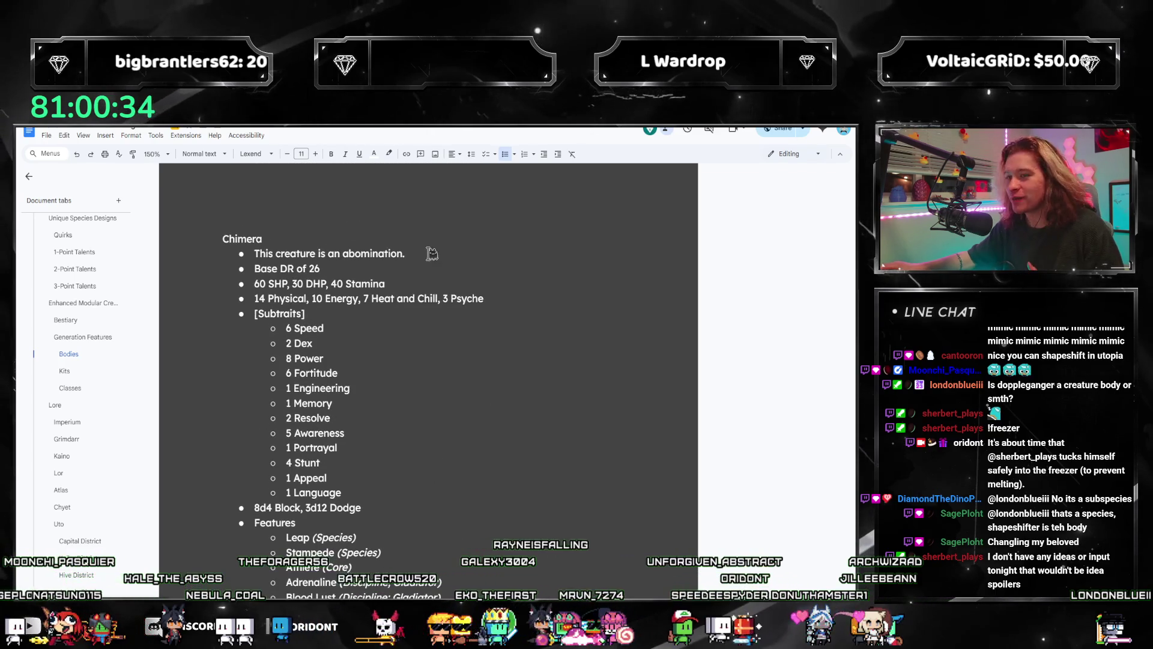
pyautogui.scroll(-8, 335, 495)
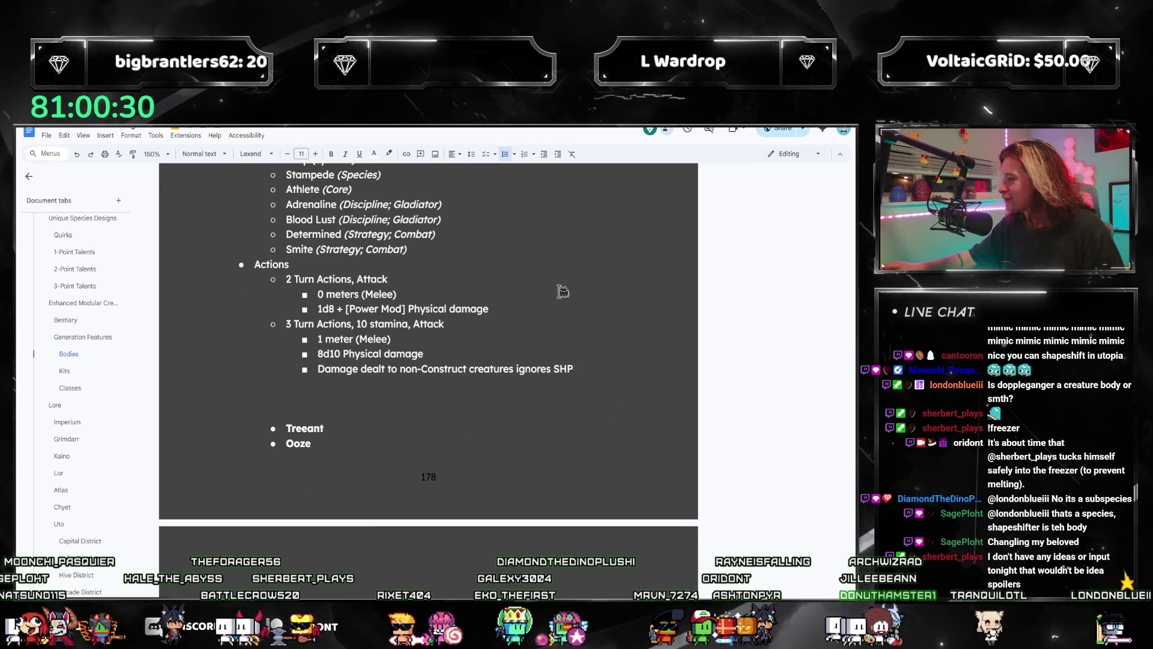
pyautogui.scroll(-3, 563, 291)
pyautogui.moveTo(285, 286)
pyautogui.mouseDown()
pyautogui.moveTo(427, 332)
pyautogui.moveTo(393, 513)
pyautogui.mouseUp()
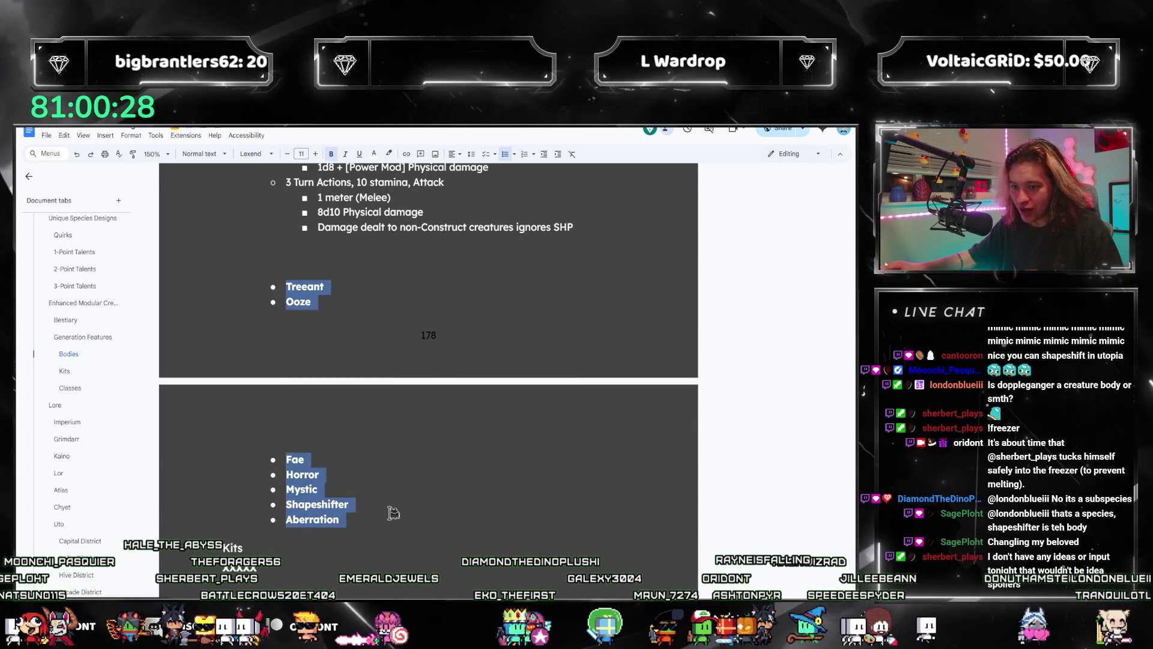
pyautogui.click(336, 503)
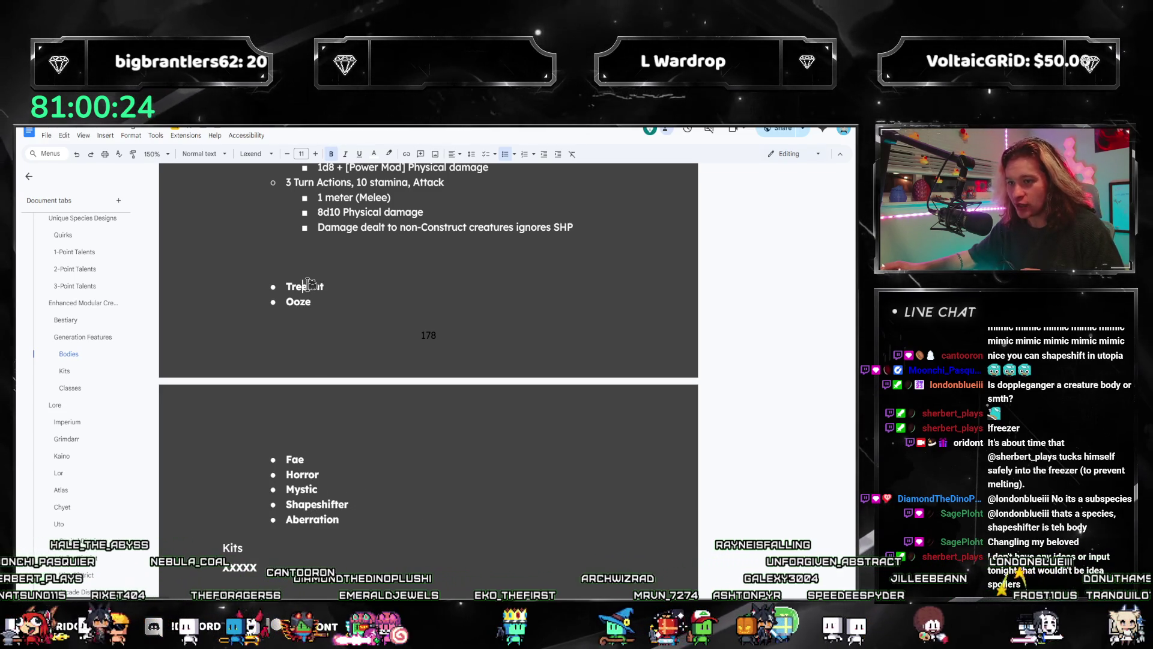
pyautogui.scroll(3, 430, 477)
pyautogui.scroll(-3, 428, 456)
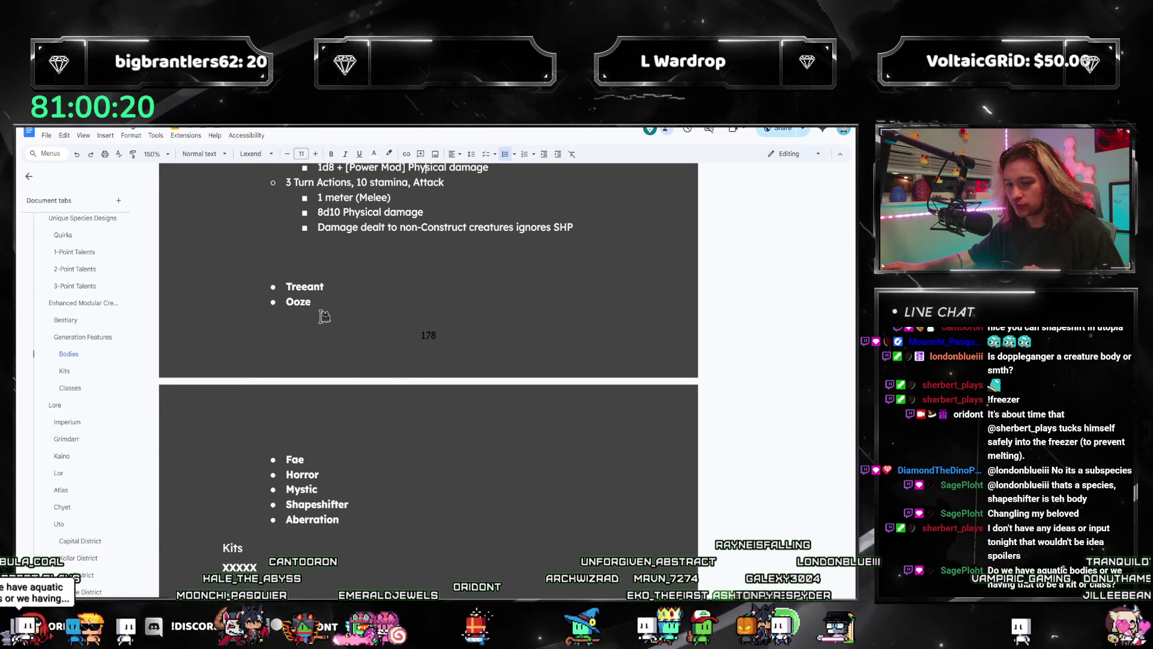
pyautogui.moveTo(368, 523); pyautogui.dragTo(244, 512)
pyautogui.click(358, 525)
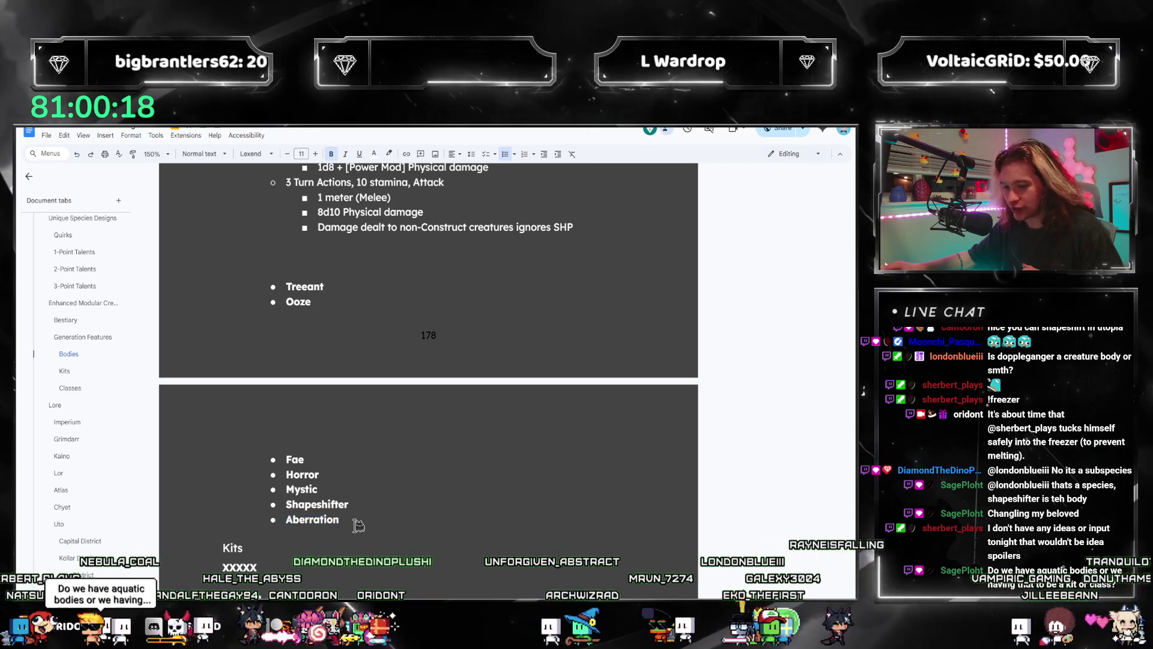
pyautogui.scroll(3, 355, 440)
pyautogui.scroll(12, 354, 418)
pyautogui.scroll(-6, 345, 415)
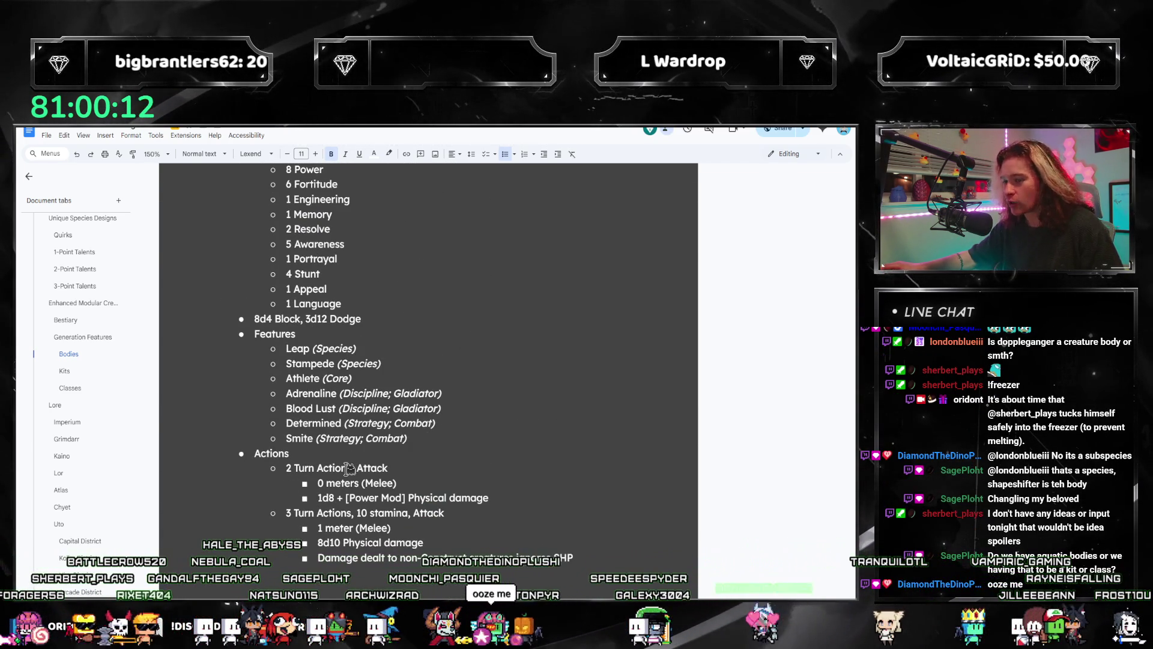
pyautogui.scroll(3, 376, 435)
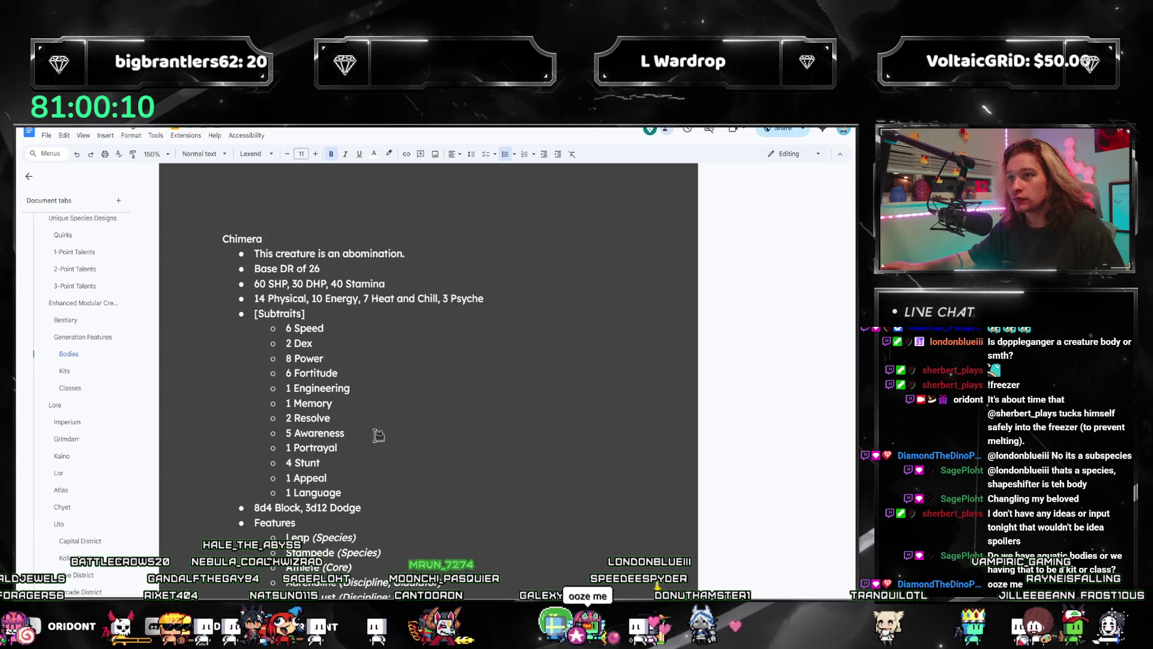
pyautogui.scroll(-11, 375, 441)
pyautogui.scroll(15, 374, 445)
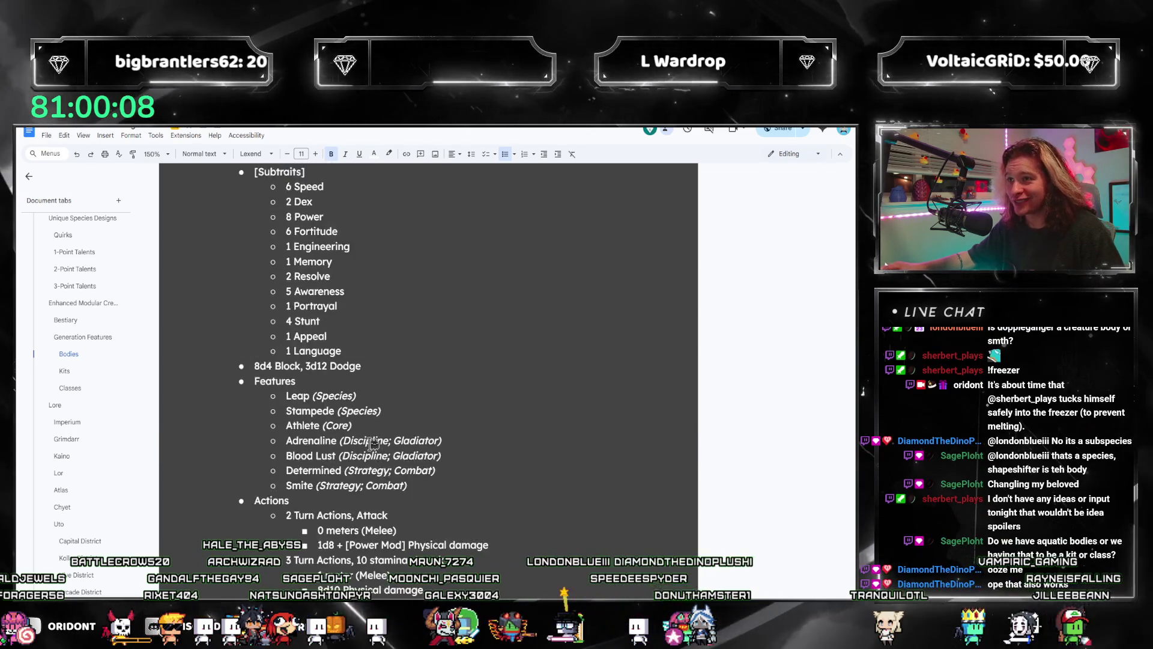
pyautogui.scroll(-2, 294, 444)
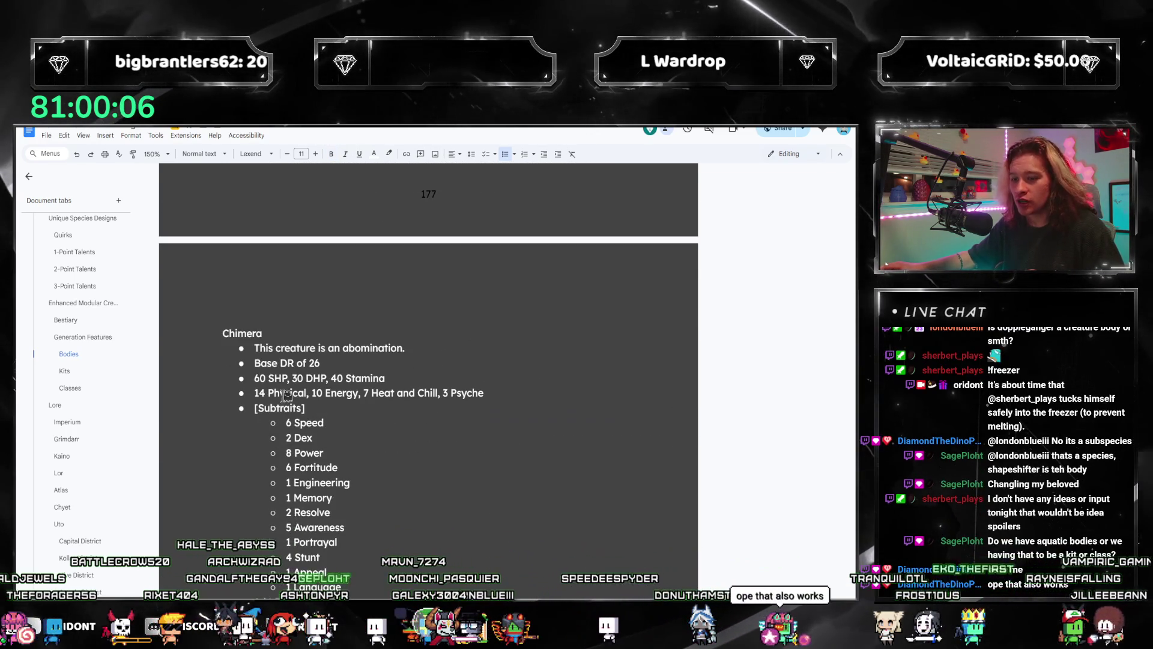
pyautogui.scroll(-9, 326, 423)
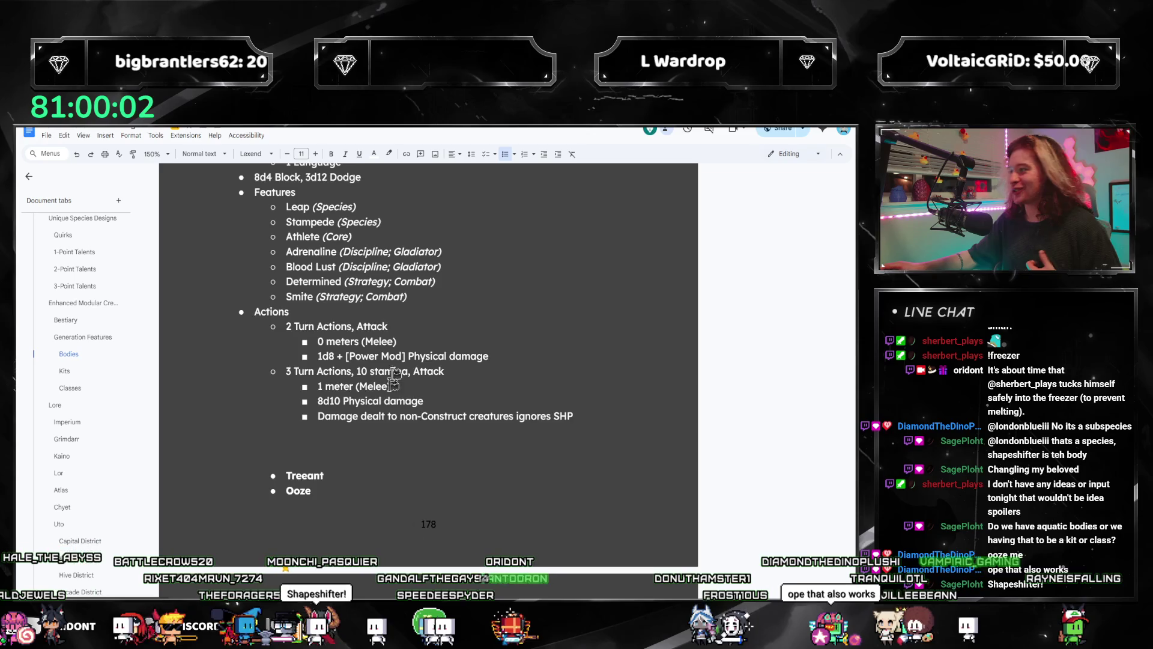
pyautogui.scroll(-3, 388, 396)
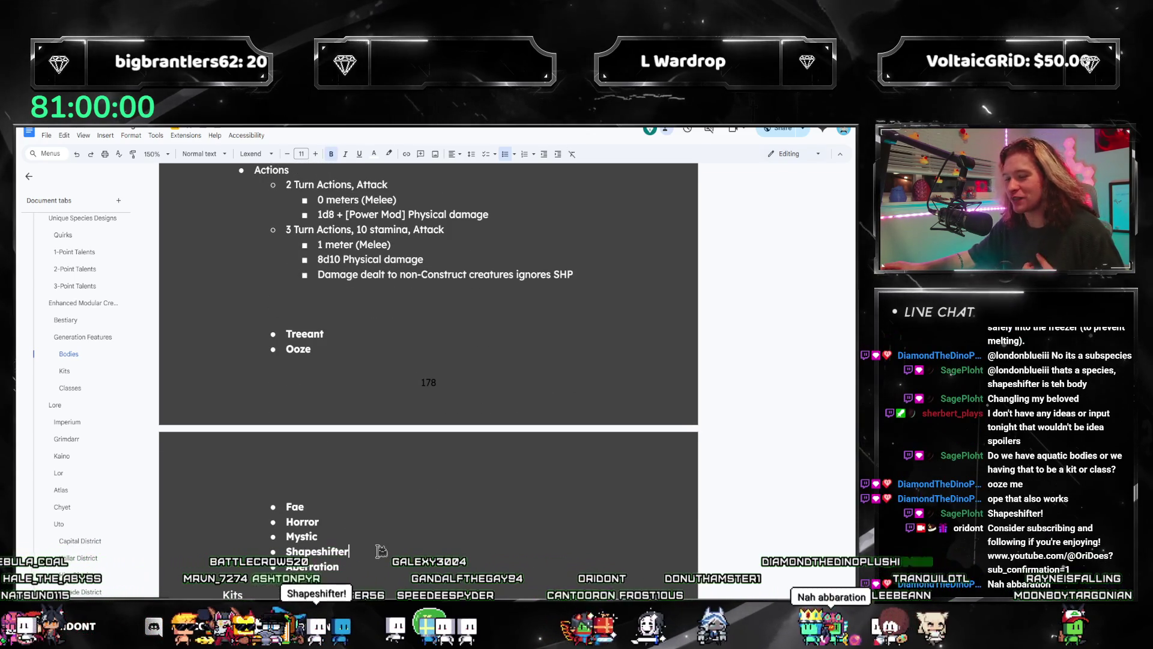
pyautogui.scroll(7, 421, 540)
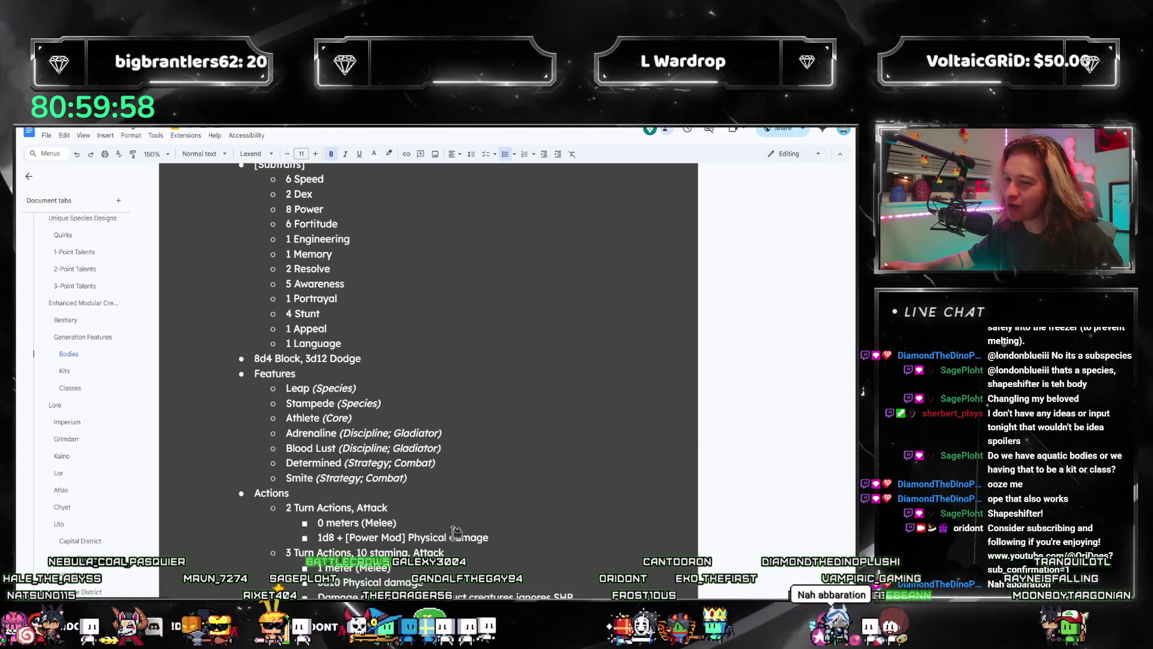
pyautogui.scroll(-9, 455, 531)
pyautogui.doubleClick(318, 457)
pyautogui.click(364, 482)
pyautogui.scroll(1, 338, 475)
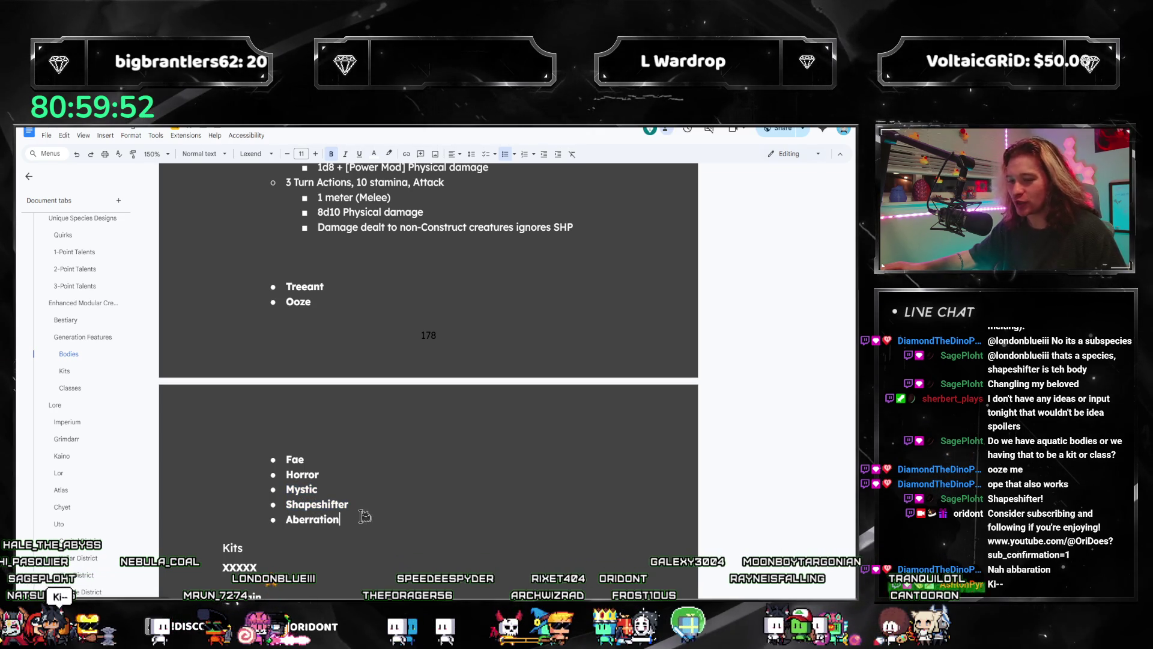
pyautogui.scroll(2, 312, 504)
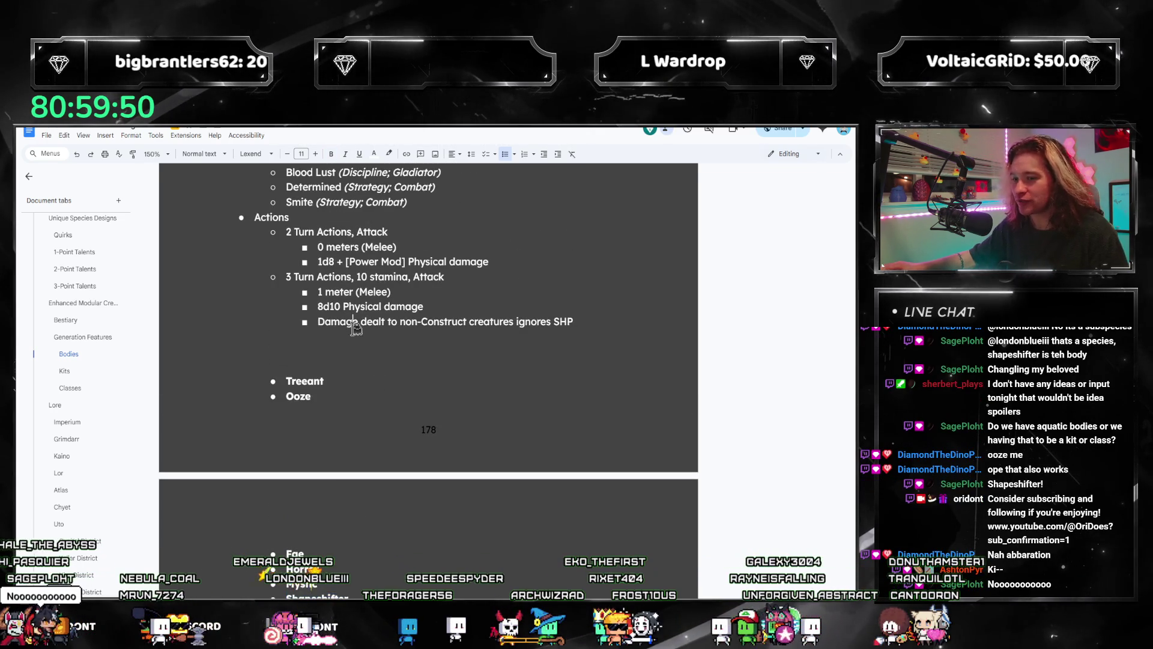
pyautogui.scroll(2, 450, 469)
pyautogui.click(588, 424)
pyautogui.scroll(8, 582, 421)
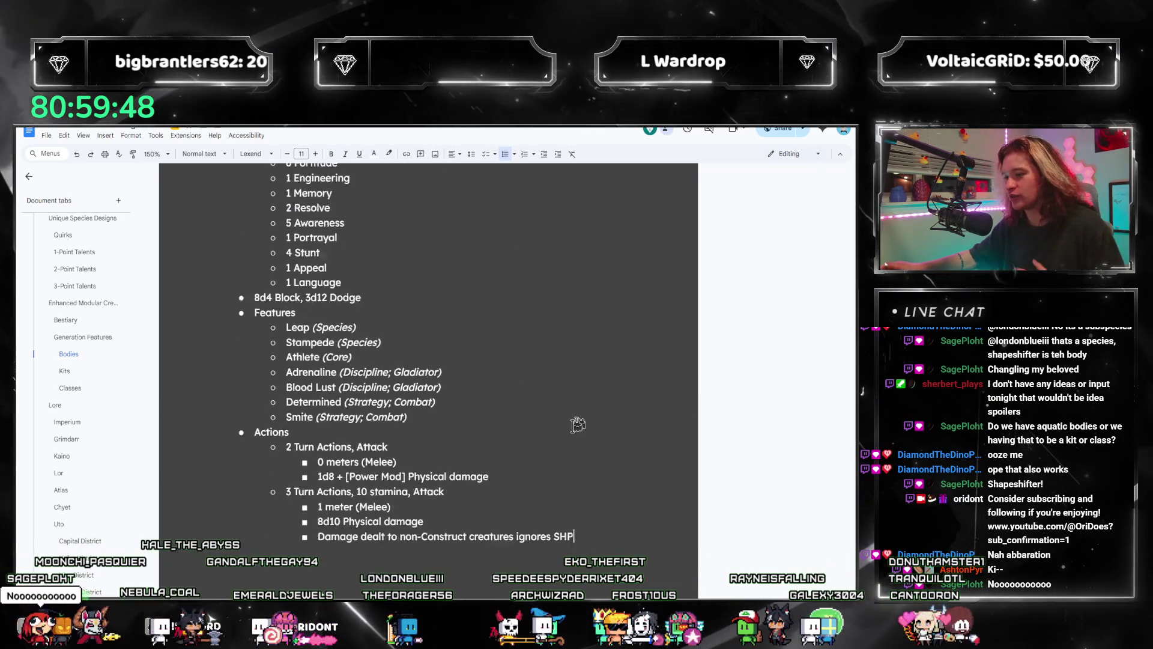
pyautogui.moveTo(224, 381)
pyautogui.mouseDown()
pyautogui.moveTo(385, 440)
pyautogui.moveTo(420, 480)
pyautogui.moveTo(608, 478)
pyautogui.mouseUp()
# - Paste a copy of the Chimera entry below it and rename the heading to Ooze
pyautogui.click(593, 472)
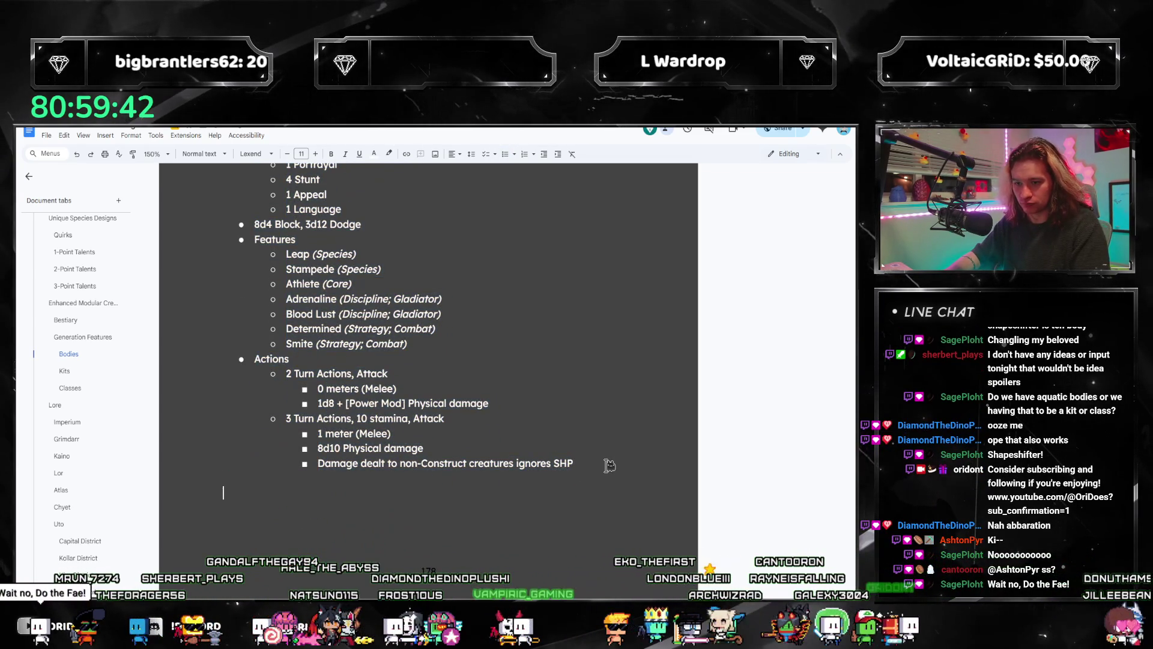
pyautogui.hotkey('ctrl', 'z')
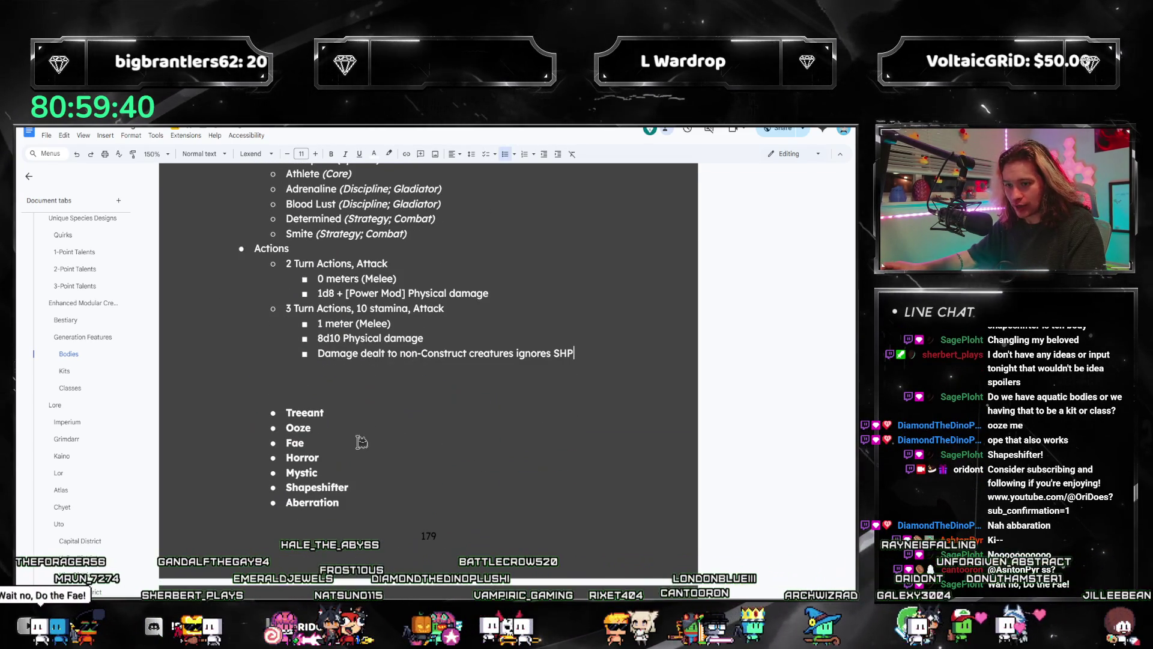
pyautogui.hotkey('ctrl', 'z')
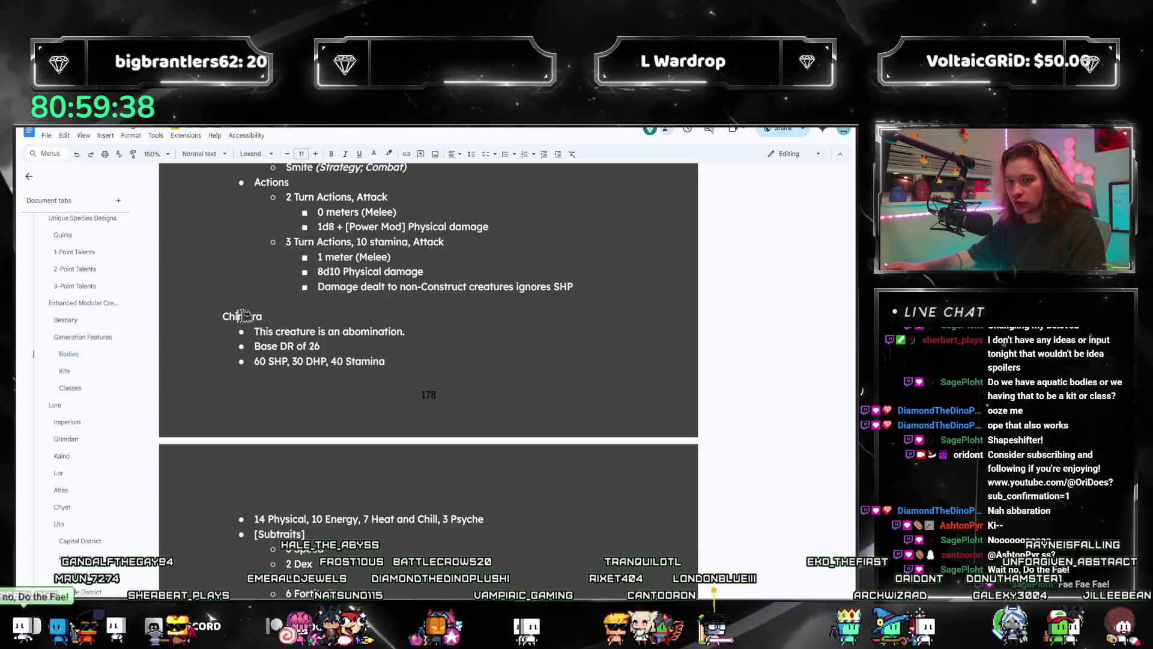
pyautogui.doubleClick(243, 315)
pyautogui.write('Ooze')
# - Replace the Ooze's base DR and 60 SHP values with X and ? placeholders
pyautogui.click(390, 344)
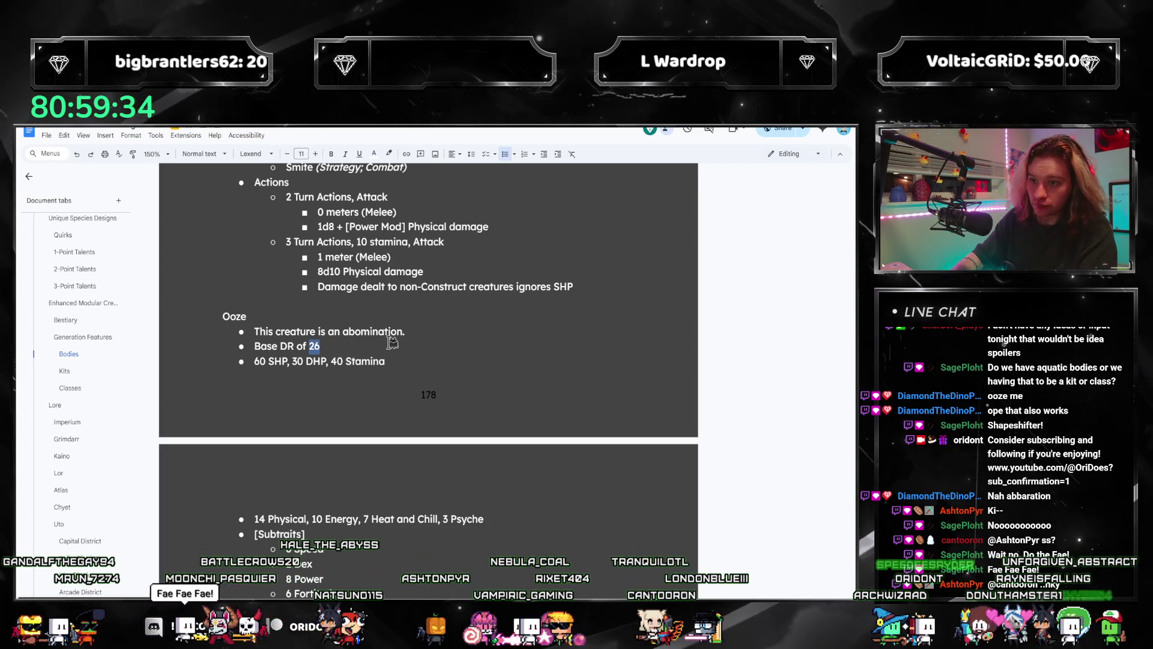
pyautogui.scroll(-3, 356, 337)
pyautogui.scroll(3, 366, 354)
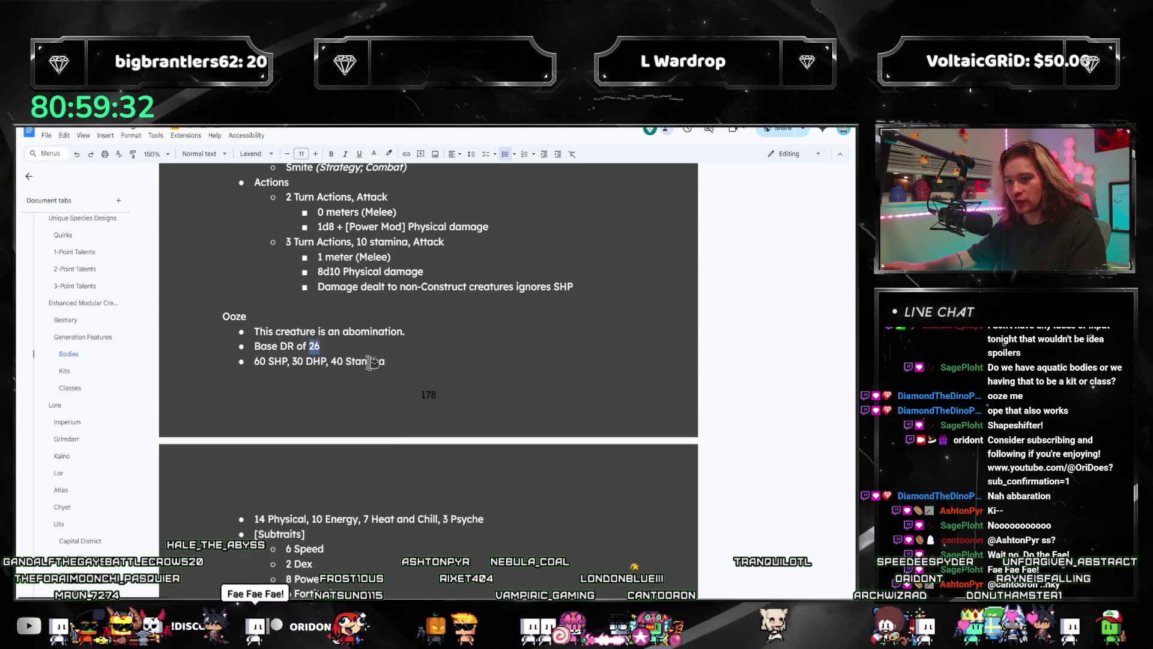
pyautogui.doubleClick(260, 360)
pyautogui.write('?')
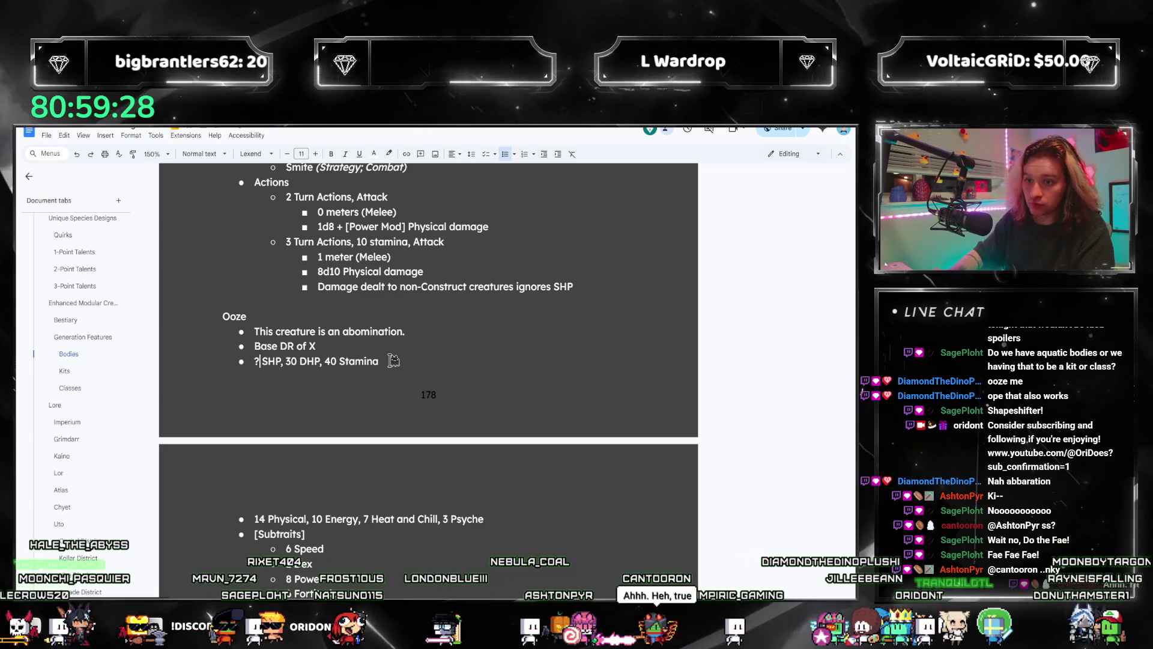
pyautogui.hotkey('ctrl', '/')
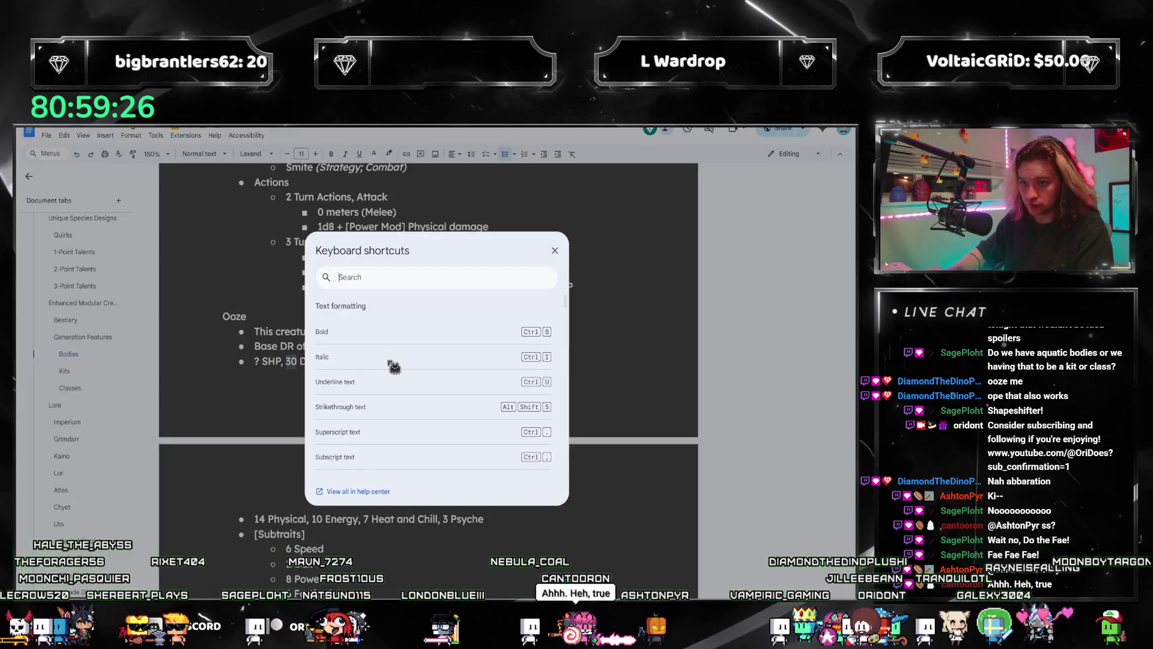
pyautogui.press('Escape')
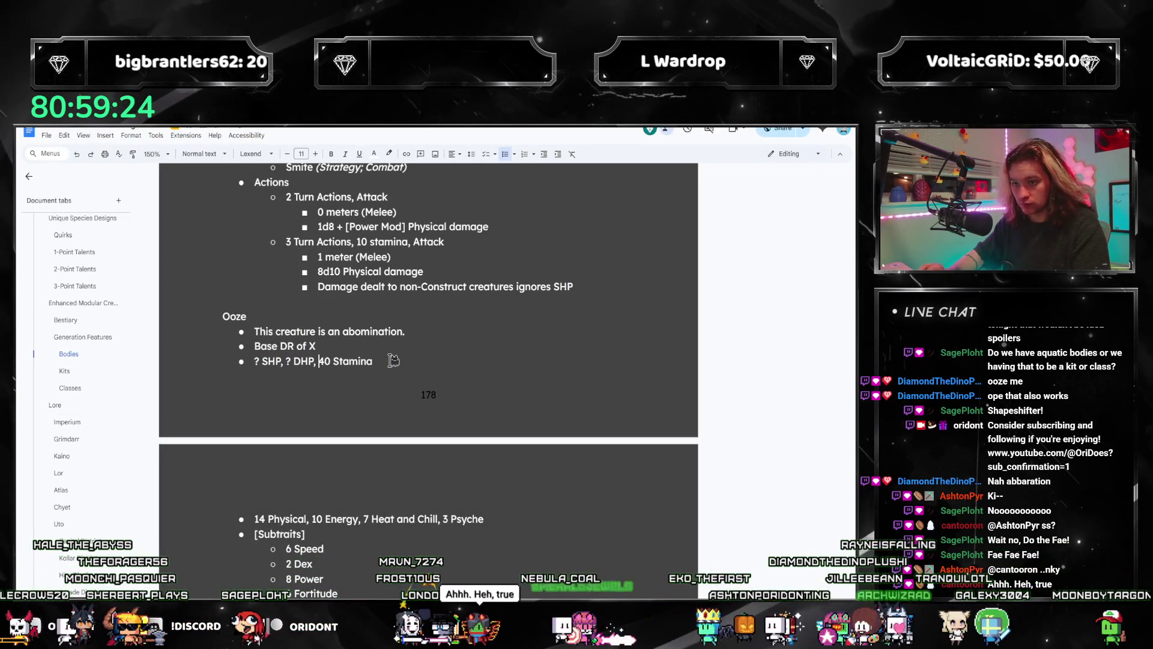
pyautogui.scroll(-2, 393, 360)
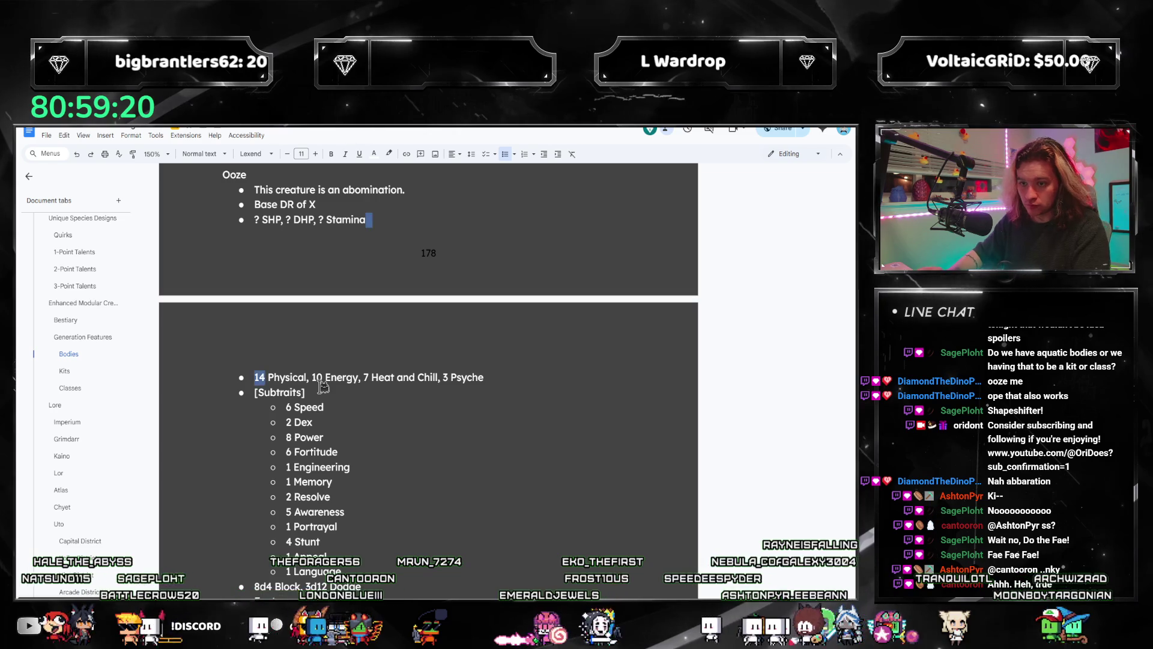
# - Replace the remaining stat numbers, including the 10 before Energy, with ? placeholders
pyautogui.write('?')
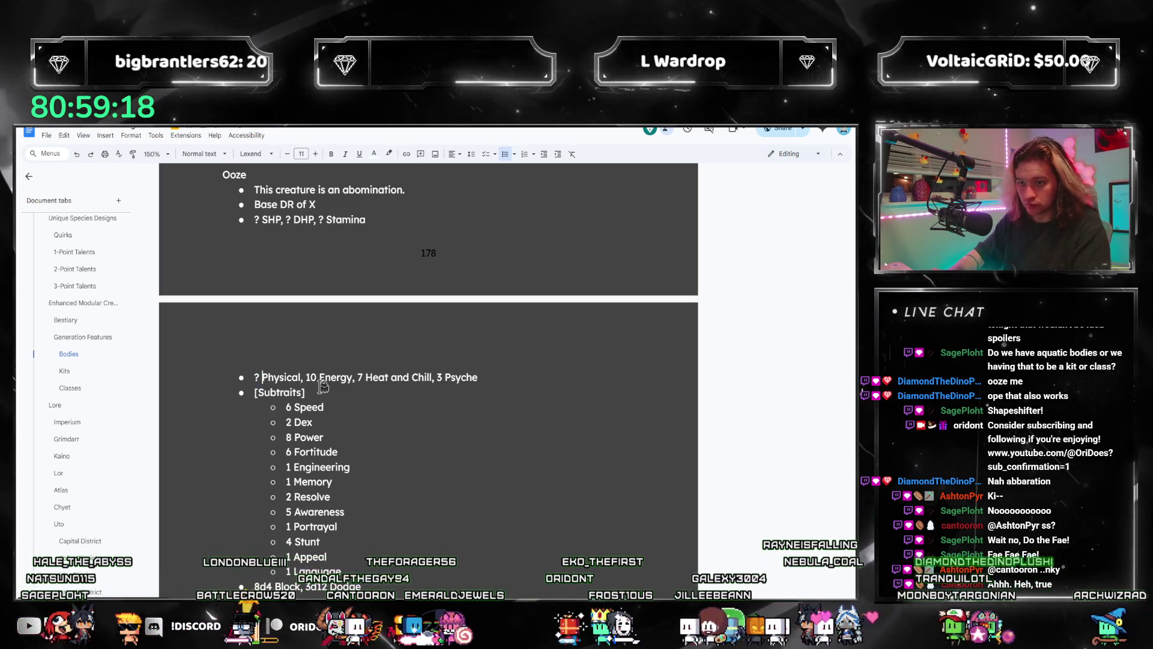
pyautogui.doubleClick(319, 382)
pyautogui.write('?')
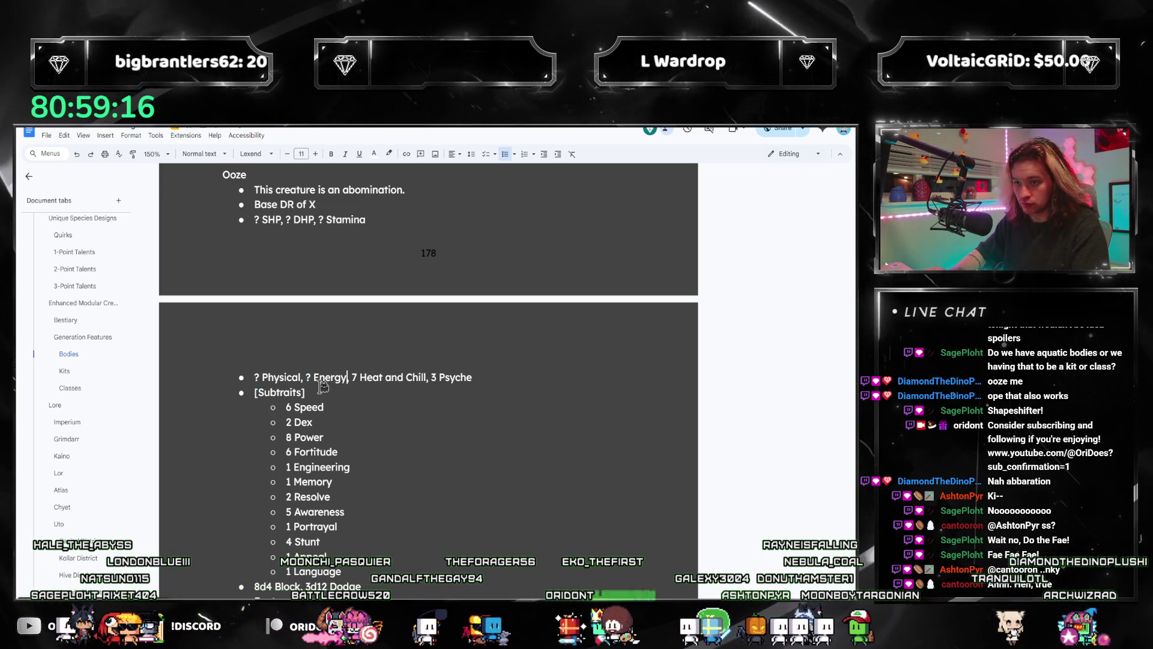
pyautogui.press('Right')
pyautogui.press('Right')
pyautogui.hotkey('shift', 'Right')
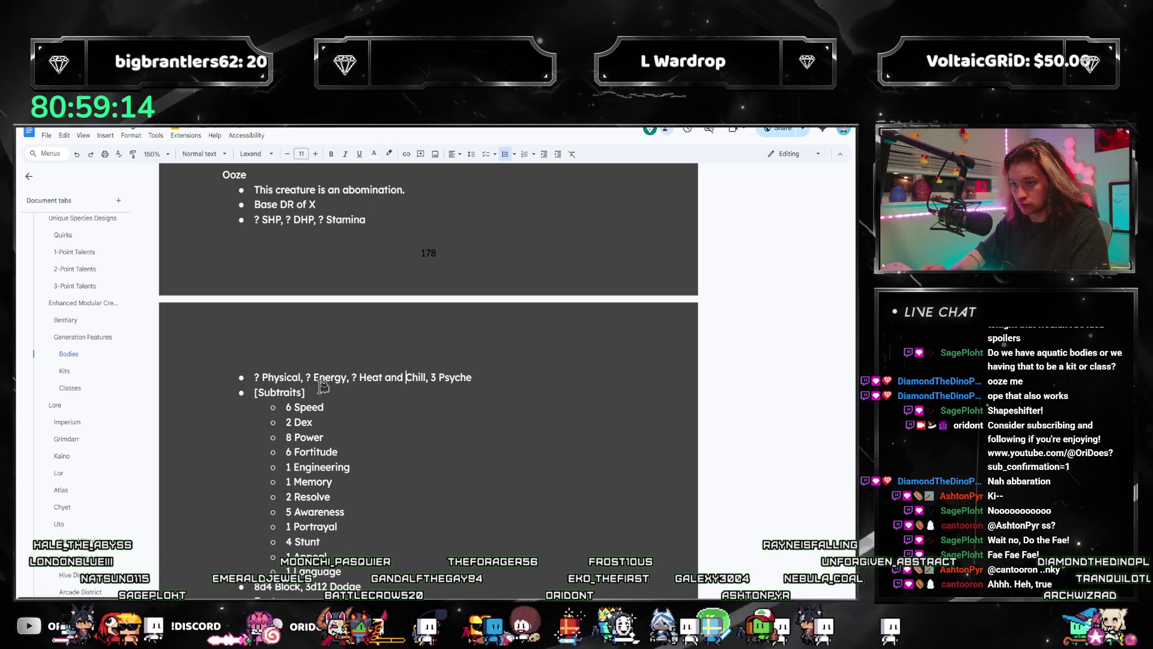
pyautogui.hotkey('ctrl', '/')
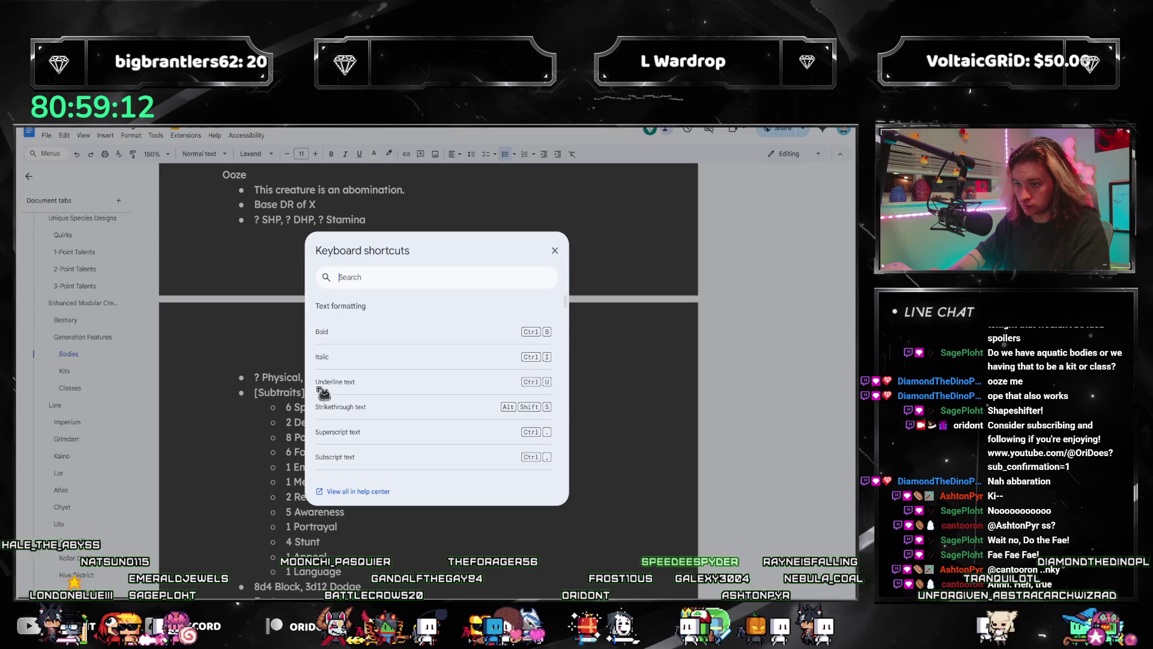
pyautogui.press('Escape')
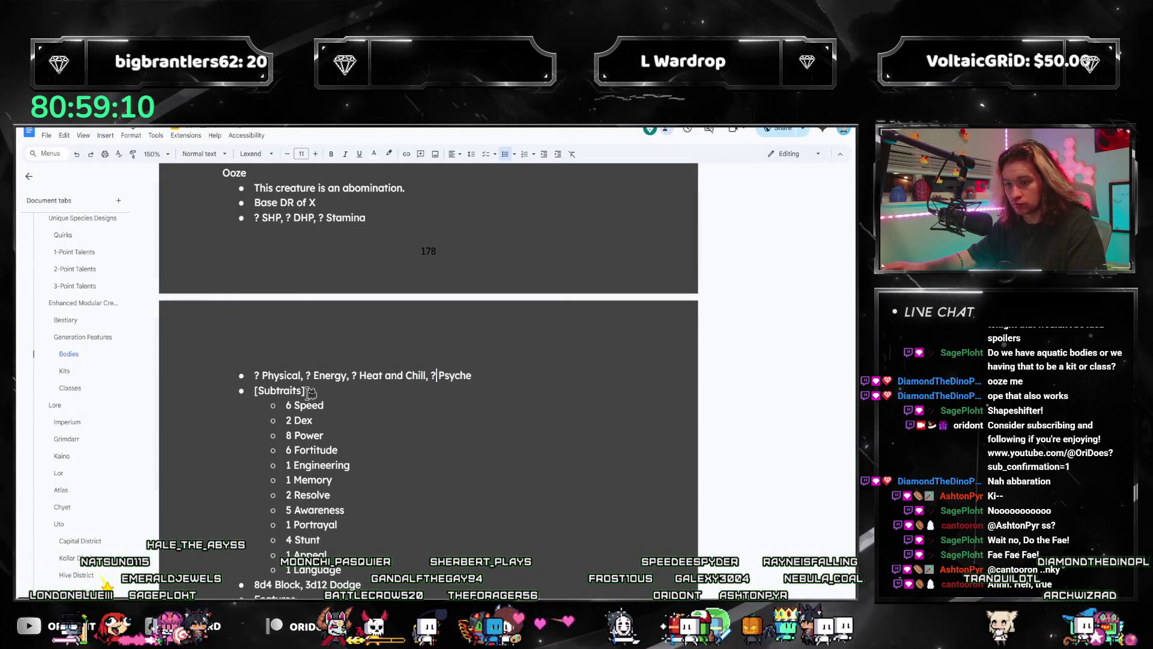
# - Set every subtrait value from Speed through Language to a ? placeholder
pyautogui.scroll(-2, 318, 372)
pyautogui.doubleClick(288, 313)
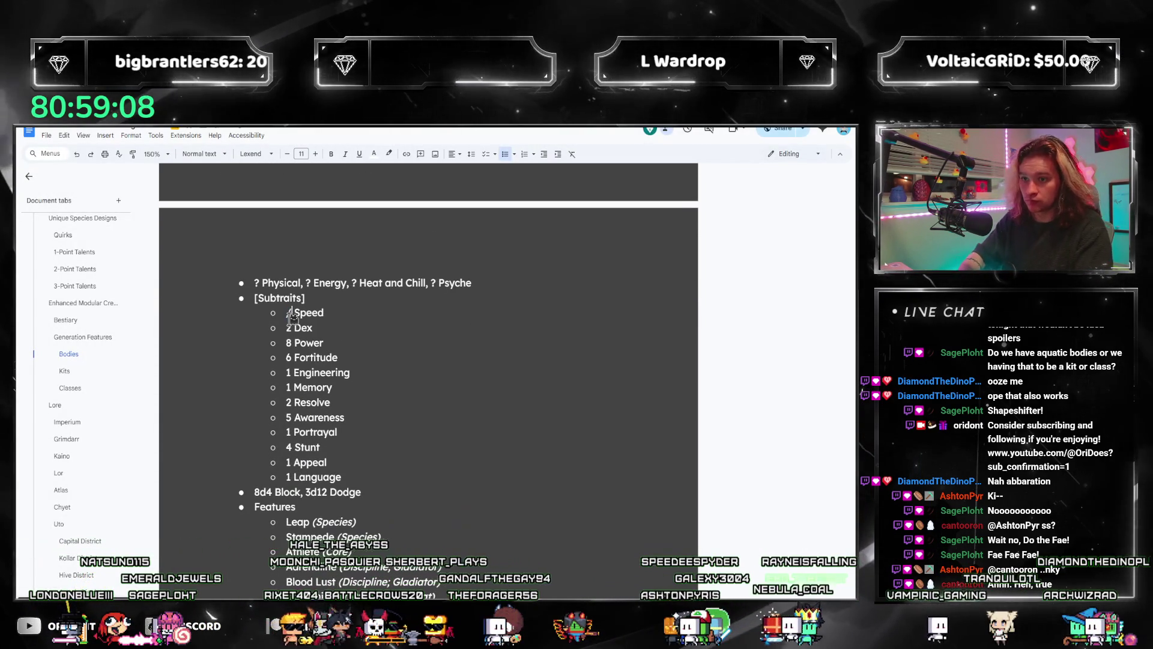
pyautogui.write('2')
pyautogui.press('Down')
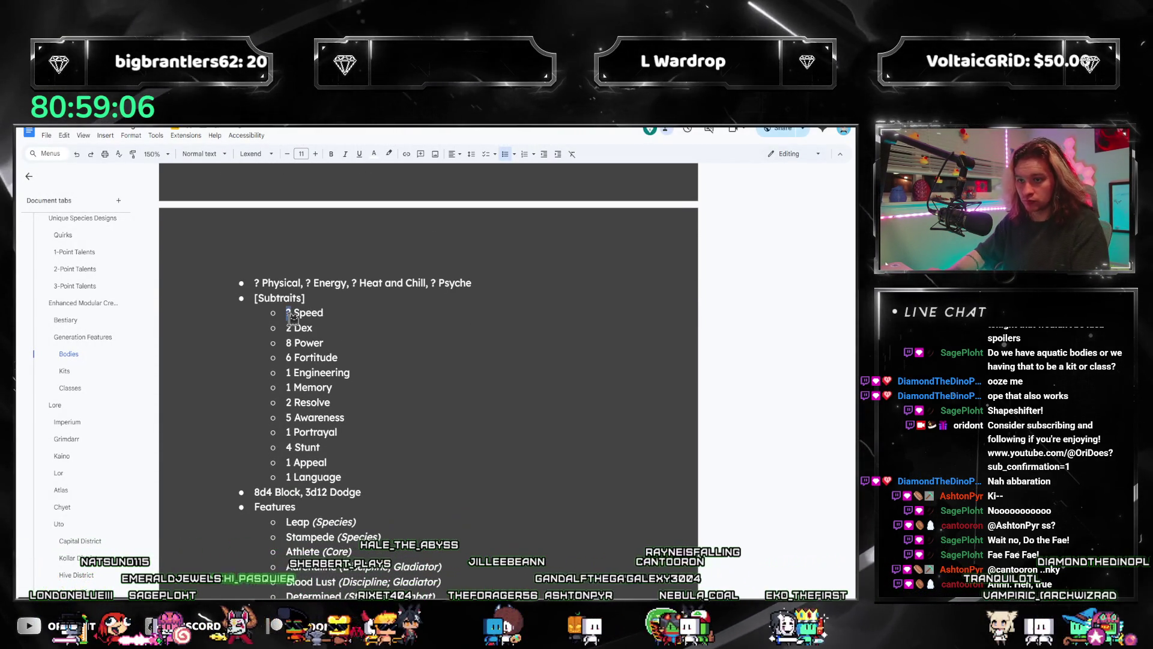
pyautogui.hotkey('shift', 'Left')
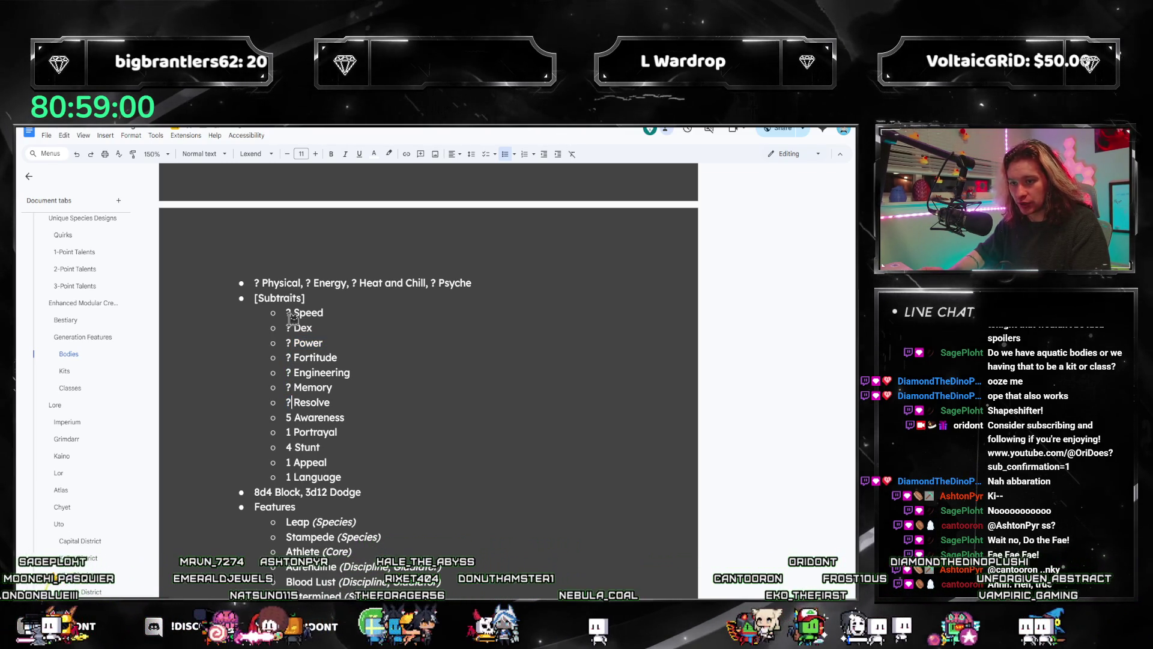
pyautogui.press('Down')
pyautogui.hotkey('shift', 'Left')
pyautogui.write('?')
pyautogui.press('Down')
pyautogui.hotkey('shift', 'Left')
pyautogui.write('?')
pyautogui.press('Down')
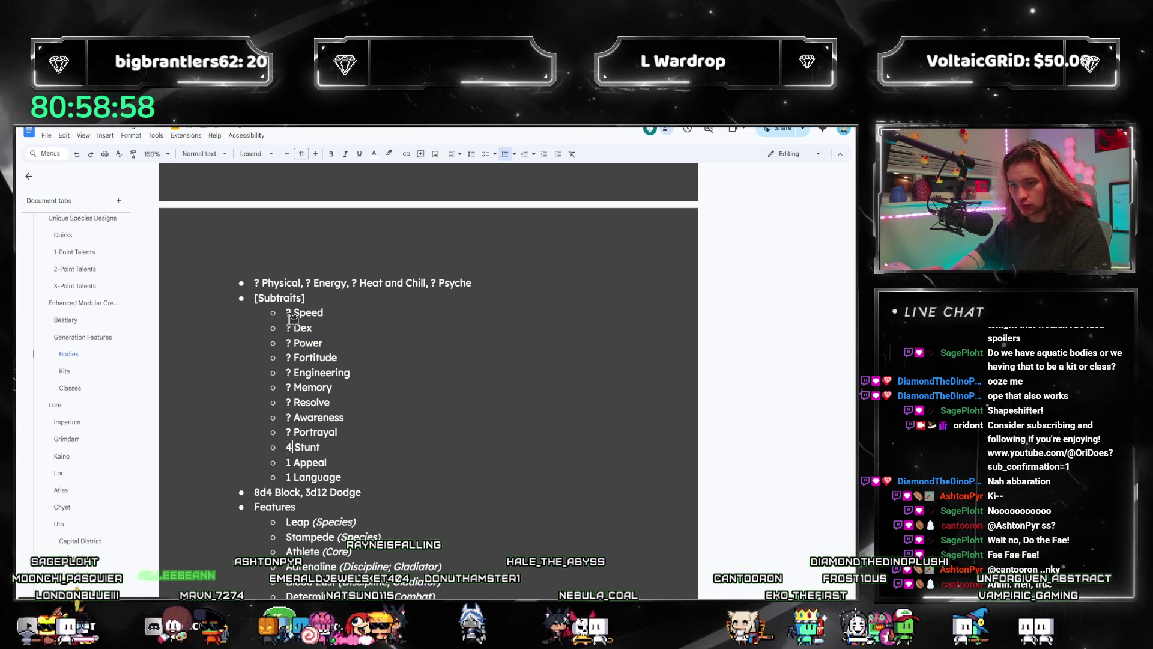
pyautogui.hotkey('shift', 'Left')
pyautogui.write('?')
pyautogui.press('Down')
pyautogui.hotkey('shift', 'Left')
pyautogui.write('?')
pyautogui.press('Down')
pyautogui.hotkey('shift', 'Left')
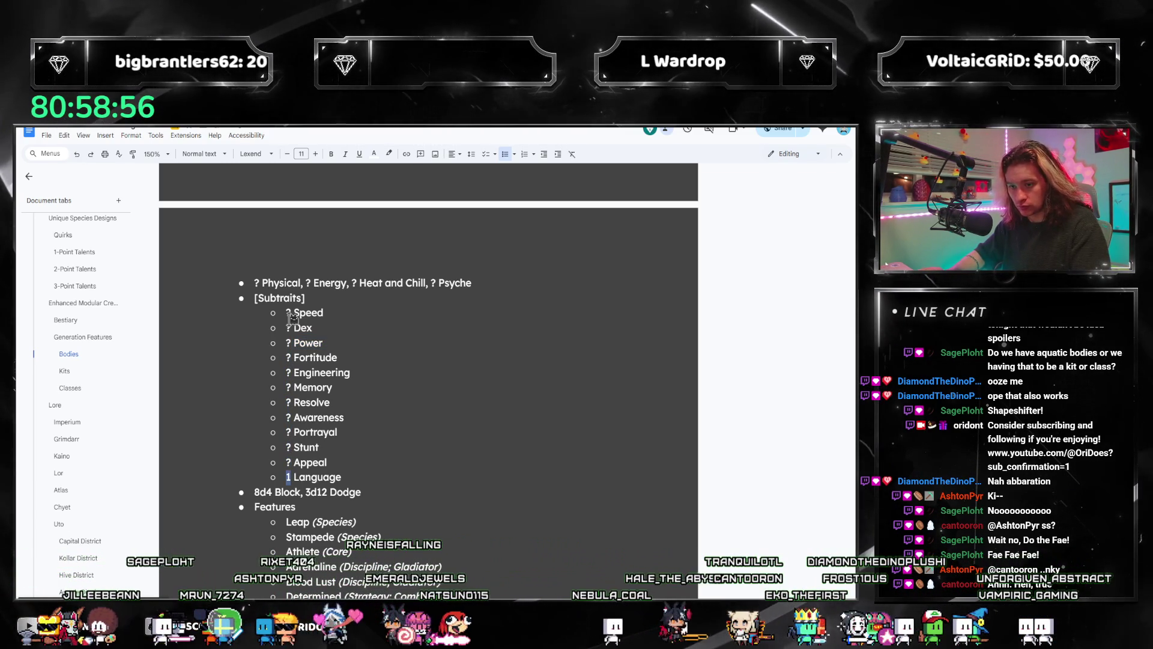
pyautogui.write('?')
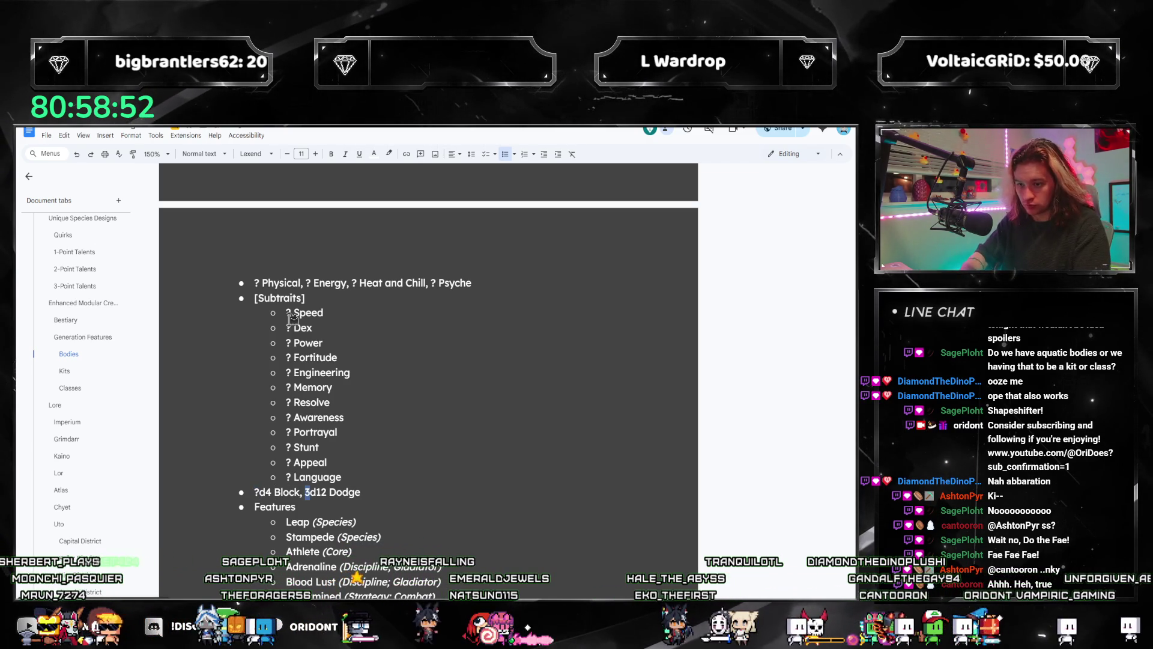
pyautogui.scroll(-3, 292, 318)
# - Cut the Leap through Smite features and the second attack from the Ooze template
pyautogui.moveTo(407, 517)
pyautogui.mouseDown()
pyautogui.moveTo(288, 475)
pyautogui.moveTo(295, 431)
pyautogui.mouseUp()
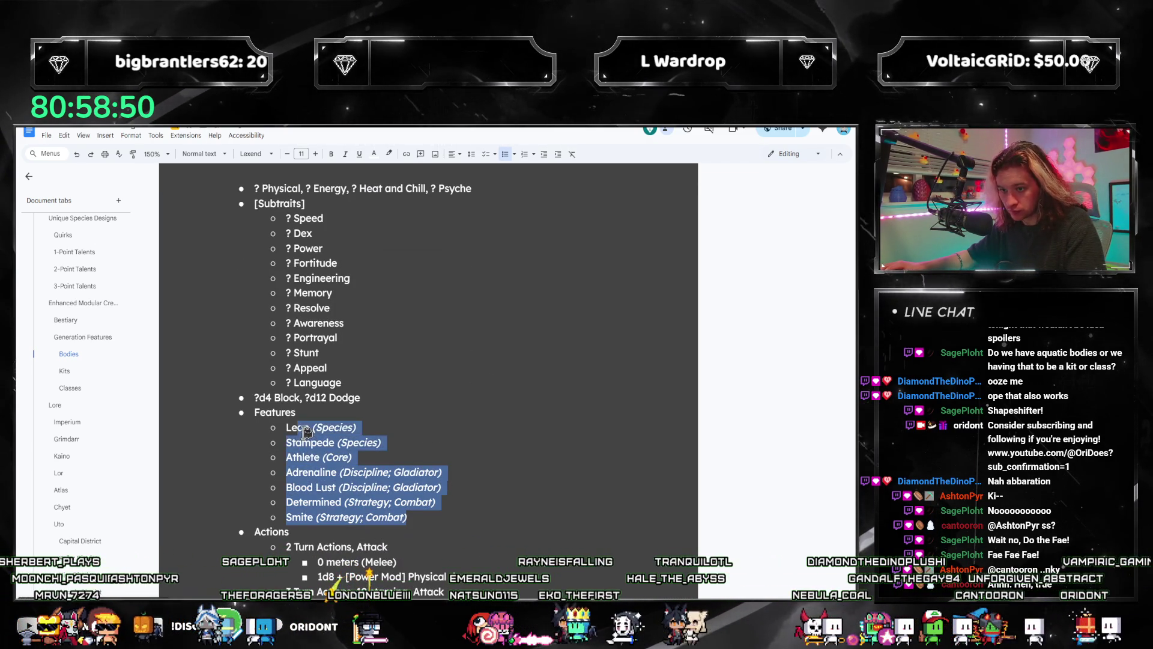
pyautogui.hotkey('ctrl', 'x')
pyautogui.scroll(-3, 295, 431)
pyautogui.moveTo(574, 451); pyautogui.dragTo(295, 407)
pyautogui.hotkey('ctrl', 'x')
pyautogui.press('BackSpace')
pyautogui.press('BackSpace')
# - Copy the whole Ooze template and paste a second copy below it
pyautogui.scroll(-3, 369, 443)
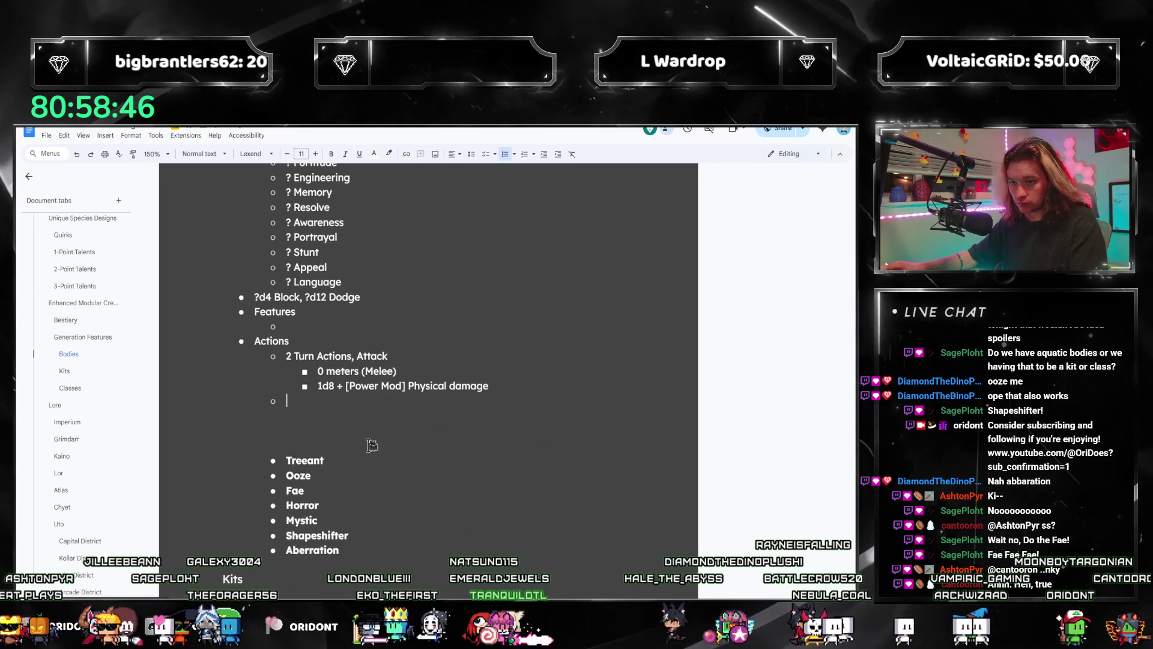
pyautogui.scroll(10, 300, 360)
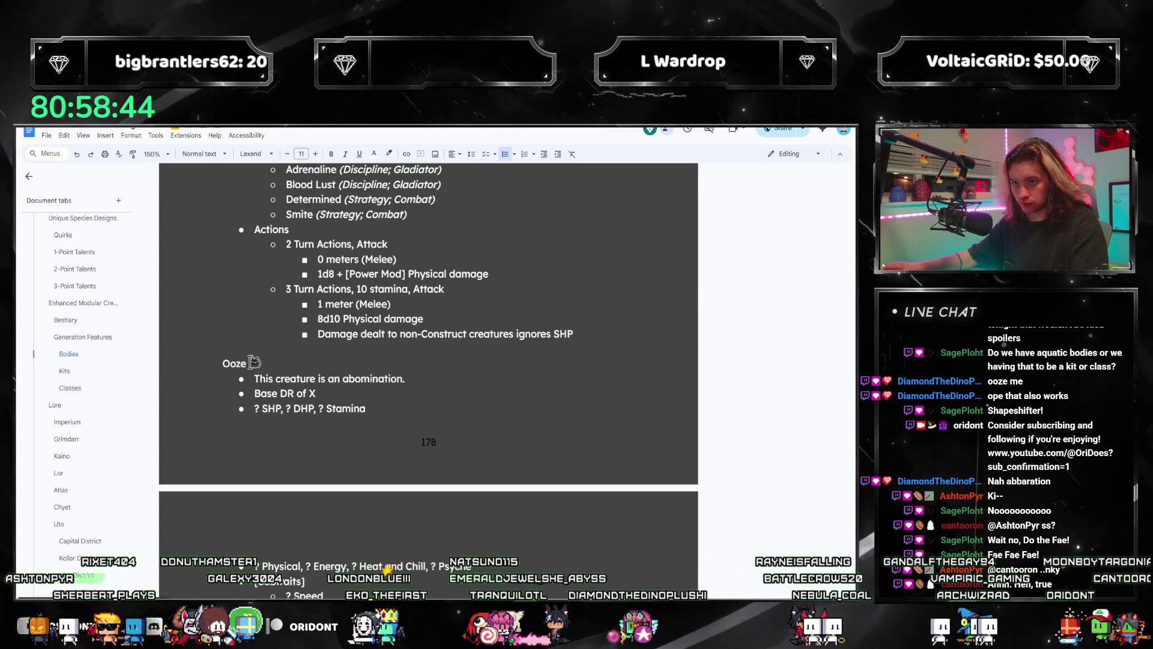
pyautogui.scroll(-5, 234, 363)
pyautogui.moveTo(254, 188); pyautogui.dragTo(317, 503)
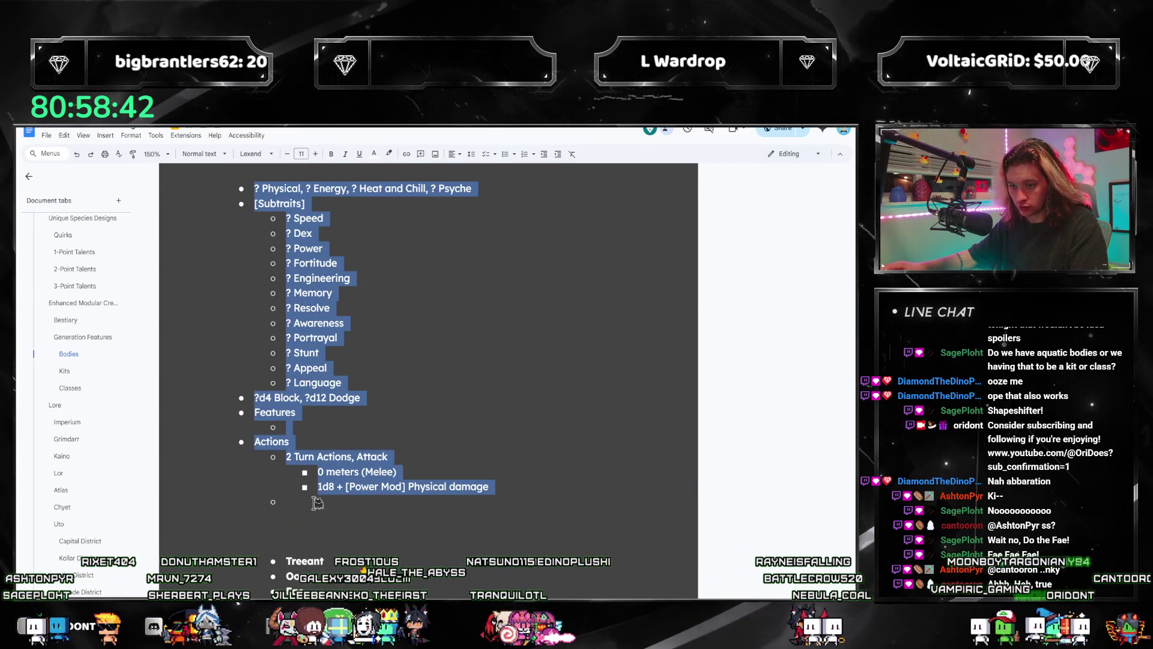
pyautogui.press('Down')
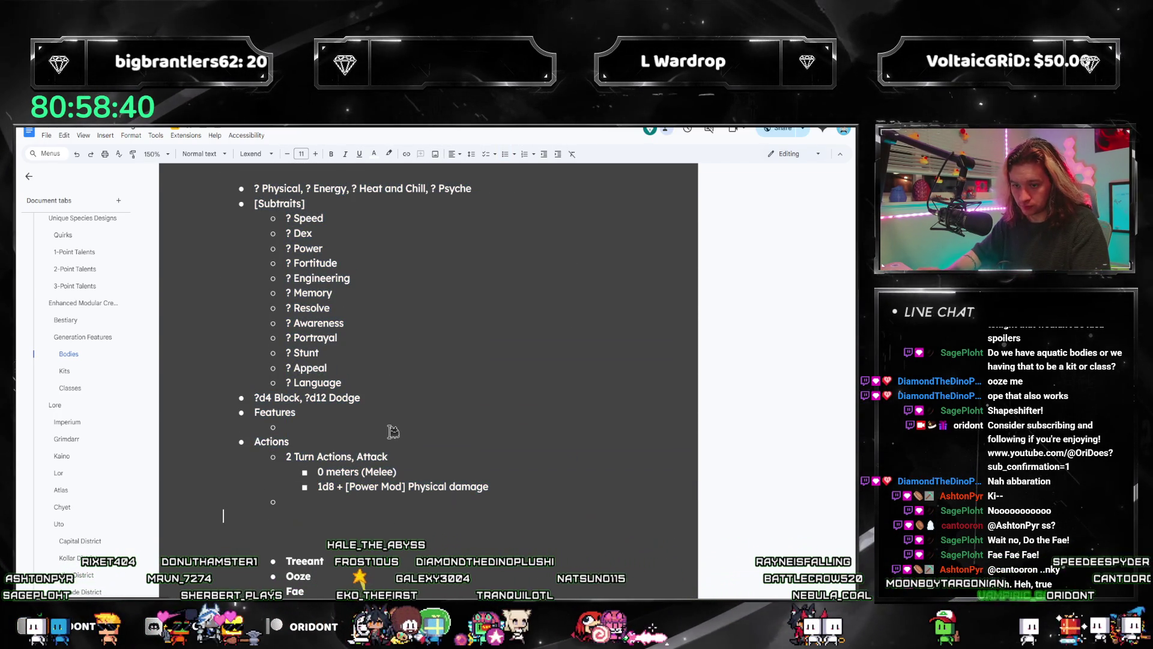
pyautogui.hotkey('ctrl', 'v')
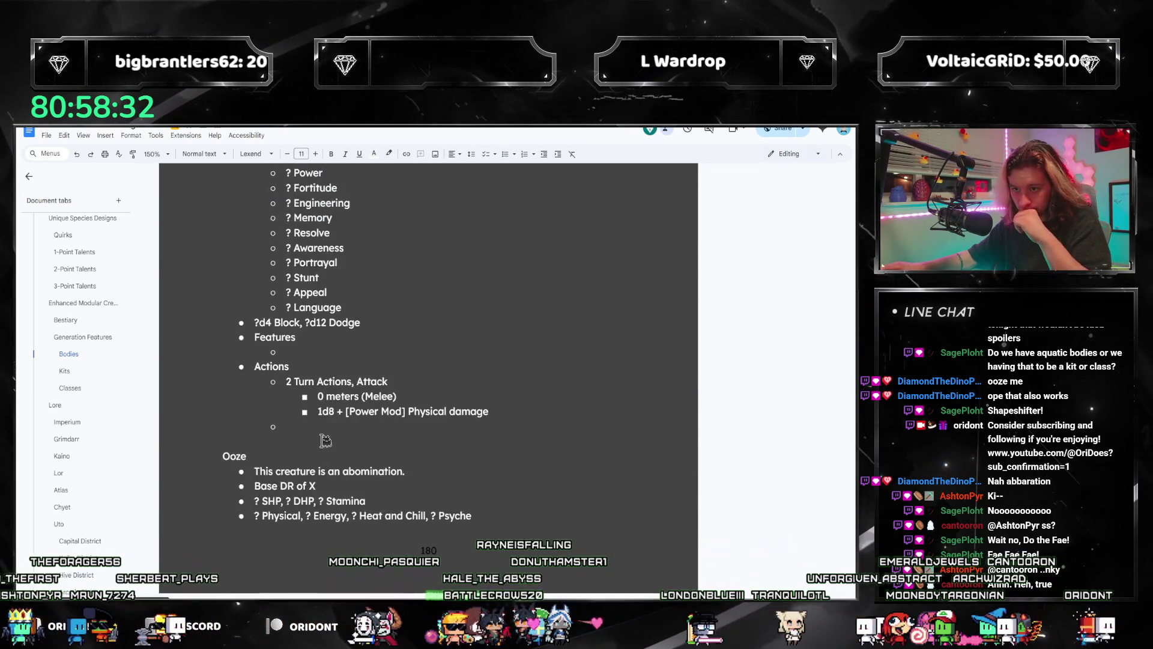
# - Retitle a pasted Ooze heading copy as Fae
pyautogui.scroll(-3, 325, 441)
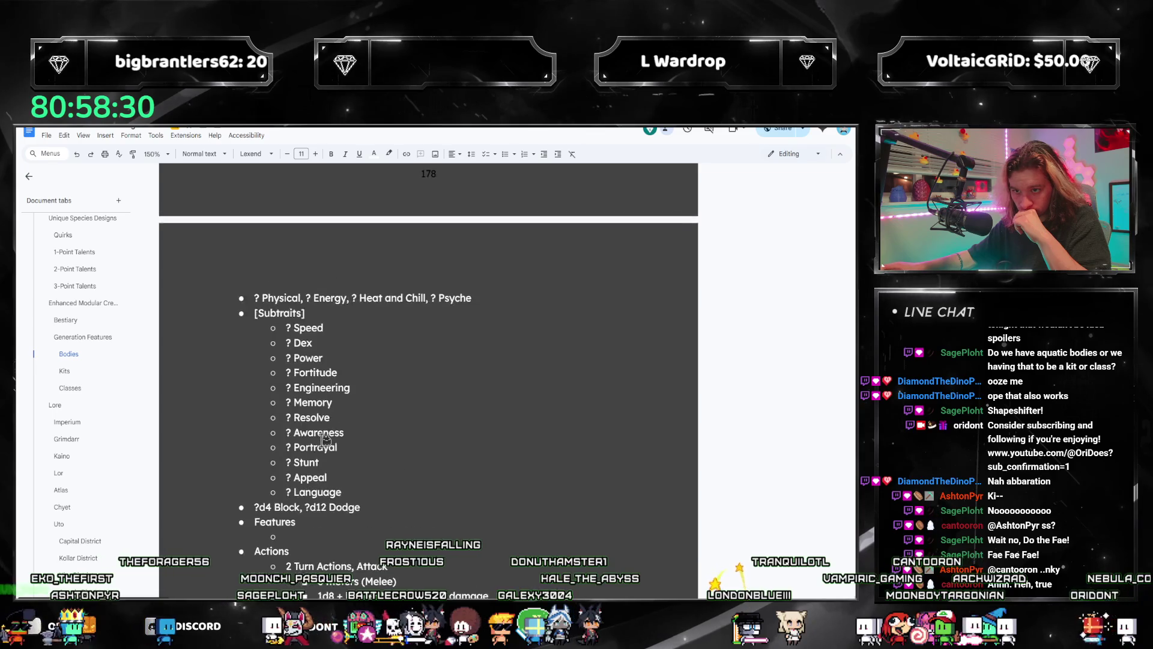
pyautogui.scroll(10, 325, 440)
pyautogui.scroll(-8, 323, 445)
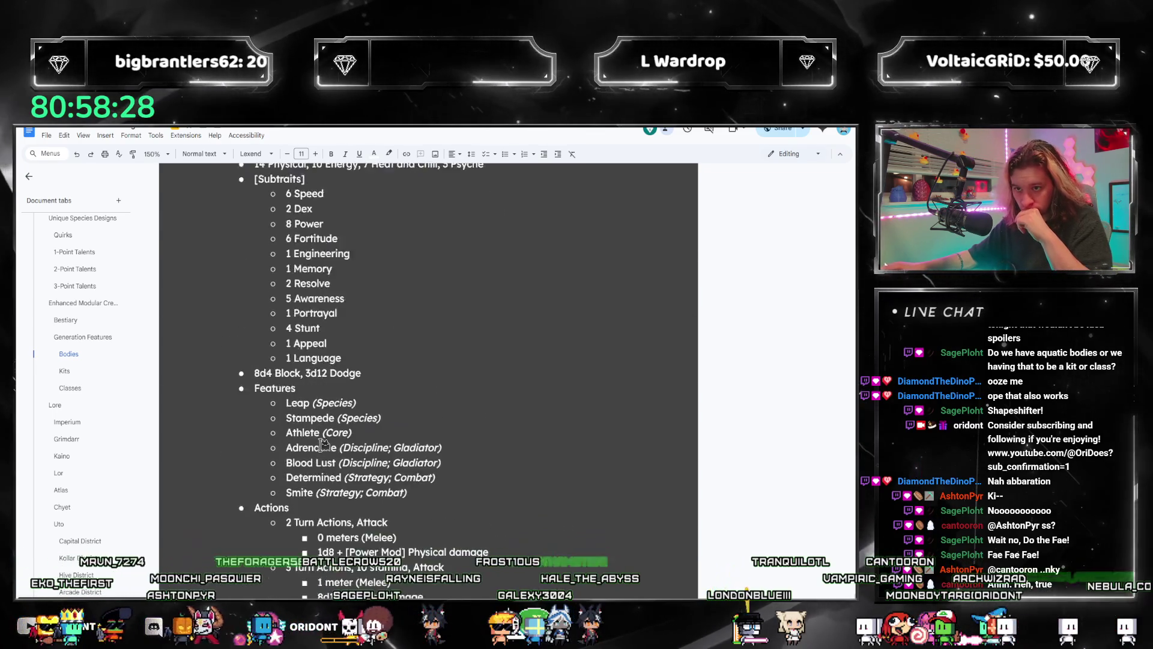
pyautogui.scroll(1, 270, 361)
pyautogui.scroll(-3, 244, 274)
pyautogui.doubleClick(236, 263)
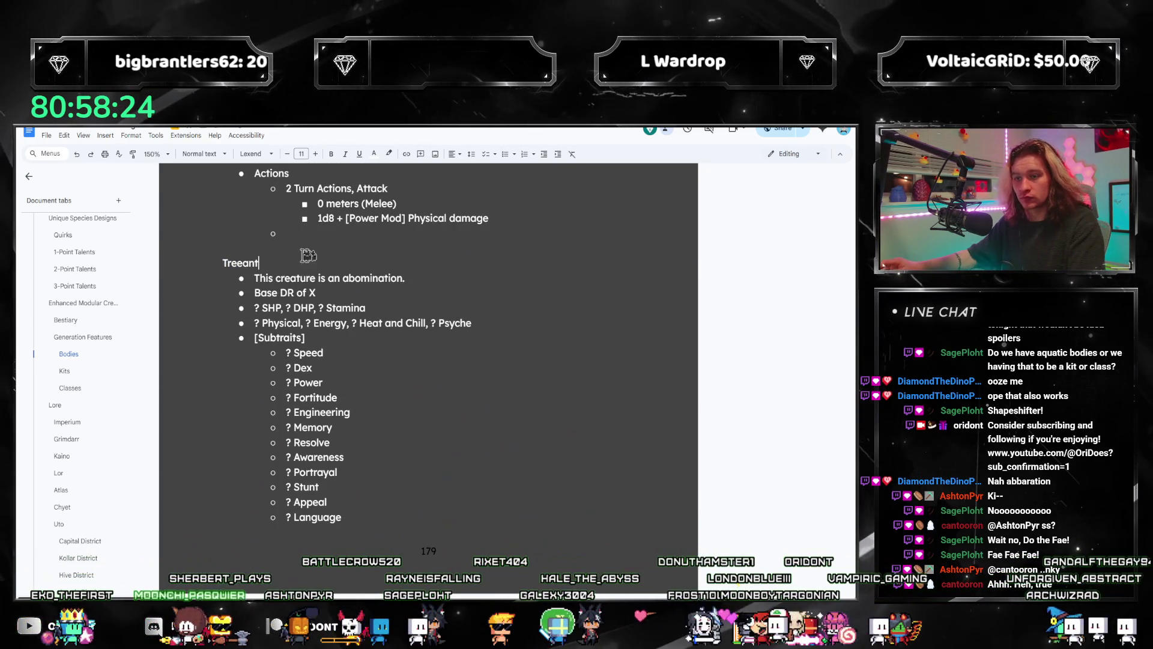
pyautogui.scroll(-6, 192, 288)
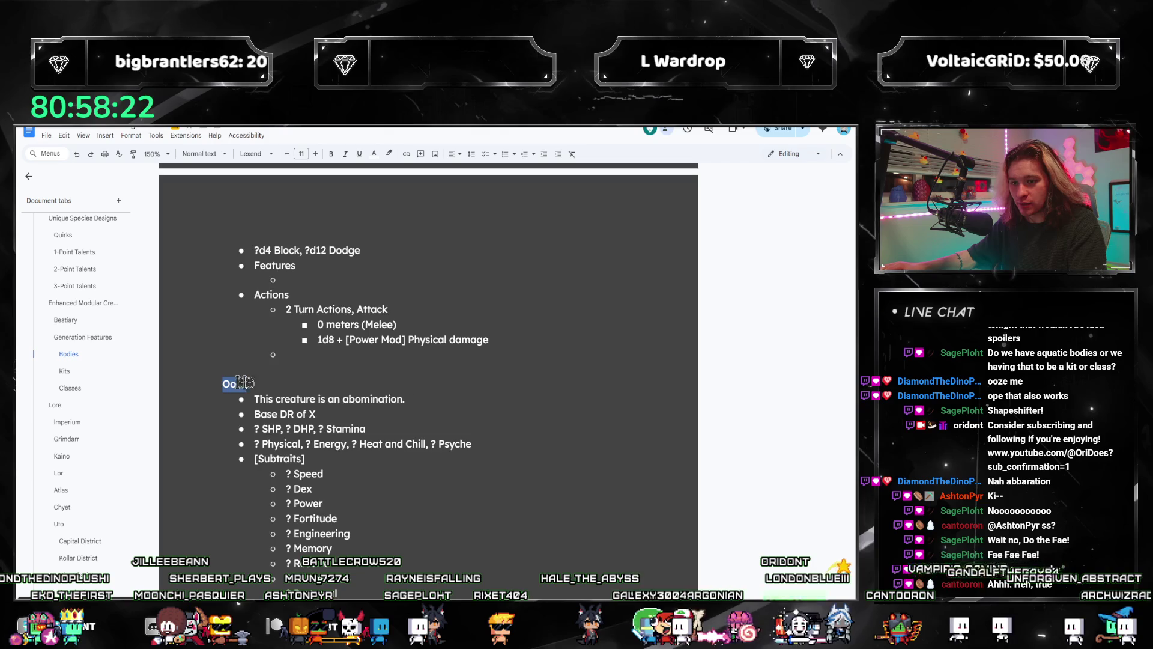
pyautogui.scroll(2, 361, 378)
pyautogui.scroll(-2, 420, 378)
pyautogui.scroll(-3, 422, 375)
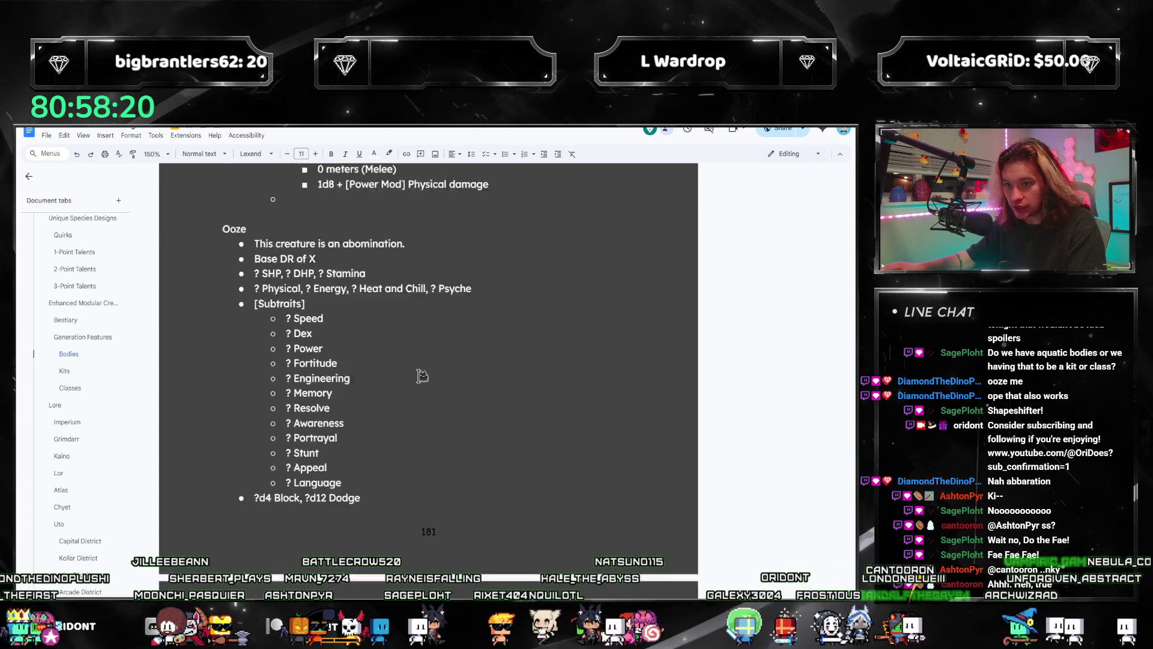
pyautogui.scroll(-9, 422, 376)
pyautogui.scroll(1, 403, 368)
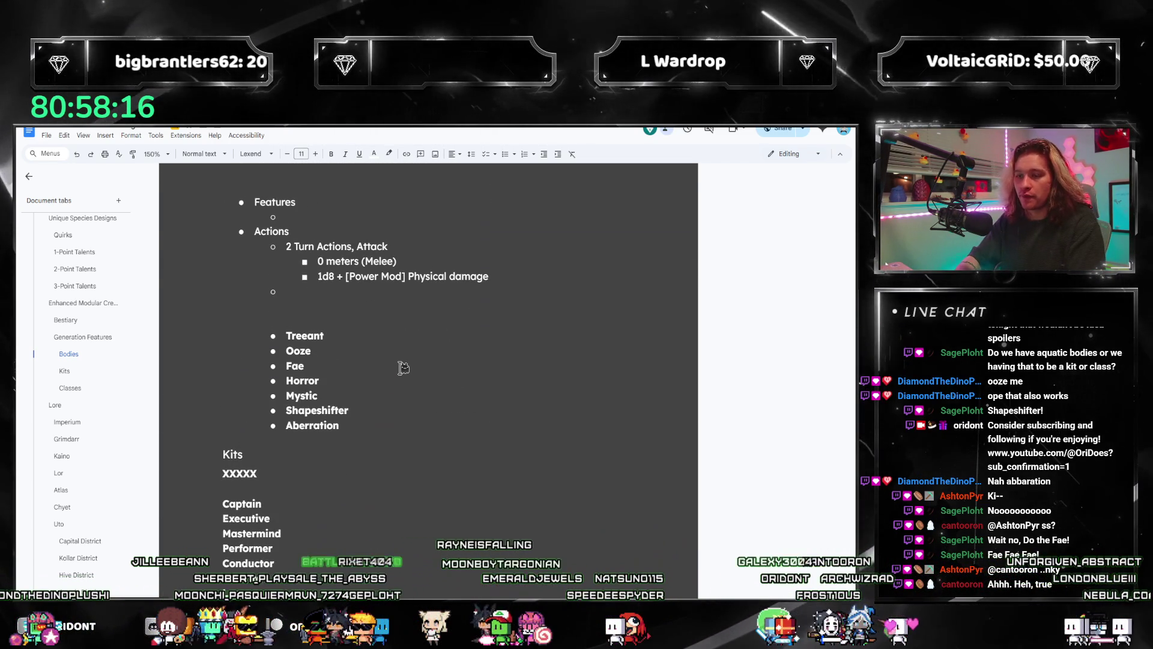
pyautogui.write('Fae')
pyautogui.scroll(-2, 384, 361)
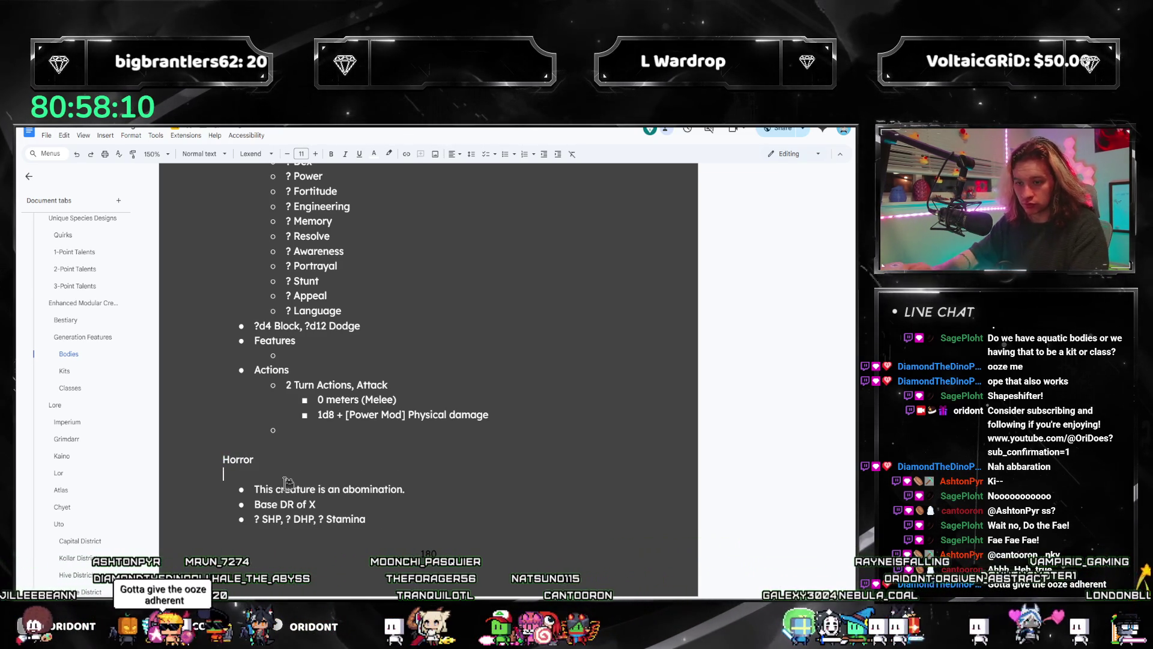
# - Undo the Horror rename and the pasted Ooze section, then redo the template edits
pyautogui.hotkey('ctrl', 'z')
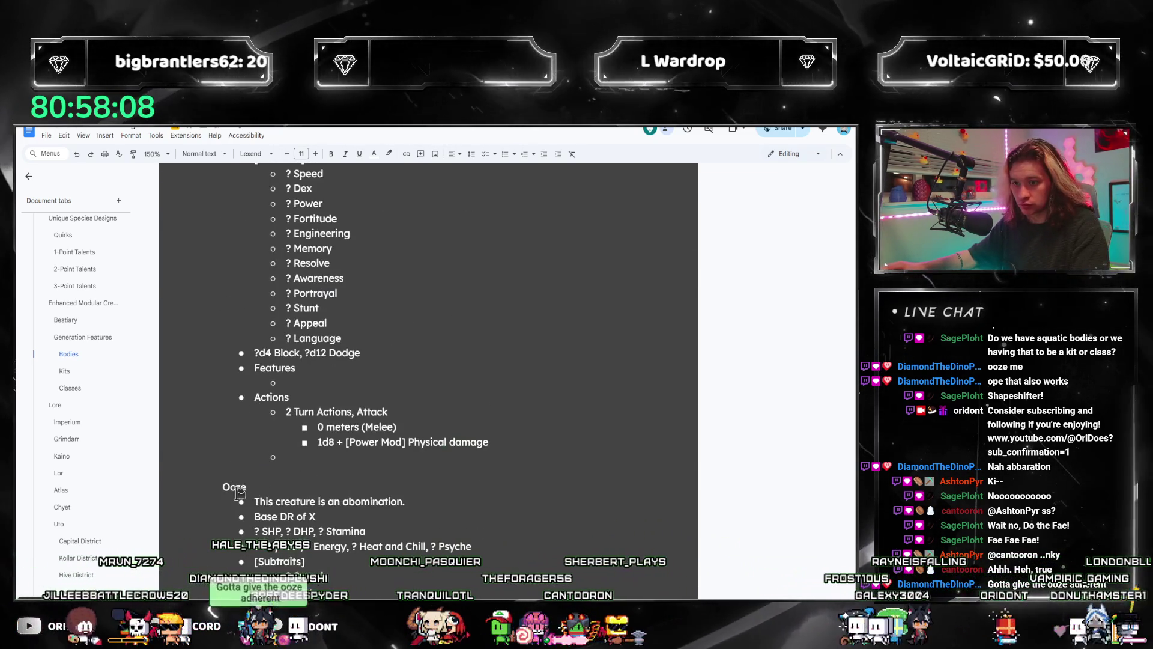
pyautogui.hotkey('ctrl', 'z')
pyautogui.hotkey('ctrl', 'z')
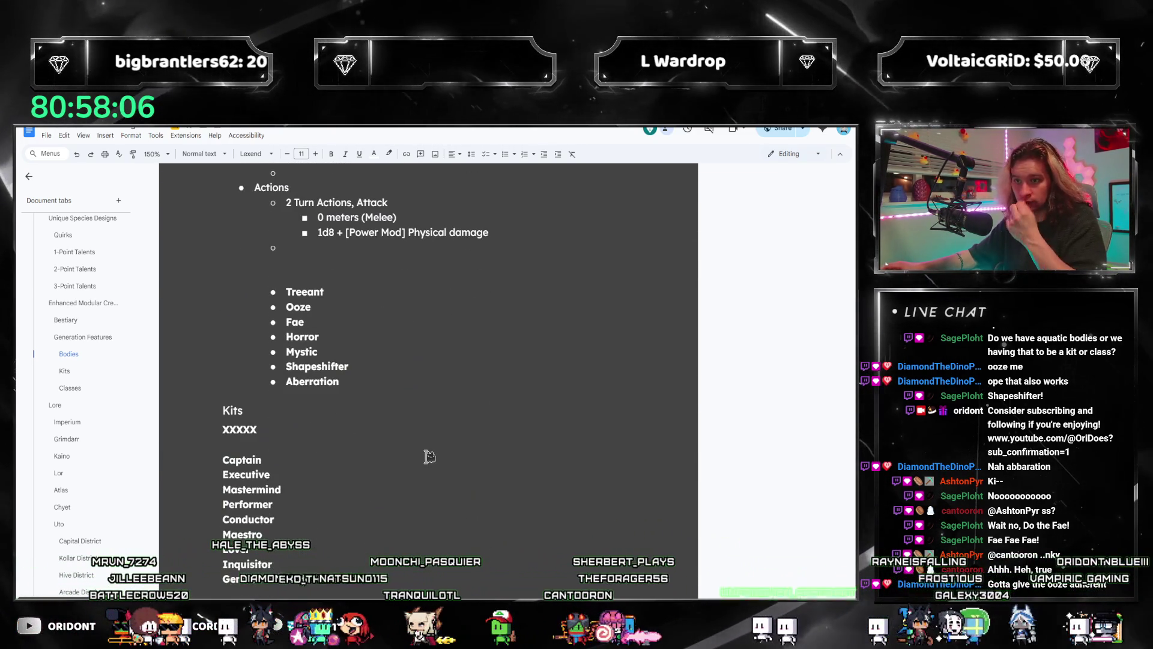
pyautogui.hotkey('ctrl', 'z')
pyautogui.hotkey('ctrl', 'z')
pyautogui.hotkey('ctrl', 'z')
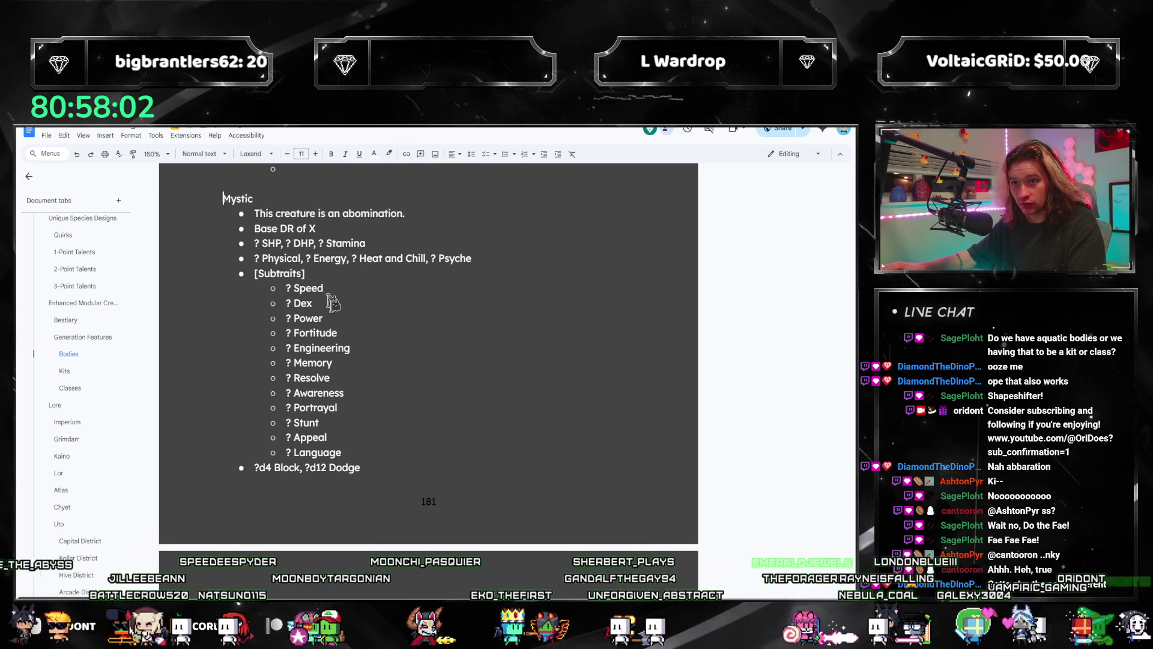
# - Replace the loose creature name list with another copy of the body template
pyautogui.scroll(-3, 333, 303)
pyautogui.keyDown('shift'); pyautogui.click(325, 530); pyautogui.keyUp('shift')
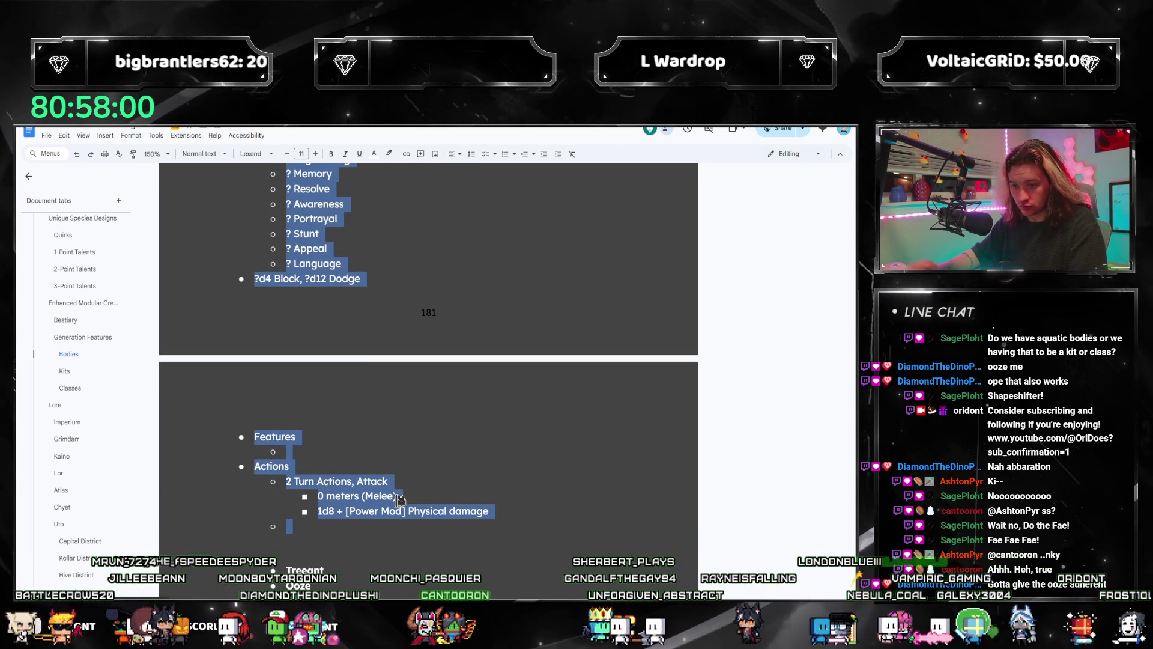
pyautogui.click(400, 499)
pyautogui.scroll(-3, 480, 492)
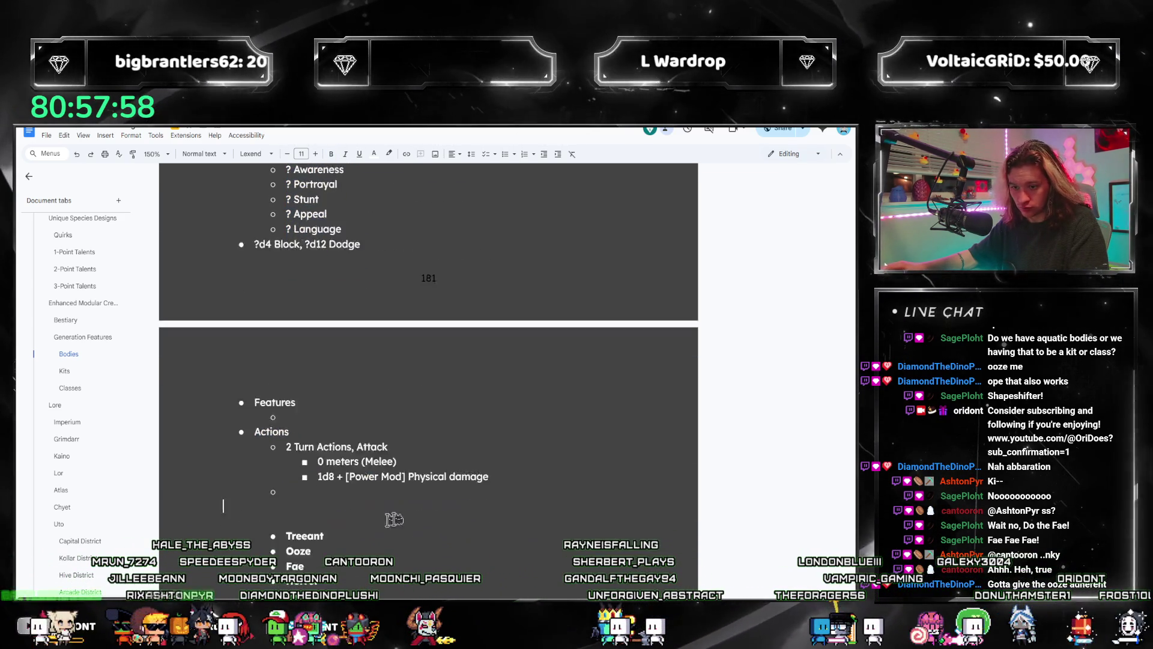
pyautogui.hotkey('ctrl', 'z')
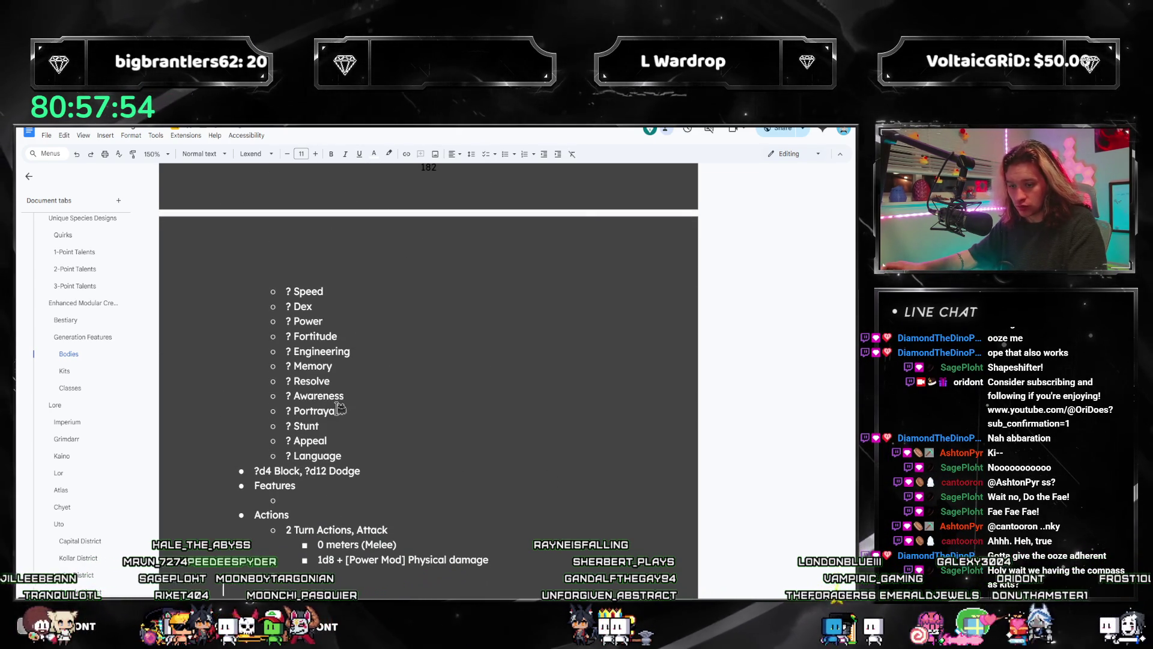
pyautogui.scroll(4, 336, 407)
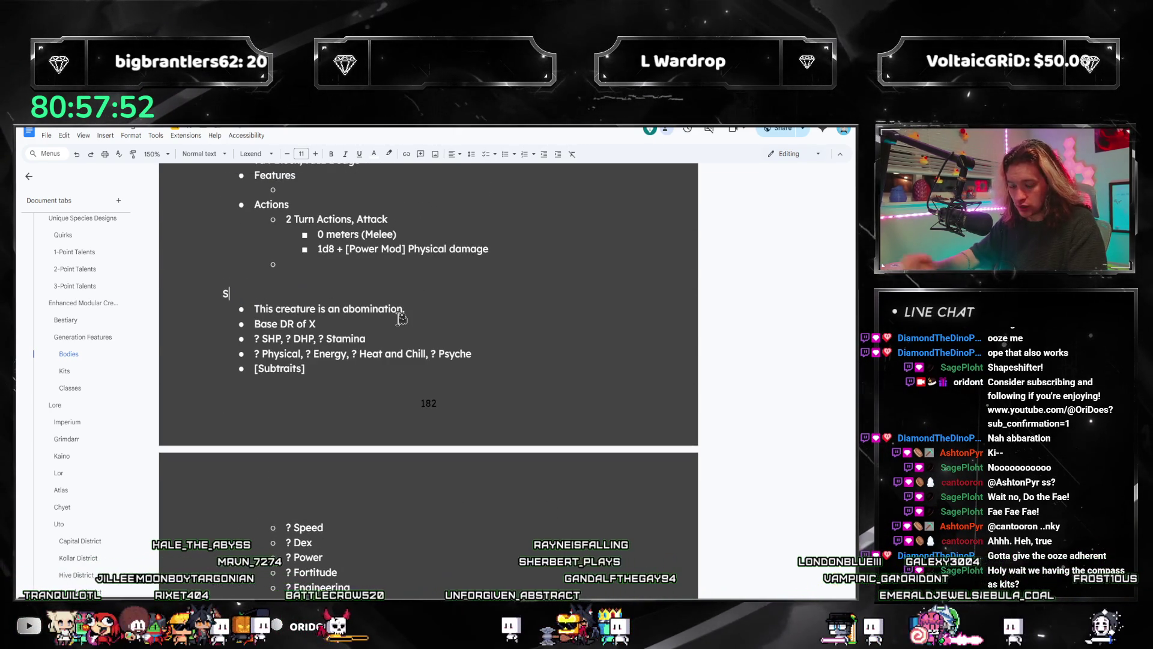
# - Retitle the new copy's Mystic heading as Abberition [XXXXX]
pyautogui.write('hapeshifter')
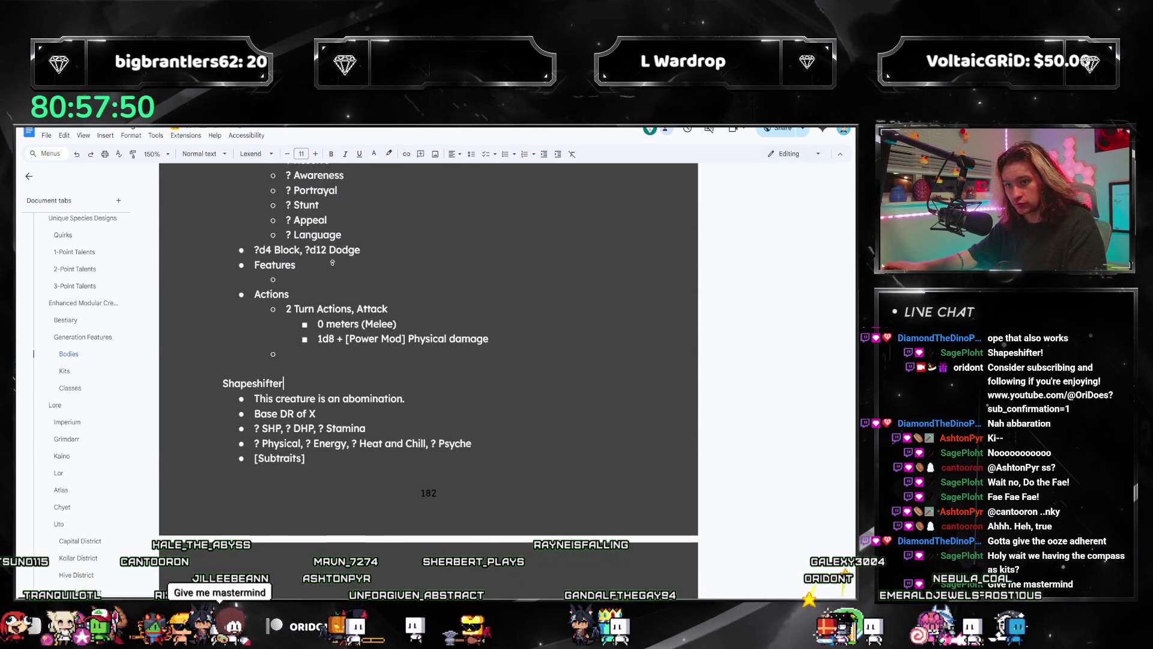
pyautogui.hotkey('ctrl', 'z')
pyautogui.doubleClick(263, 394)
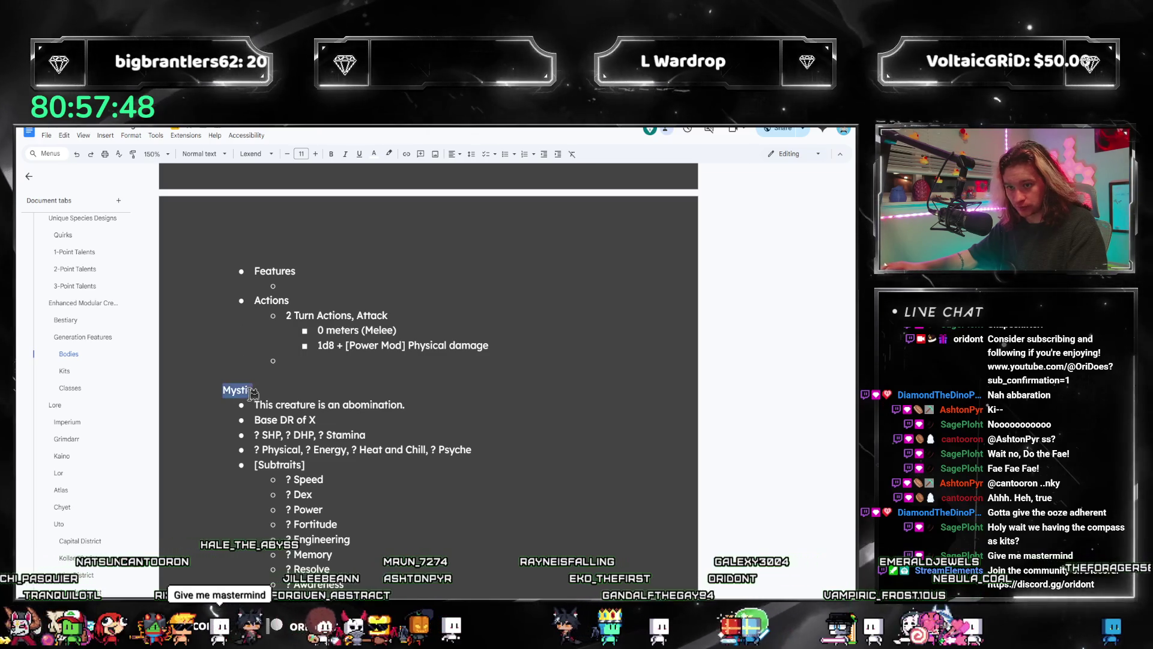
pyautogui.write('Abberition [XXXXX')
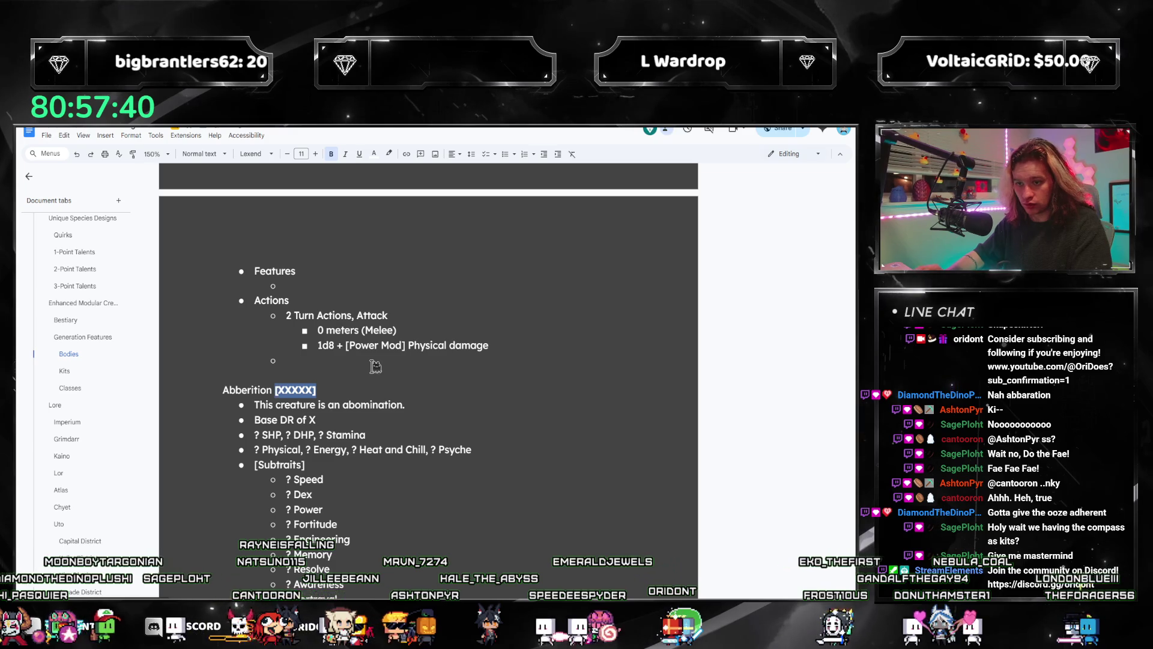
# - Undo the heading renames through Mystic, Horror, Fae and Treeant back to Ooze [XXXXX]
pyautogui.scroll(-6, 376, 367)
pyautogui.click(359, 414)
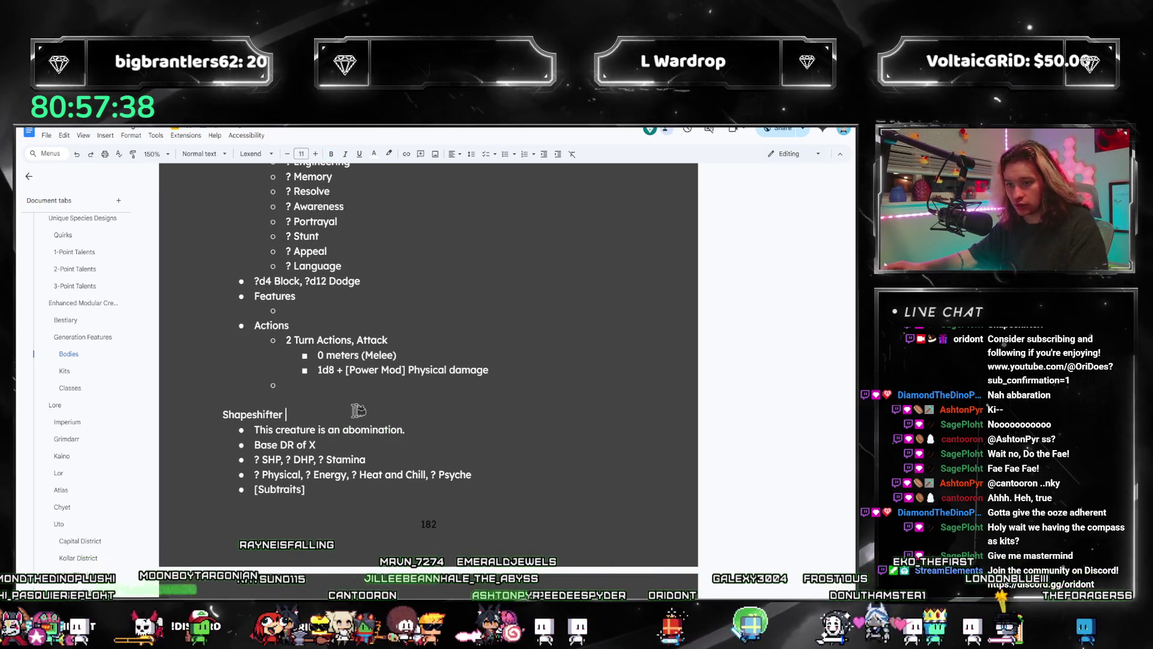
pyautogui.hotkey('ctrl', 'z')
pyautogui.hotkey('ctrl', 'z')
pyautogui.hotkey('ctrl', 'z')
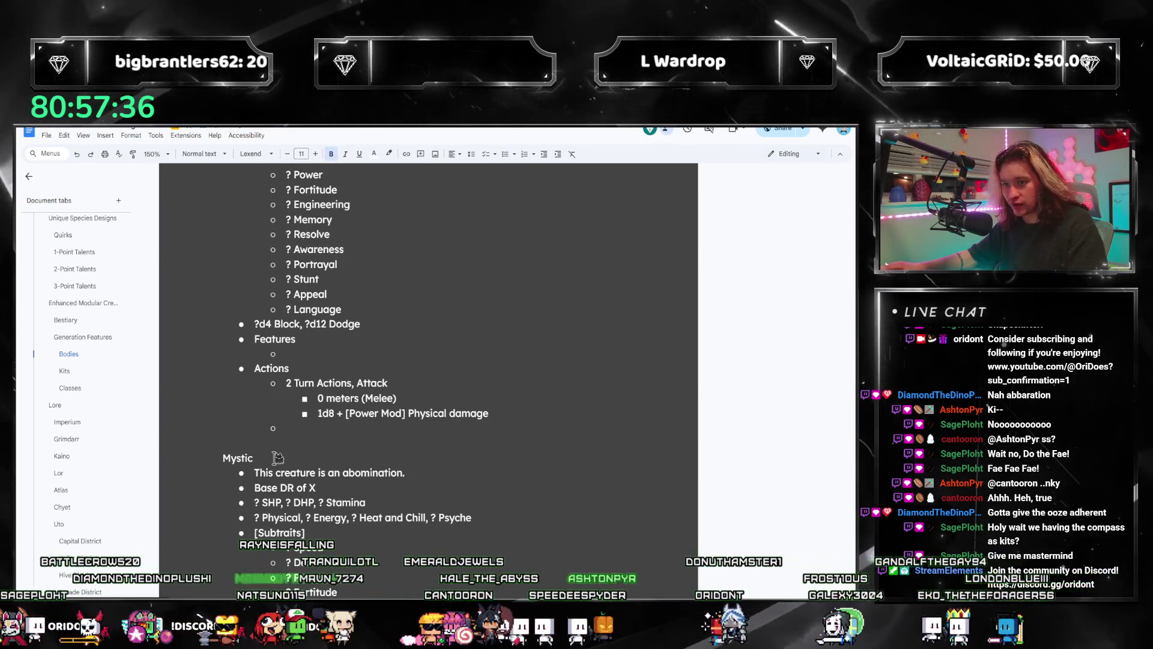
pyautogui.hotkey('ctrl', 'z')
pyautogui.hotkey('ctrl', 'z')
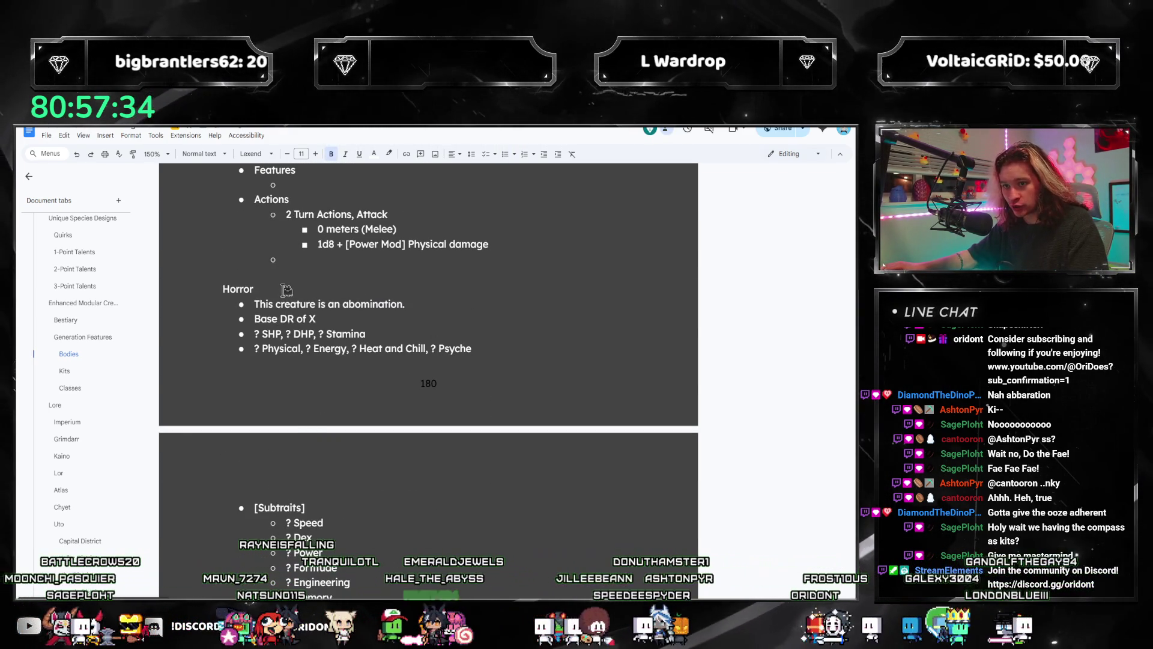
pyautogui.hotkey('ctrl', 'z')
pyautogui.hotkey('ctrl', 'z')
pyautogui.hotkey('ctrl', 'z')
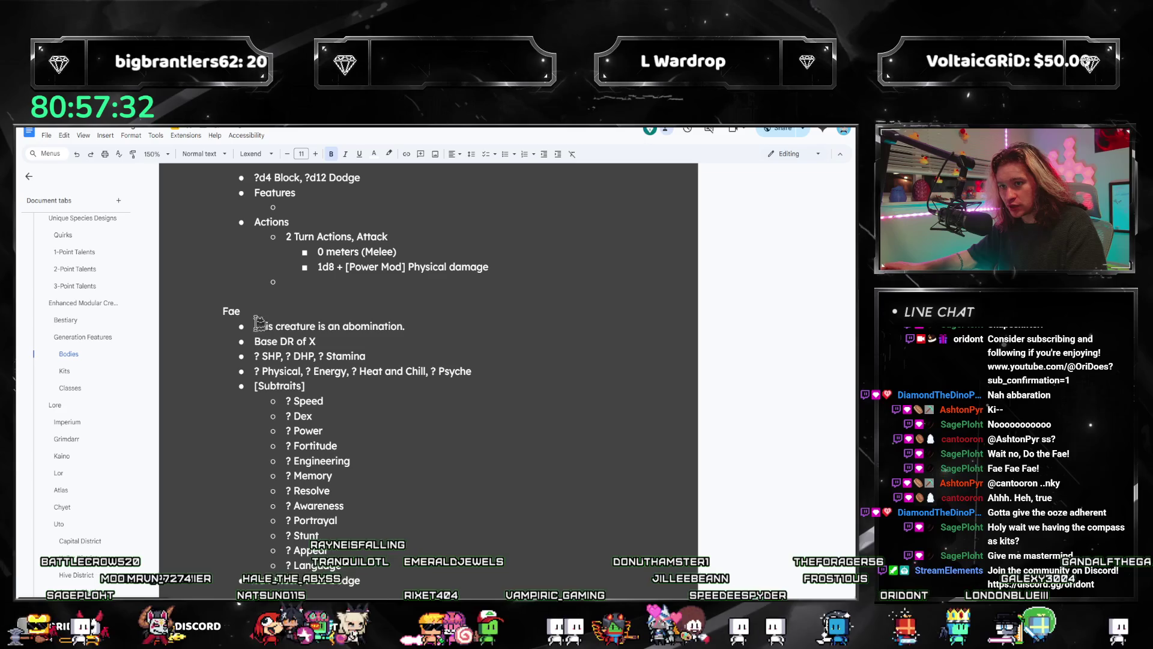
pyautogui.hotkey('ctrl', 'z')
pyautogui.hotkey('ctrl', 'z')
pyautogui.hotkey('ctrl', 'z')
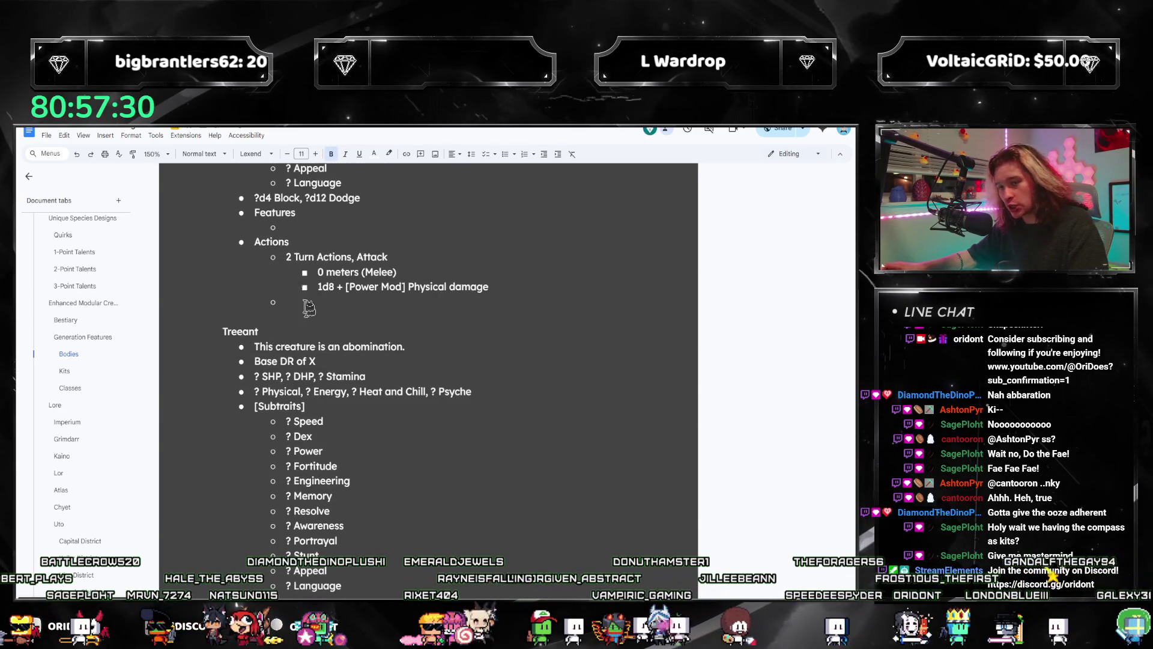
pyautogui.hotkey('ctrl', 'z')
pyautogui.hotkey('ctrl', 'z')
pyautogui.hotkey('ctrl', 'z')
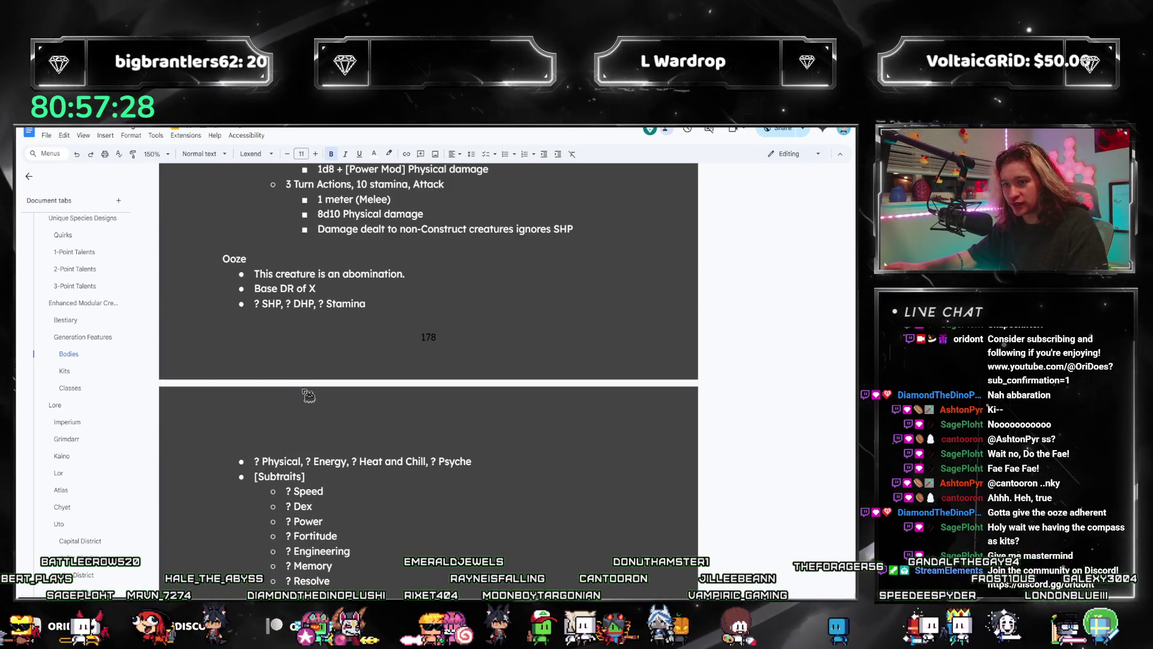
pyautogui.hotkey('ctrl', 'z')
pyautogui.hotkey('ctrl', 'z')
pyautogui.hotkey('ctrl', 'z')
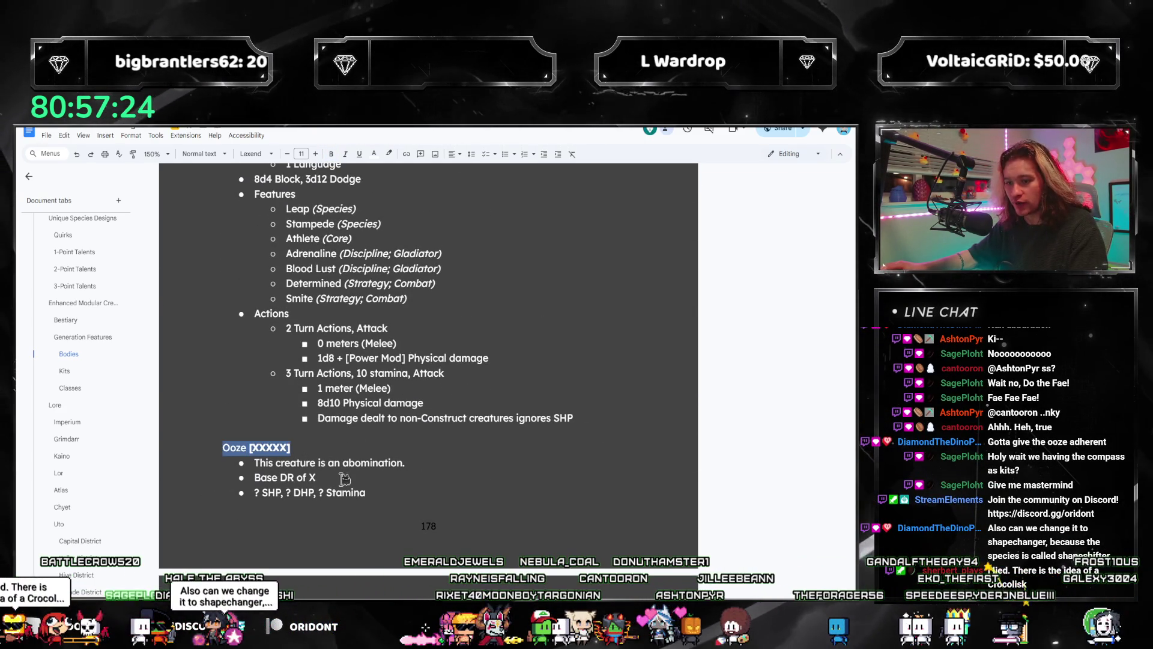
# - Search the document for xxxxx and step through the placeholder matches
pyautogui.write('xxxxx')
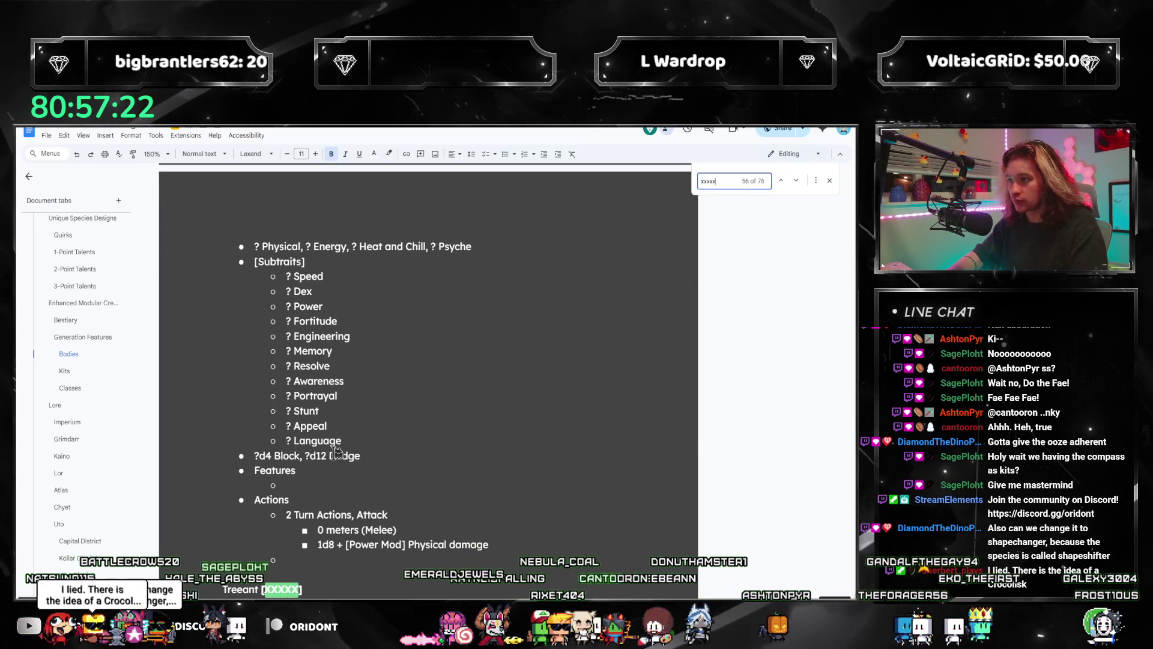
pyautogui.press('Return')
pyautogui.press('Return')
pyautogui.press('Return')
pyautogui.press('Return')
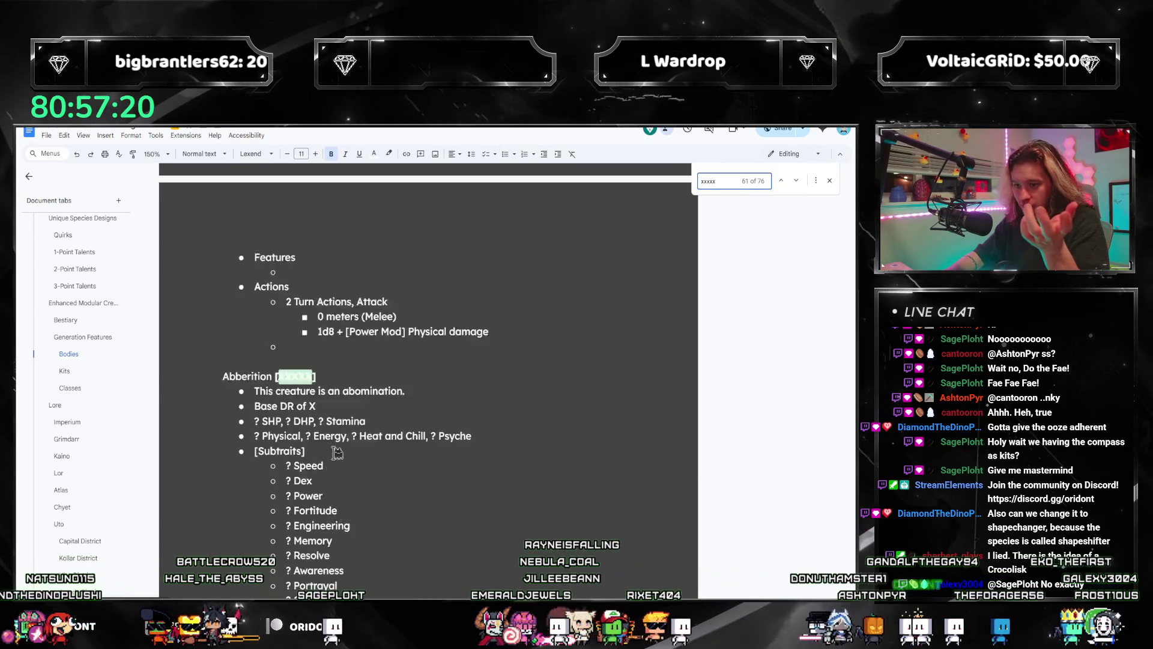
pyautogui.press('Return')
pyautogui.press('Return')
pyautogui.press('Return')
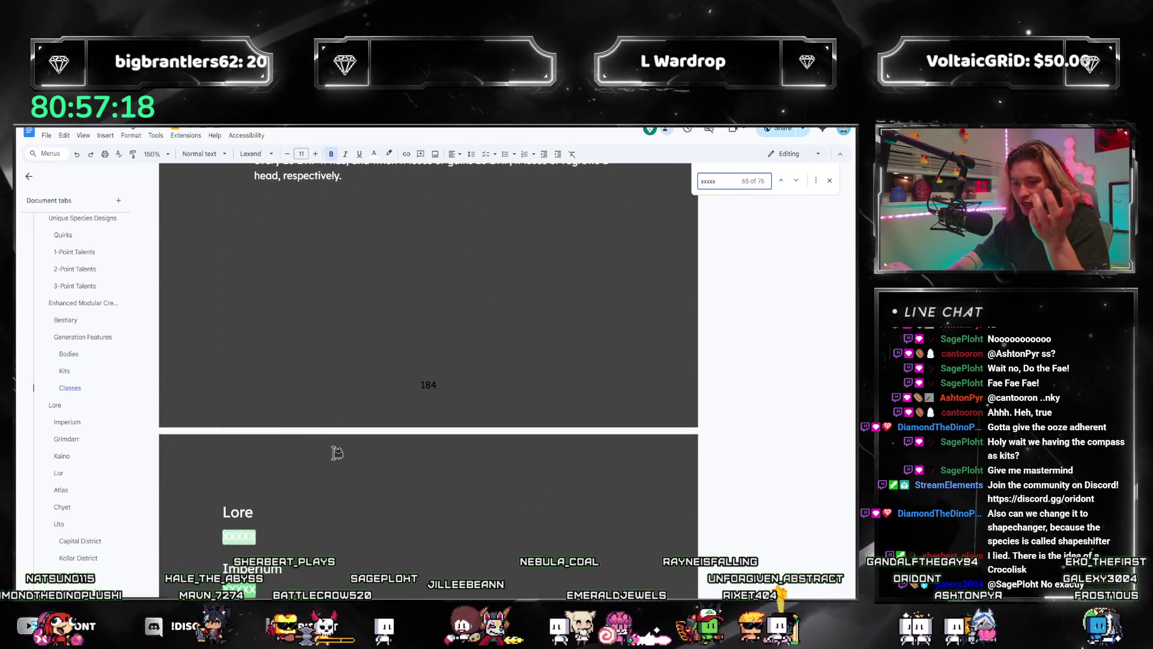
pyautogui.scroll(-10, 337, 453)
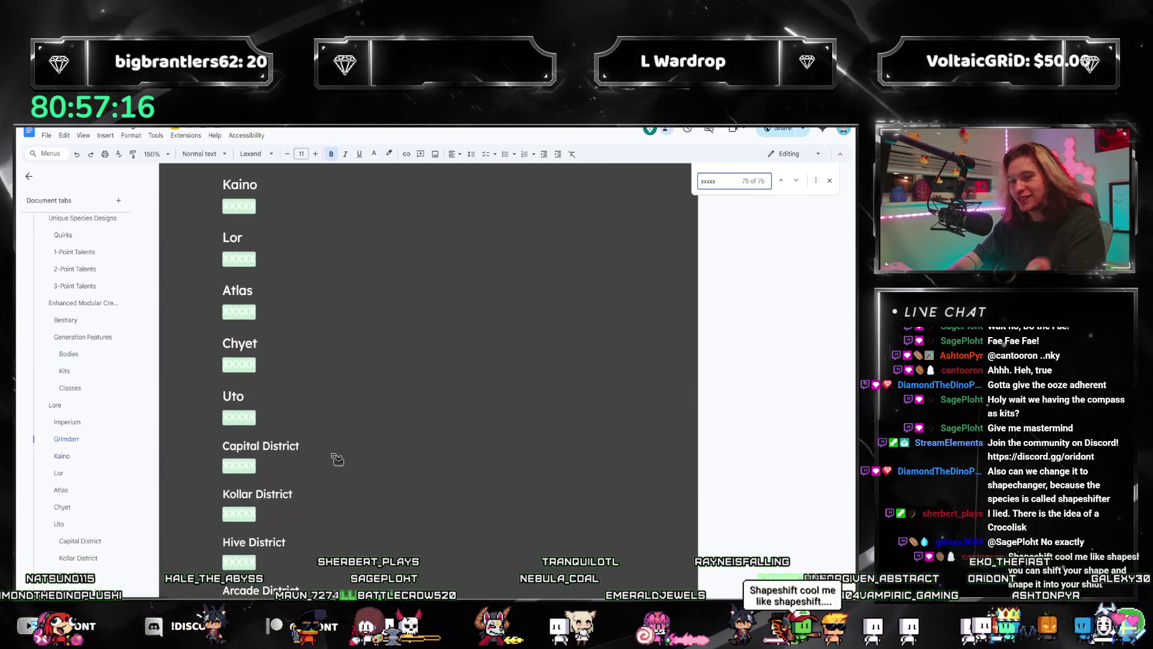
pyautogui.write('\\')
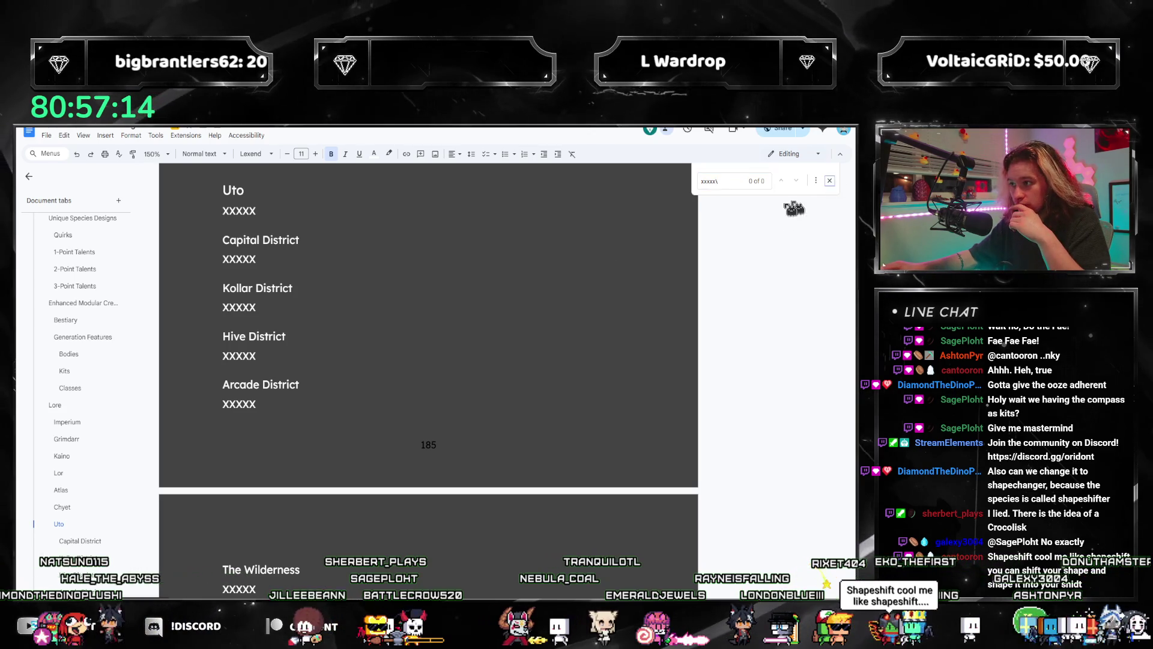
# - Delete the leftover Treeant–Aberration bullet list above Kits
pyautogui.scroll(15, 389, 409)
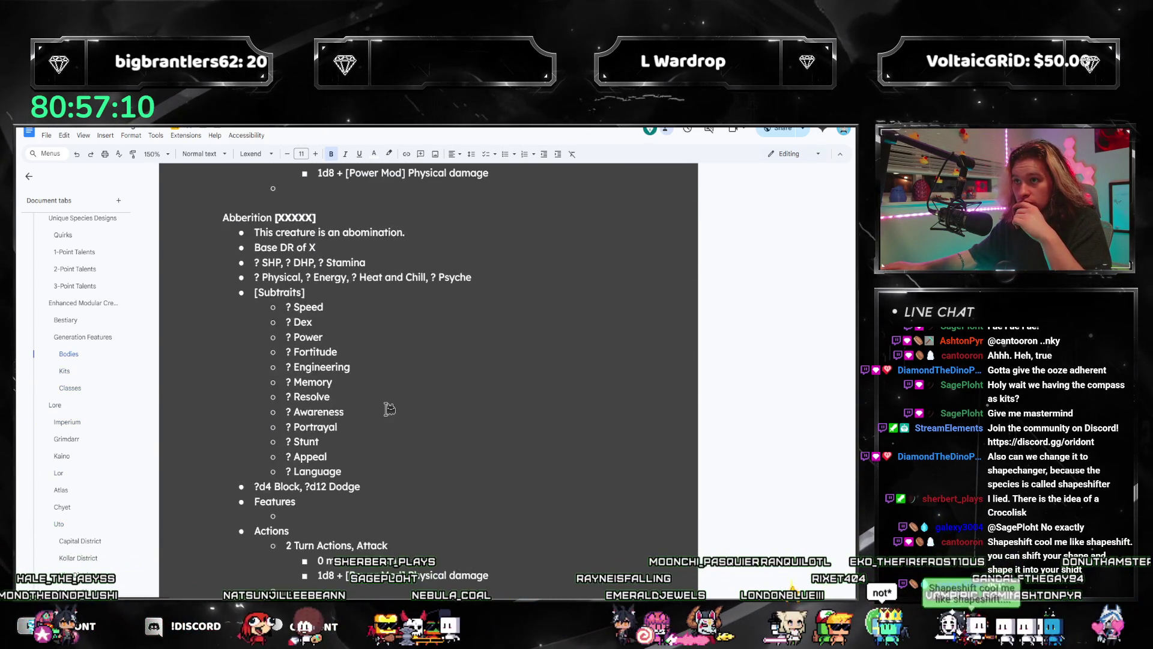
pyautogui.scroll(-20, 389, 409)
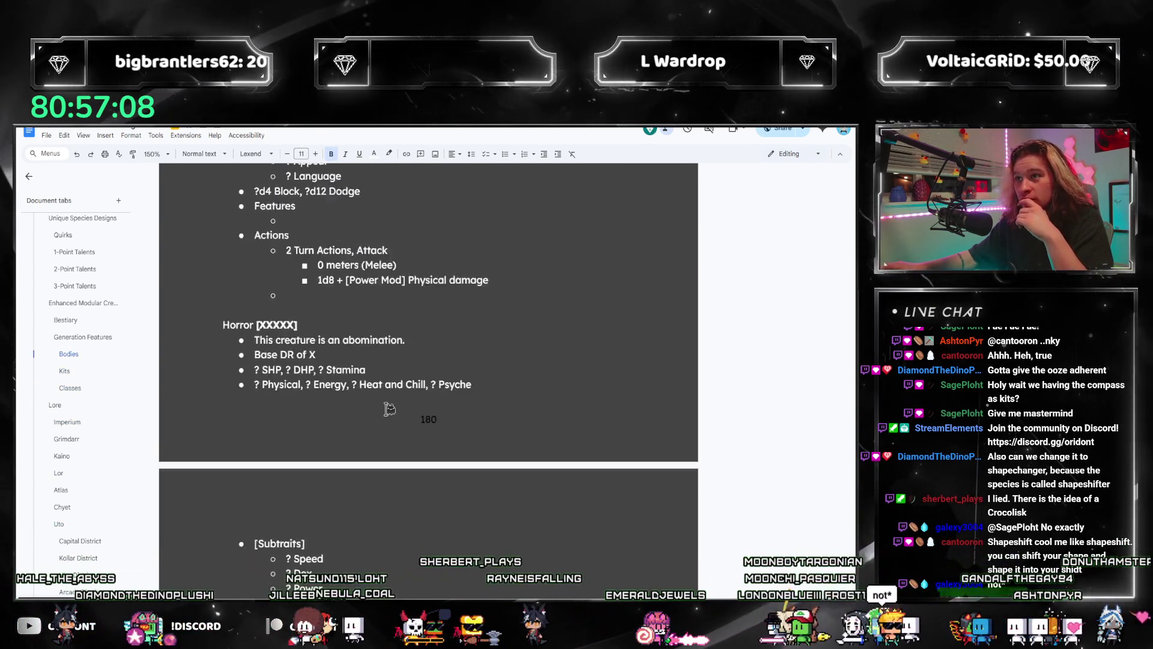
pyautogui.scroll(-20, 389, 408)
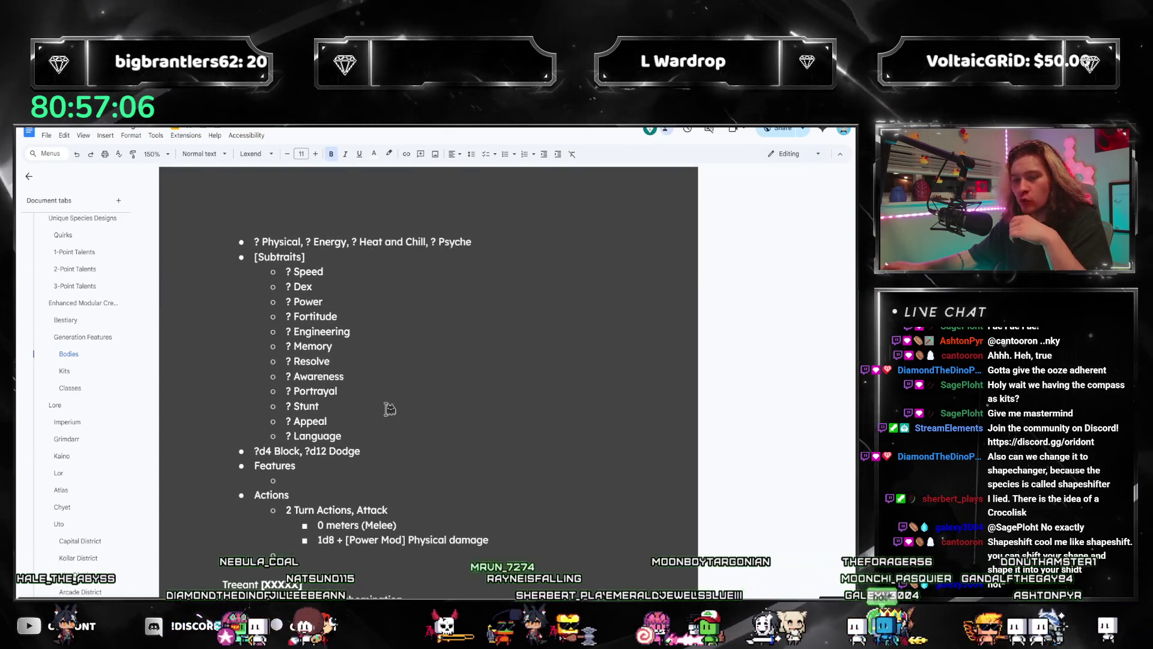
pyautogui.scroll(-4, 390, 408)
pyautogui.scroll(-18, 390, 409)
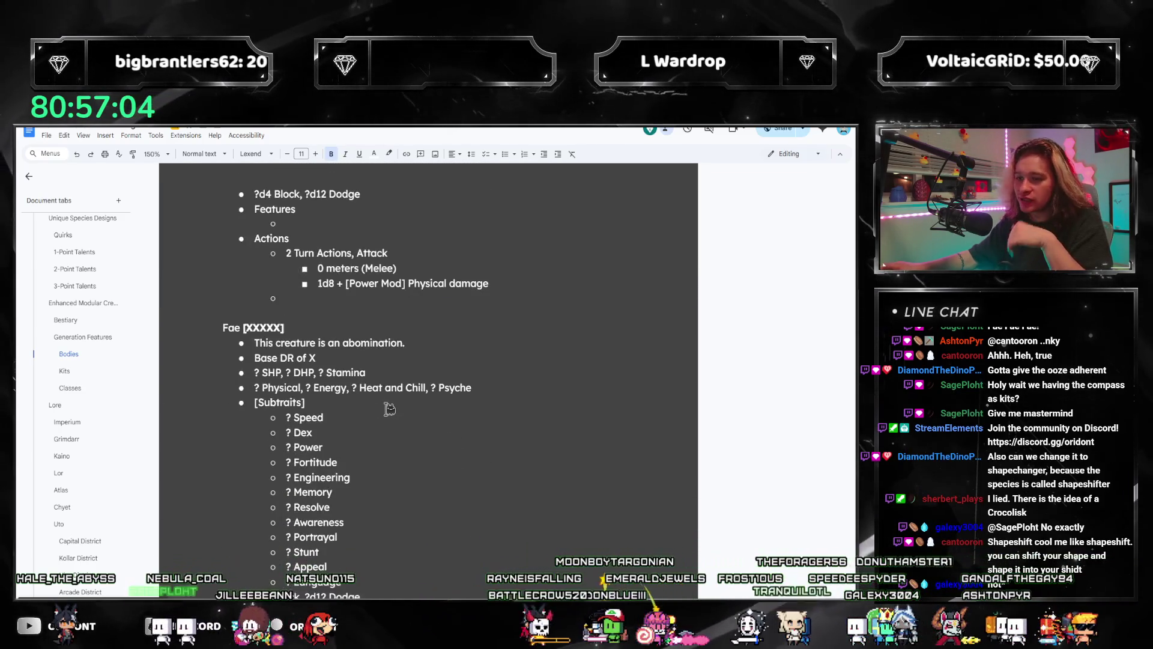
pyautogui.scroll(-18, 404, 383)
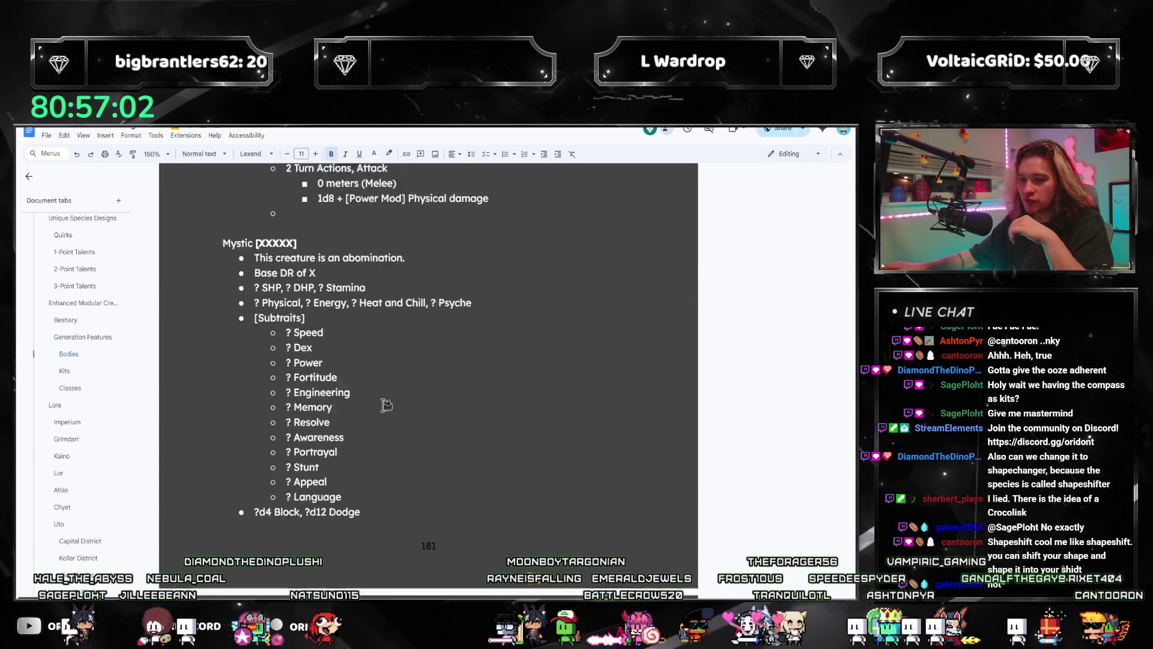
pyautogui.scroll(-18, 294, 401)
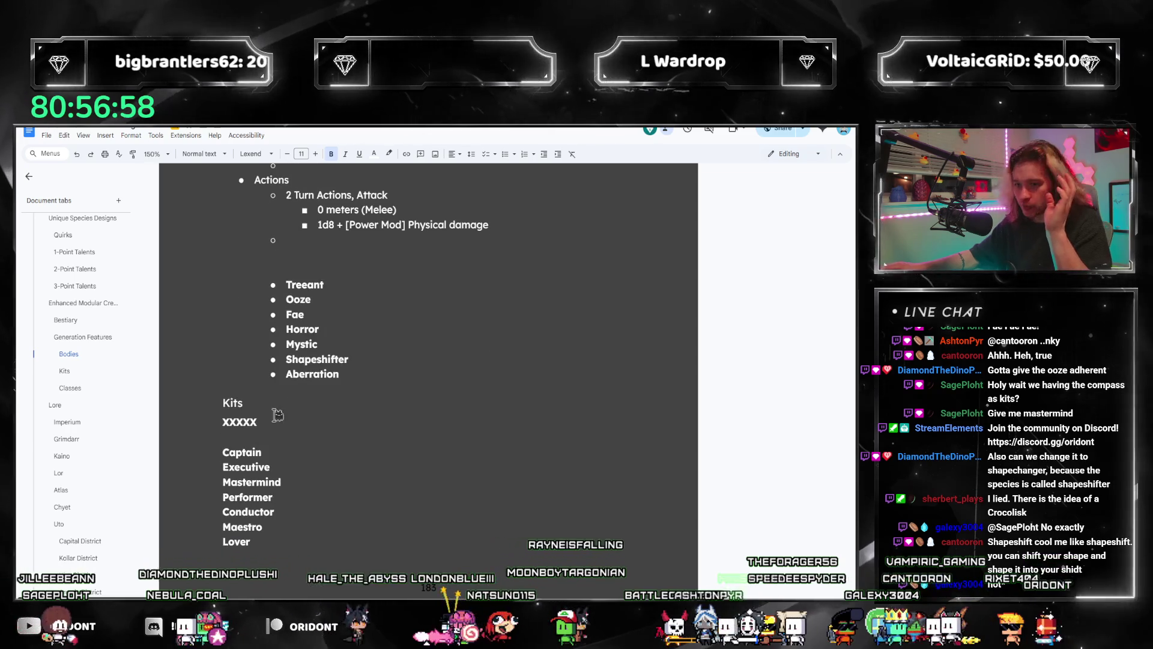
pyautogui.scroll(3, 300, 430)
pyautogui.moveTo(360, 471)
pyautogui.mouseDown()
pyautogui.moveTo(232, 360)
pyautogui.moveTo(240, 374)
pyautogui.mouseUp()
pyautogui.press('BackSpace')
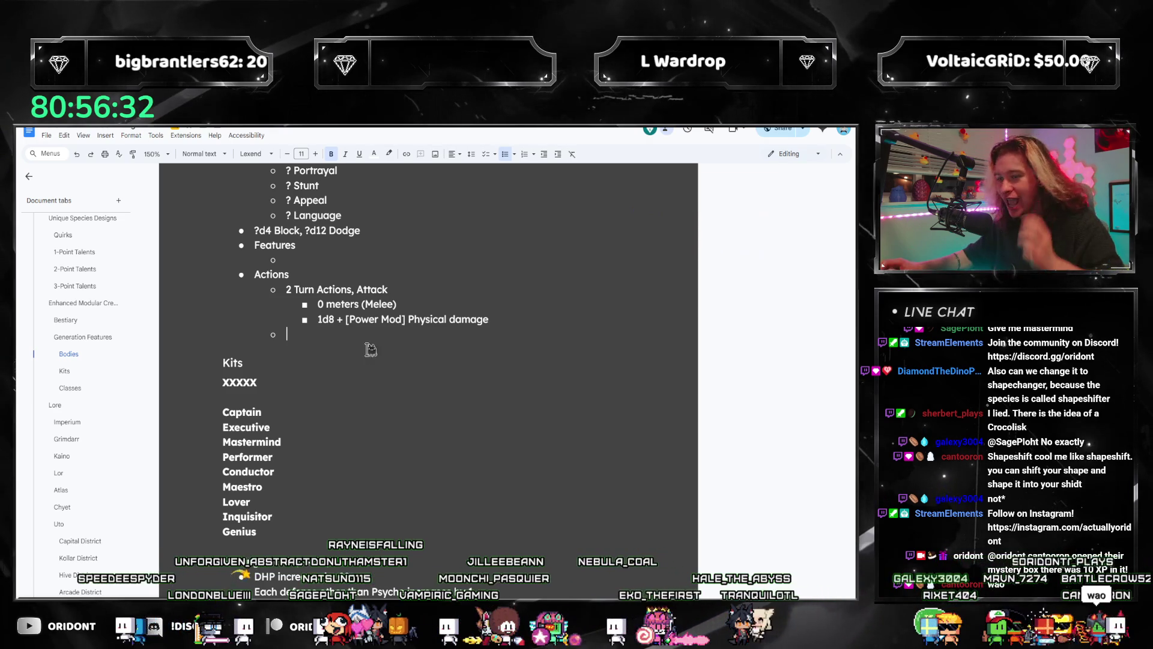
# - Return to the Bodies section through the document outline
pyautogui.scroll(20, 370, 349)
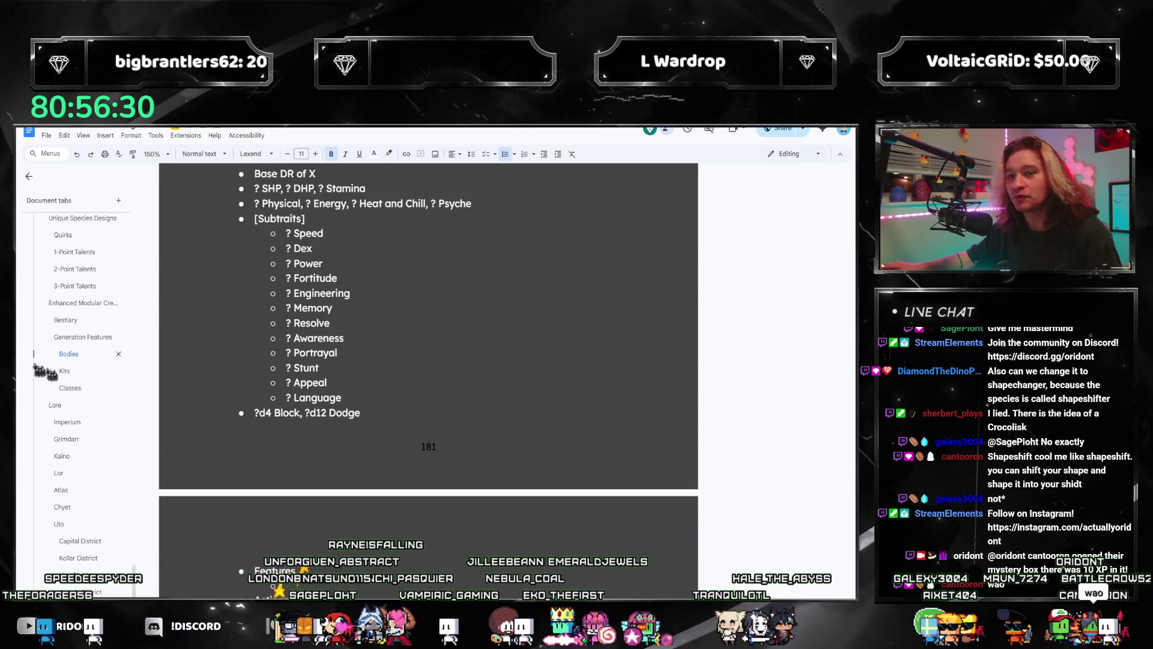
pyautogui.scroll(-5, 232, 395)
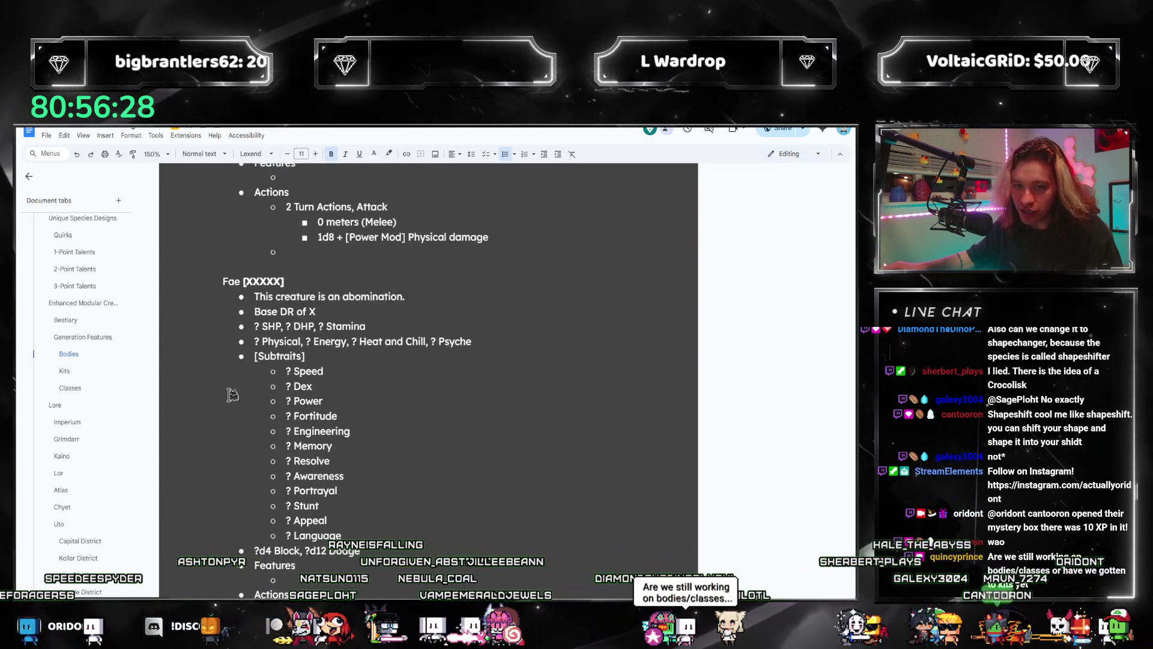
pyautogui.scroll(-5, 232, 395)
pyautogui.click(69, 354)
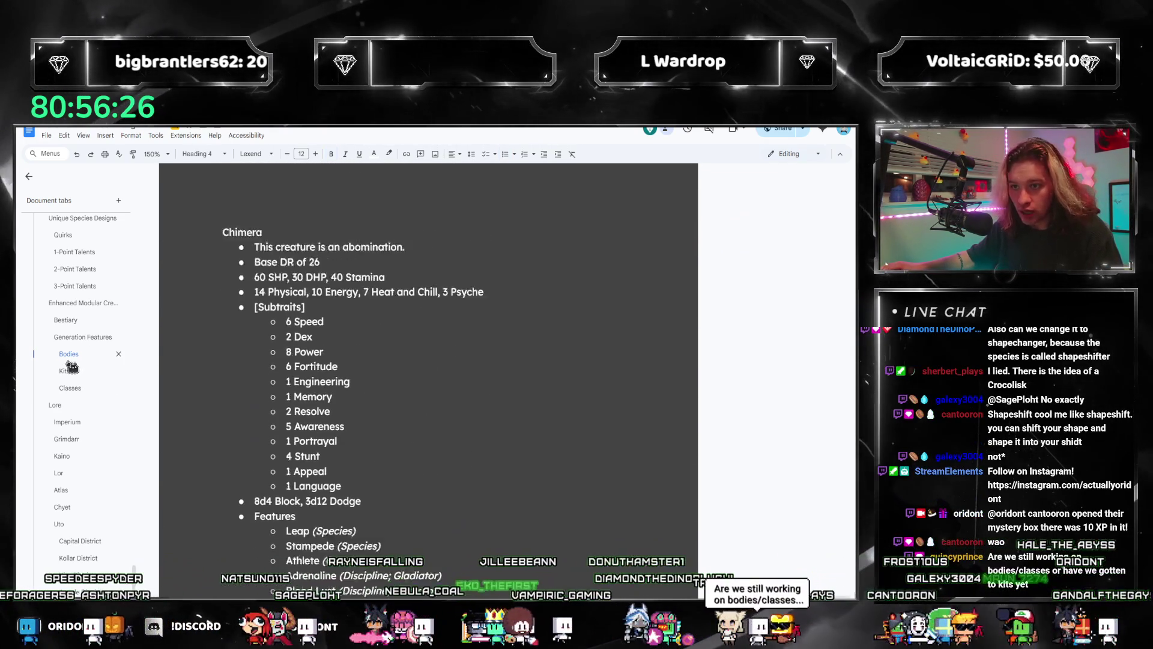
# - Make Homunculus a Heading 4 and remove the blank line above it
pyautogui.hotkey('ctrl', 'alt', '4')
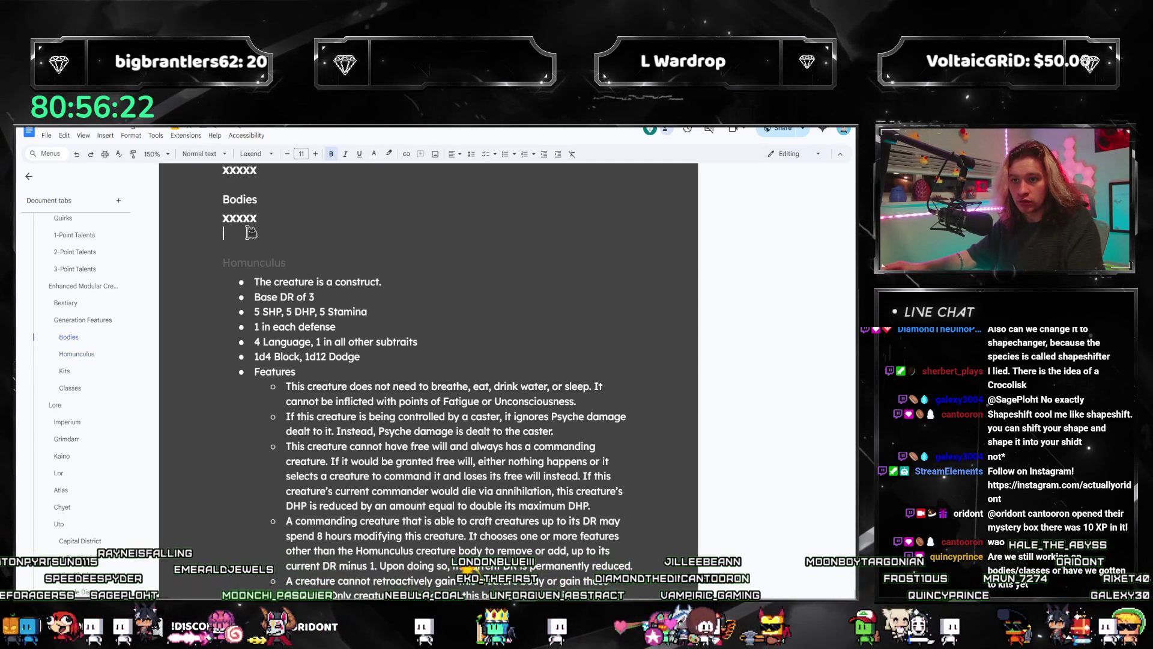
pyautogui.press('Delete')
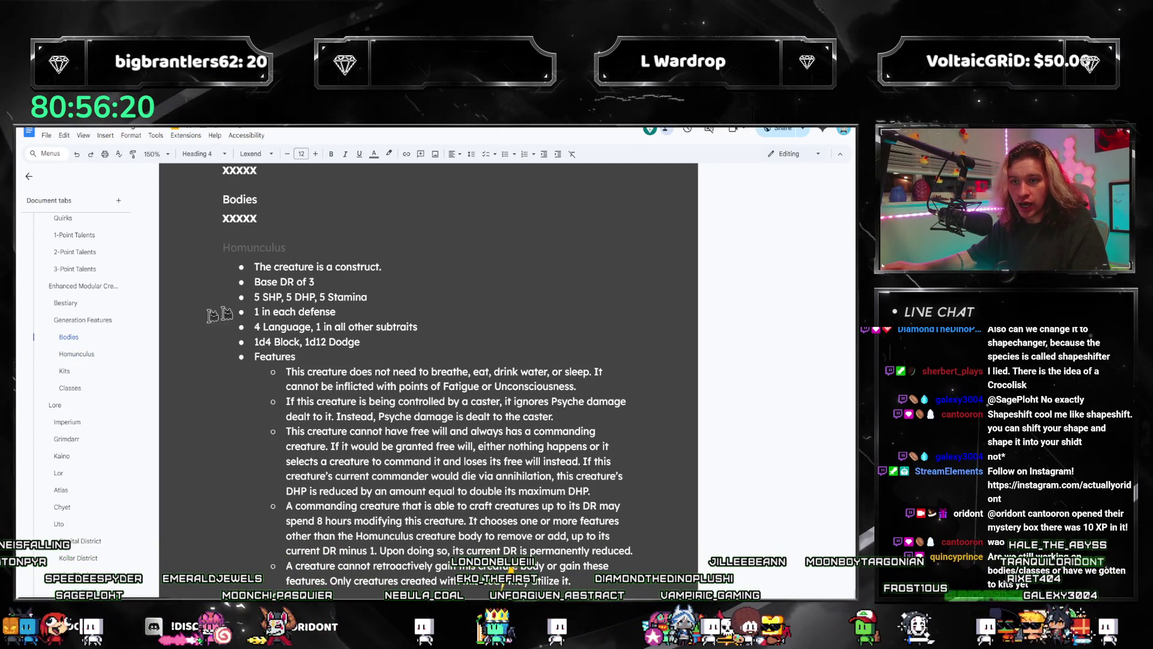
pyautogui.scroll(4, 327, 226)
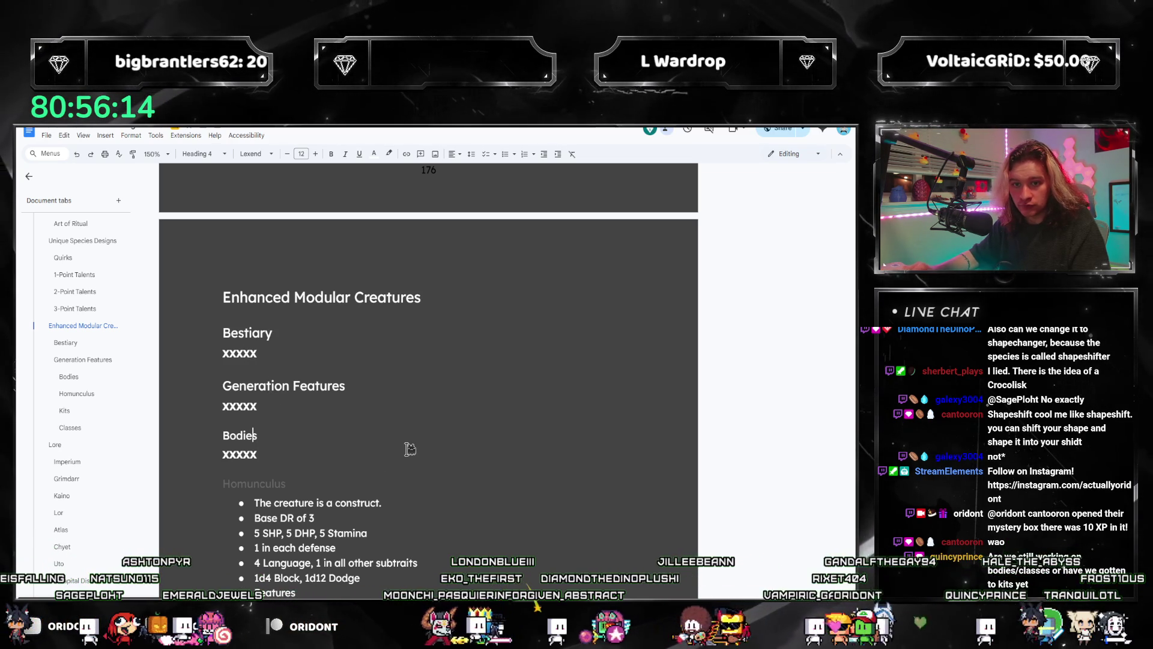
# - Promote Classes to Heading 3, then check the Kits and Homunculus sections
pyautogui.click(75, 427)
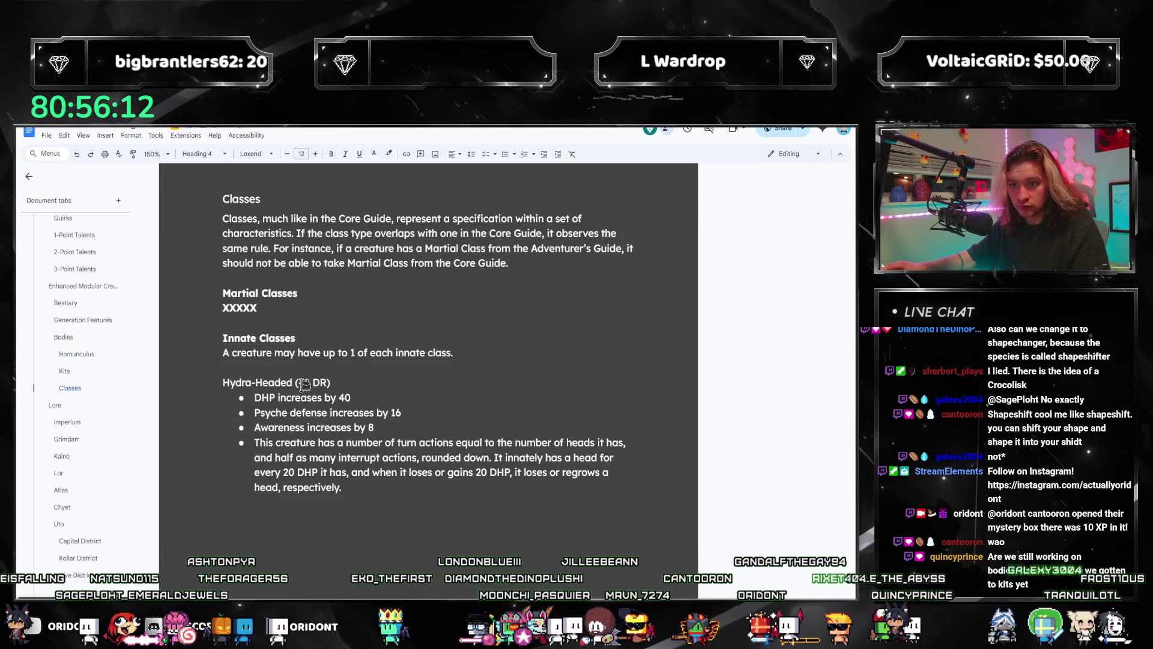
pyautogui.hotkey('ctrl', 'alt', '3')
pyautogui.click(75, 372)
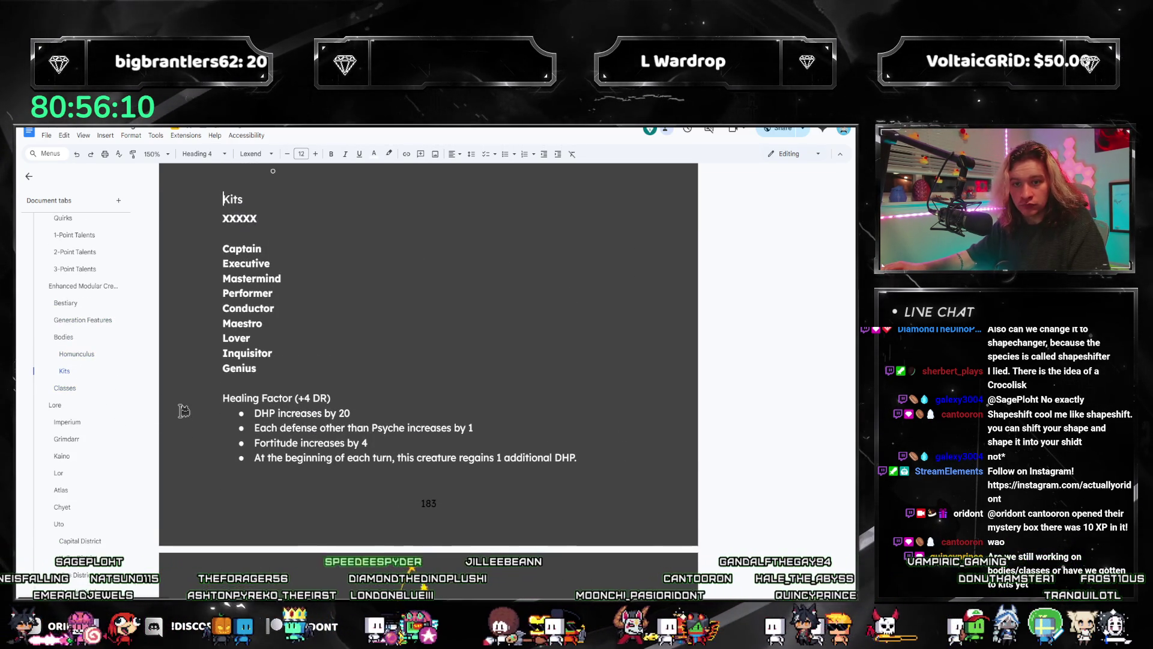
pyautogui.click(76, 354)
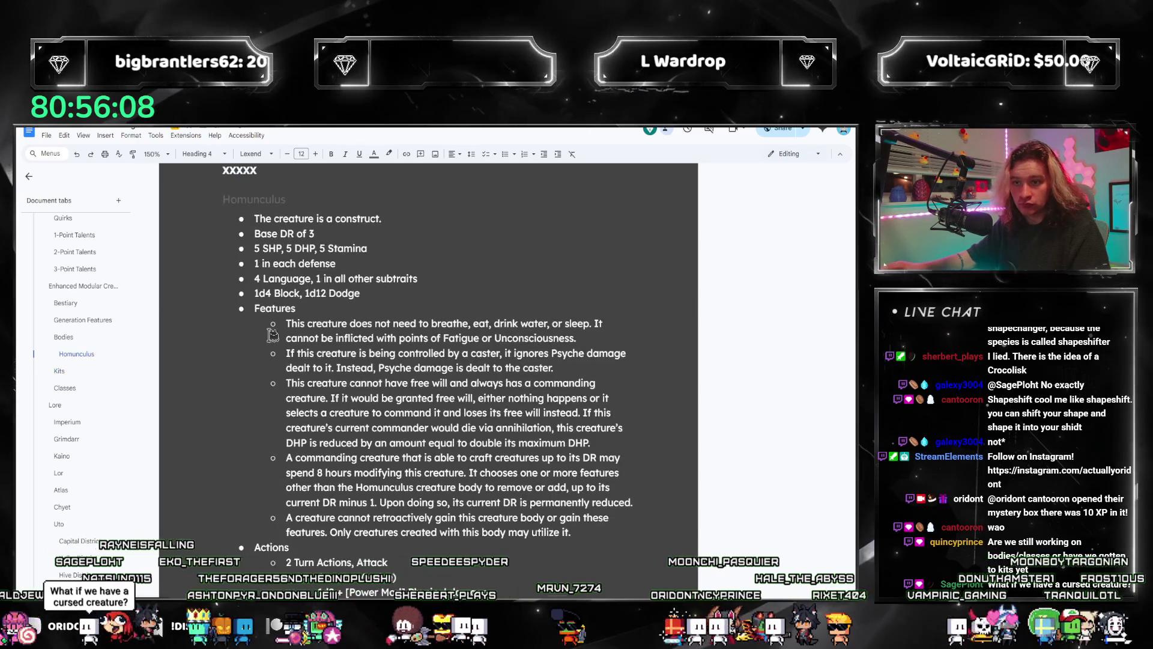
pyautogui.scroll(-5, 271, 404)
pyautogui.scroll(-4, 271, 404)
pyautogui.scroll(2, 259, 360)
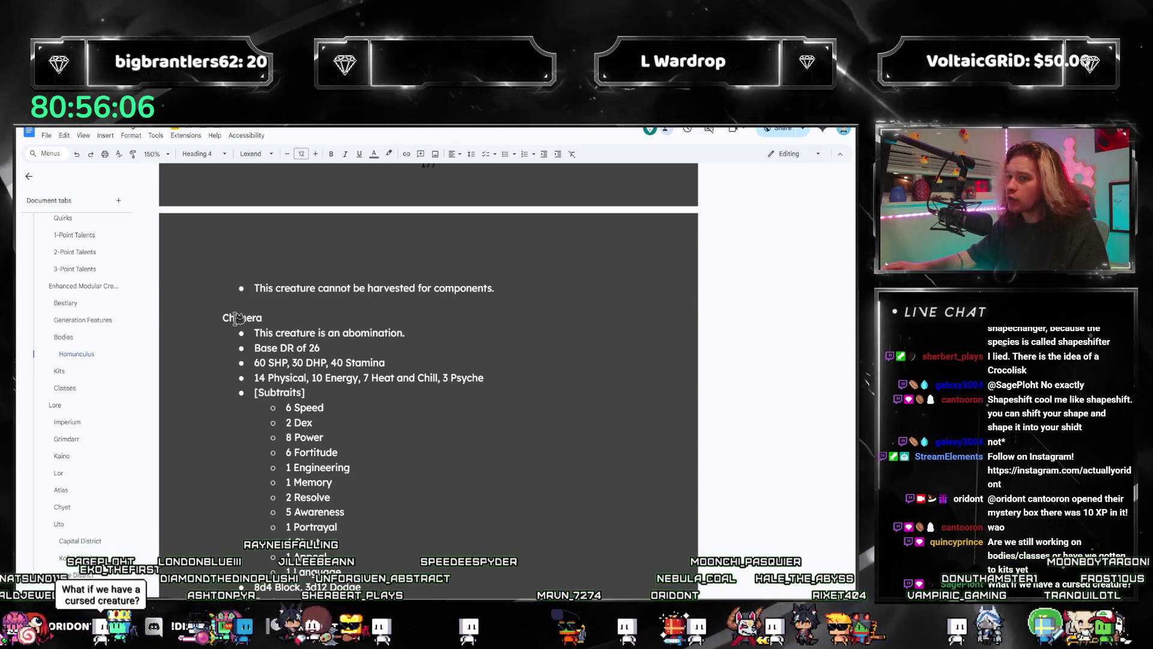
# - Apply Heading 4 to the Chimera and Treeant [XXXXX] lines
pyautogui.click(242, 318)
pyautogui.hotkey('ctrl', 'alt', '4')
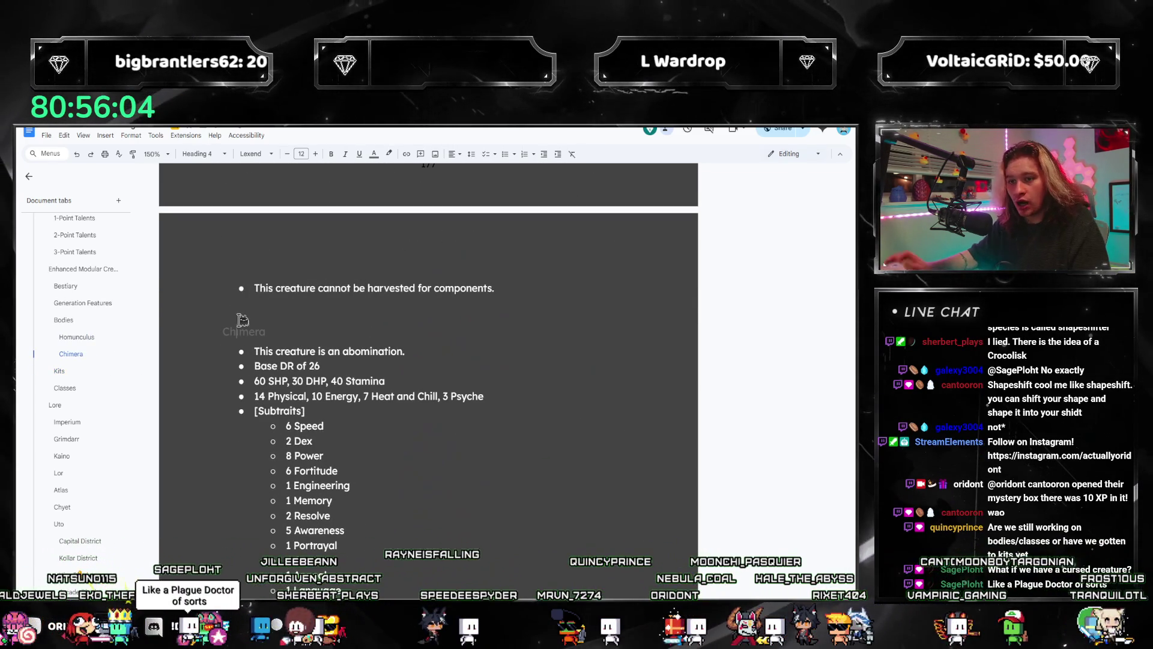
pyautogui.scroll(-10, 270, 324)
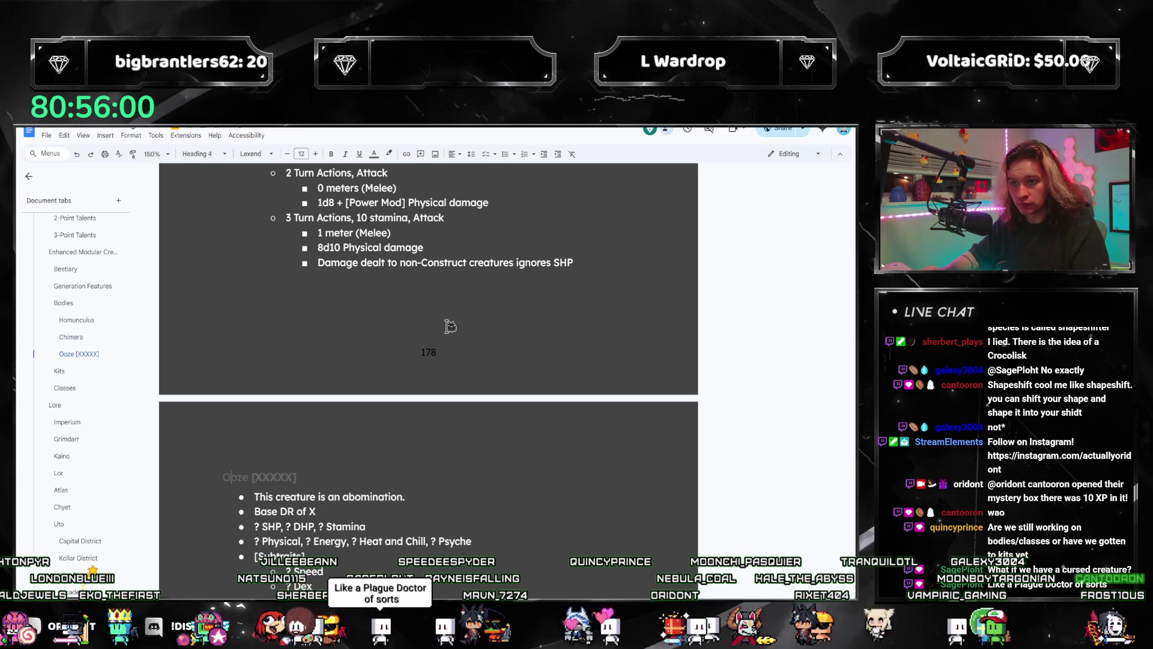
pyautogui.scroll(-10, 457, 264)
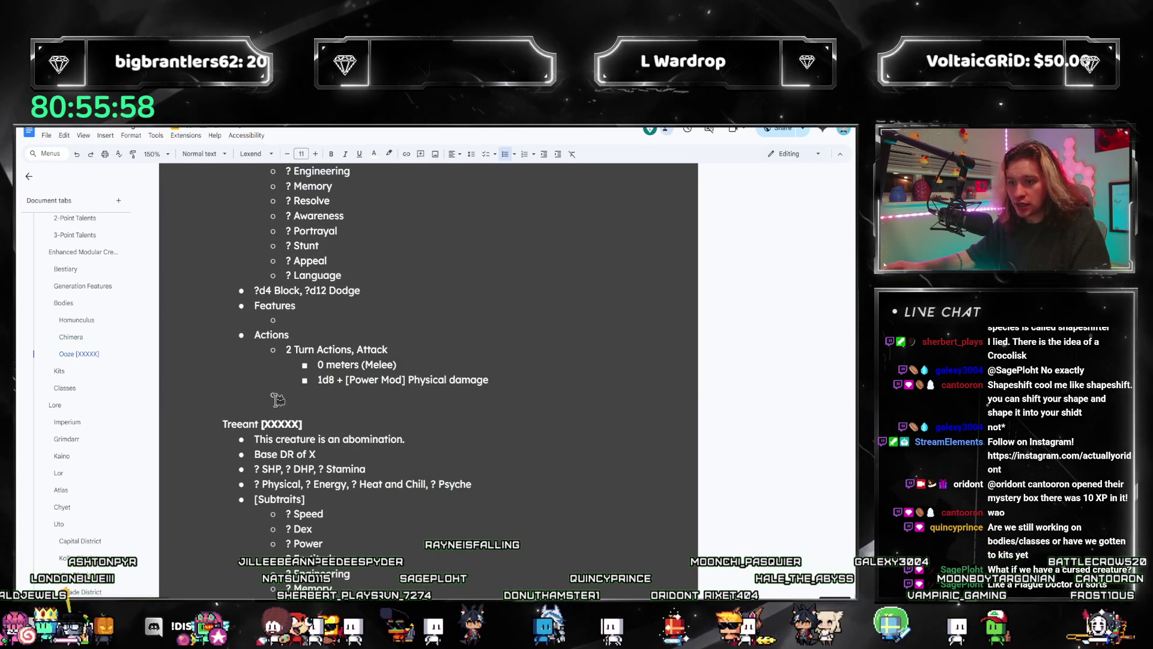
pyautogui.click(245, 416)
pyautogui.hotkey('ctrl', 'alt', '4')
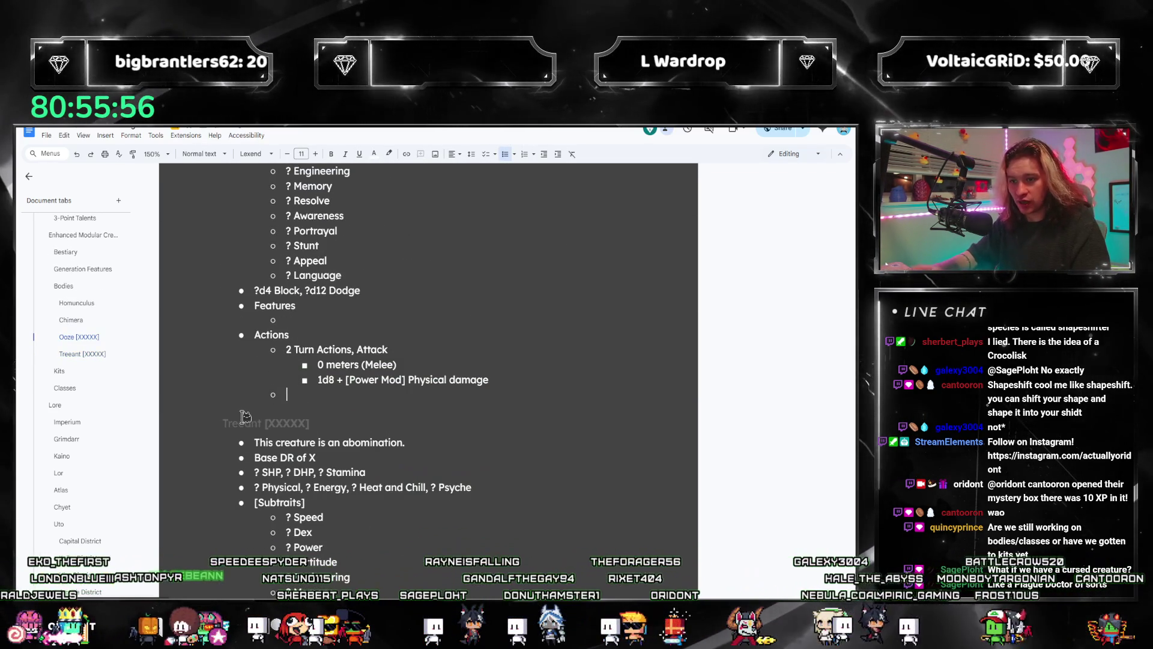
# - Retype the Fae heading name and turn Horror [XXXXX] into a heading
pyautogui.scroll(-4, 260, 378)
pyautogui.scroll(2, 262, 379)
pyautogui.doubleClick(235, 324)
pyautogui.write('Fae')
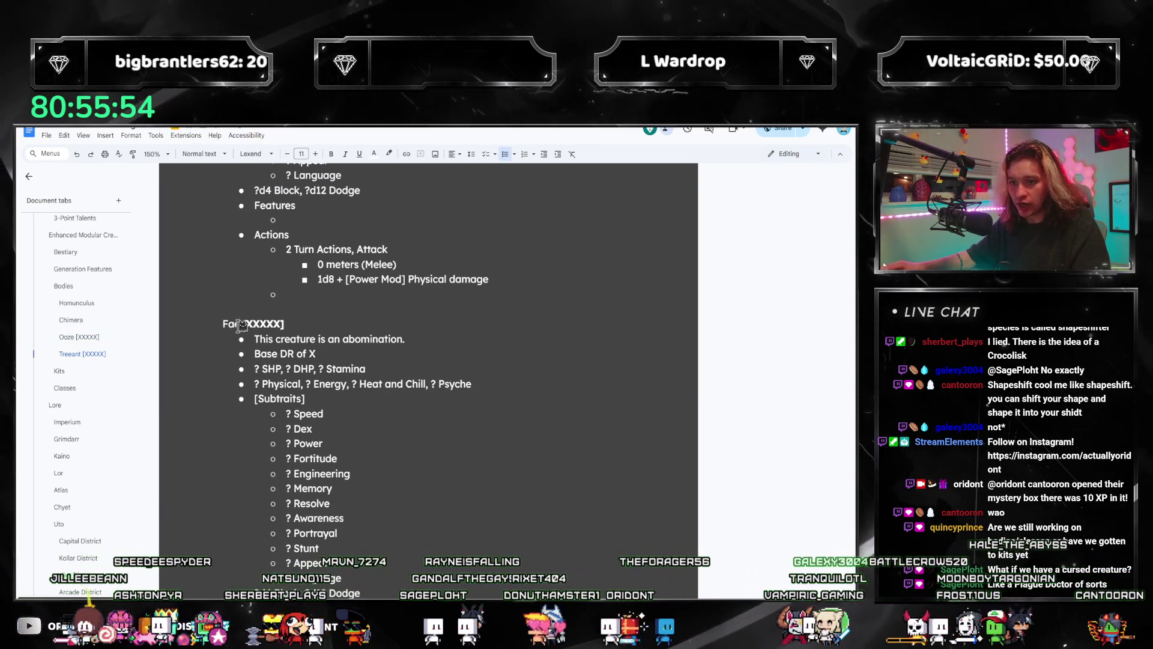
pyautogui.scroll(-6, 253, 333)
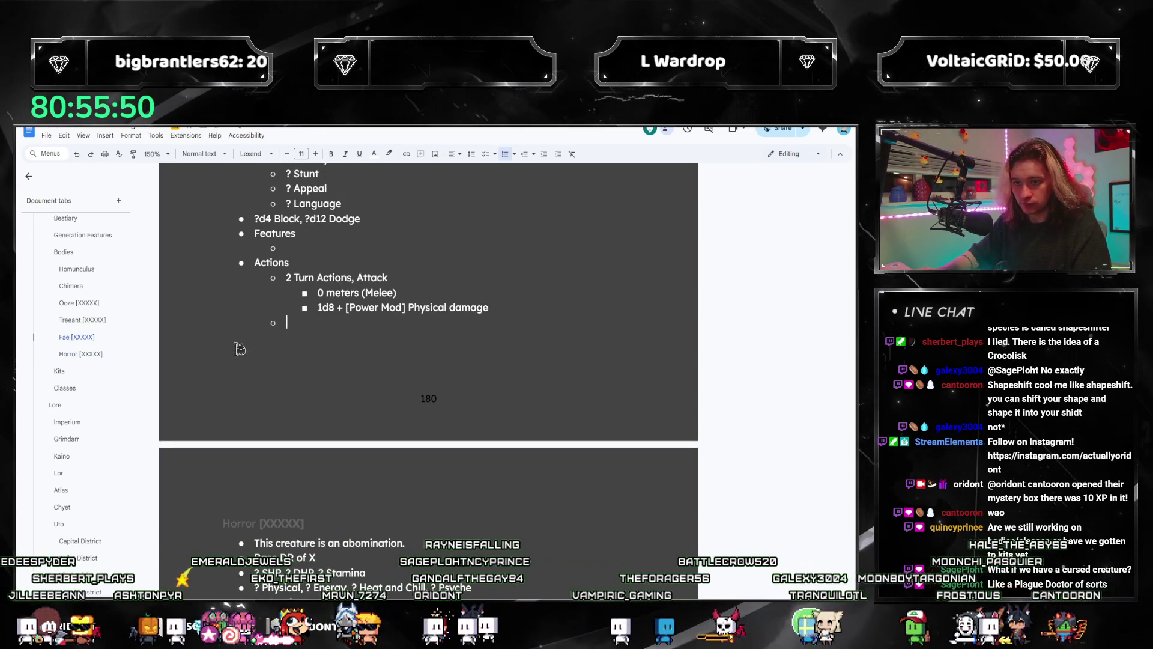
pyautogui.press('Delete')
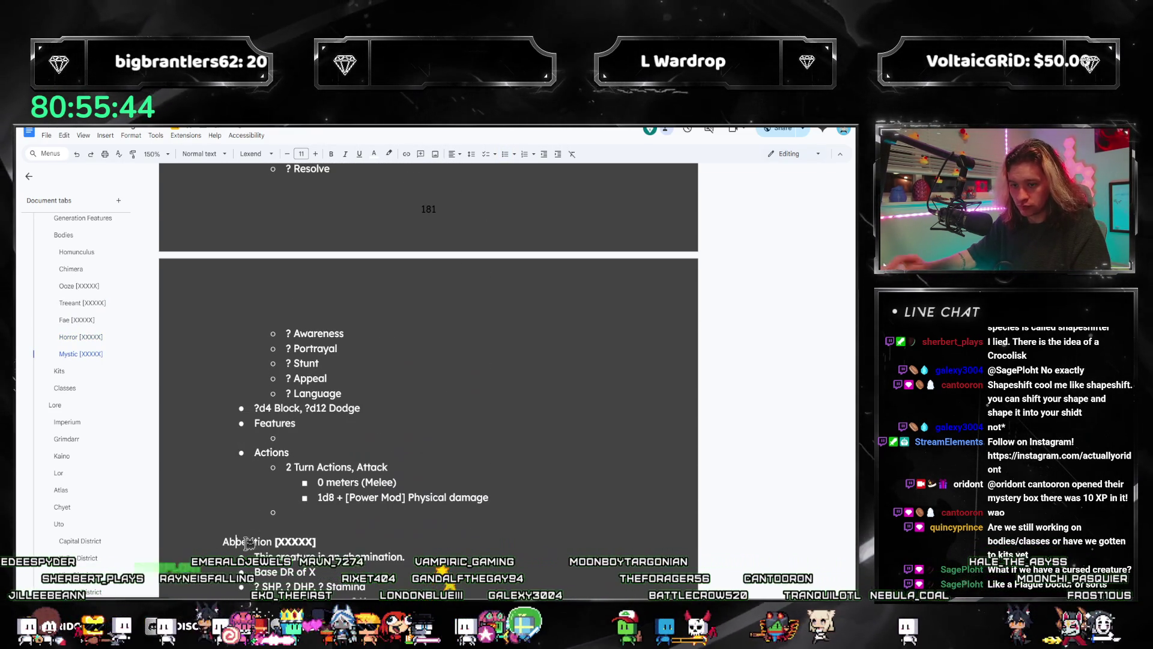
# - Apply Heading 4 to the Abberition and Shapeshifter lines and select the Abberition word
pyautogui.hotkey('ctrl', 'alt', '4')
pyautogui.scroll(-10, 415, 522)
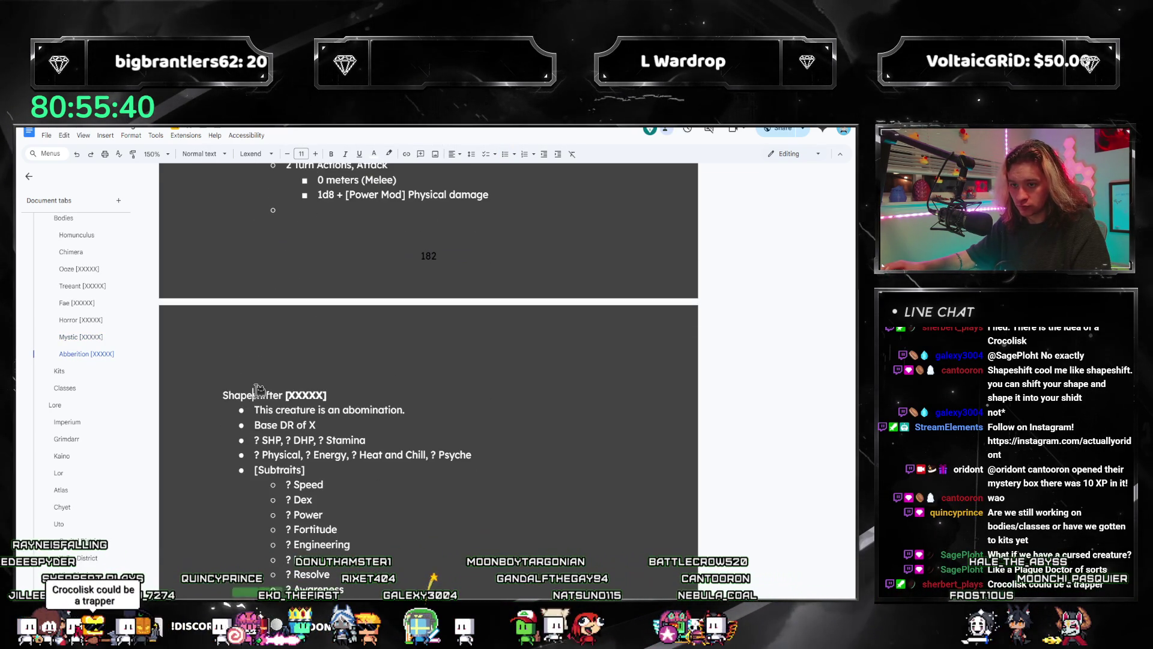
pyautogui.hotkey('ctrl', 'alt', '4')
pyautogui.scroll(-3, 276, 421)
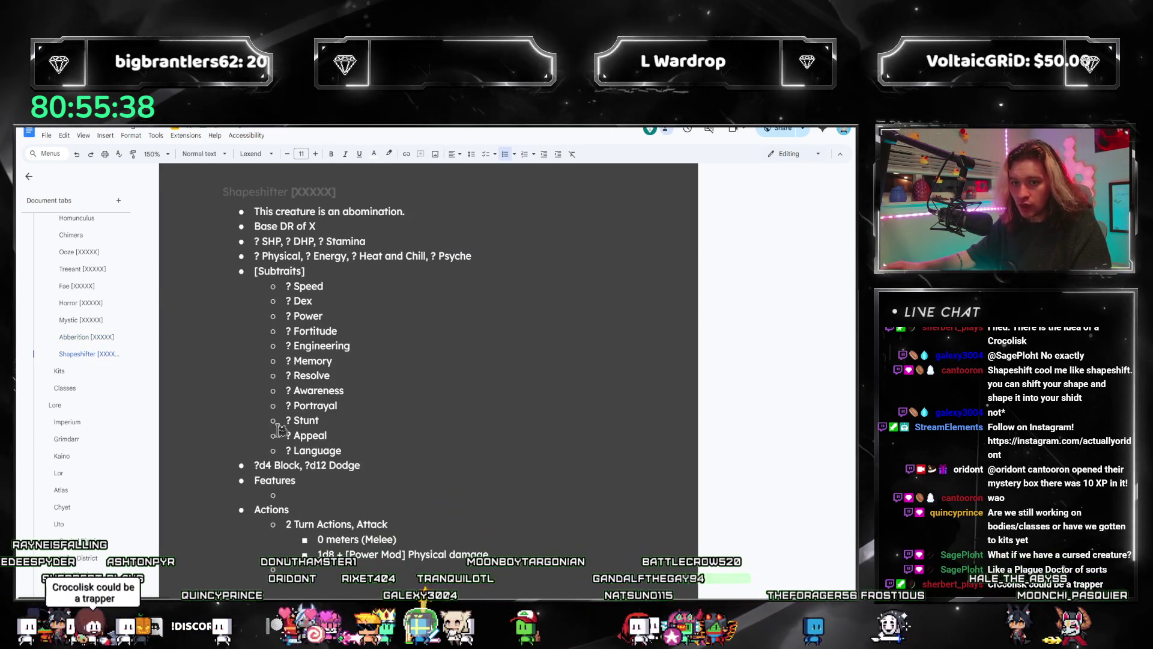
pyautogui.scroll(-3, 279, 429)
pyautogui.click(87, 338)
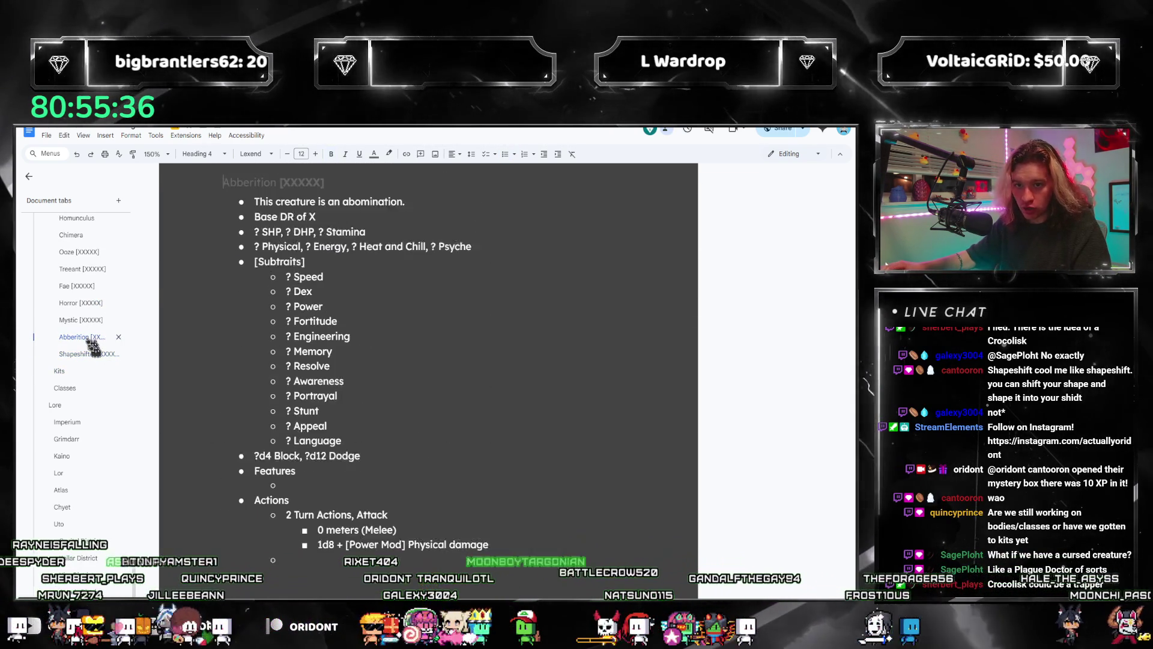
pyautogui.doubleClick(258, 194)
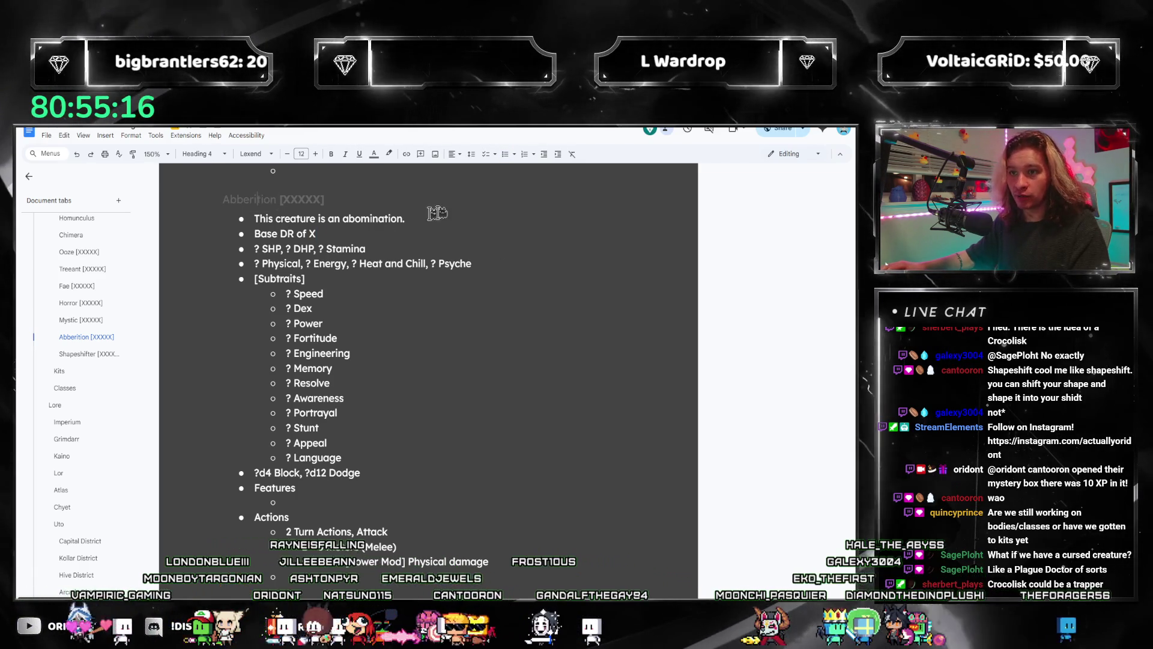
# - Correct the Abberition heading to Aberration [XXXXX] using the spelling suggestion
pyautogui.hotkey('ctrl', 'a')
pyautogui.write('Abberia')
pyautogui.hotkey('ctrl', 'z')
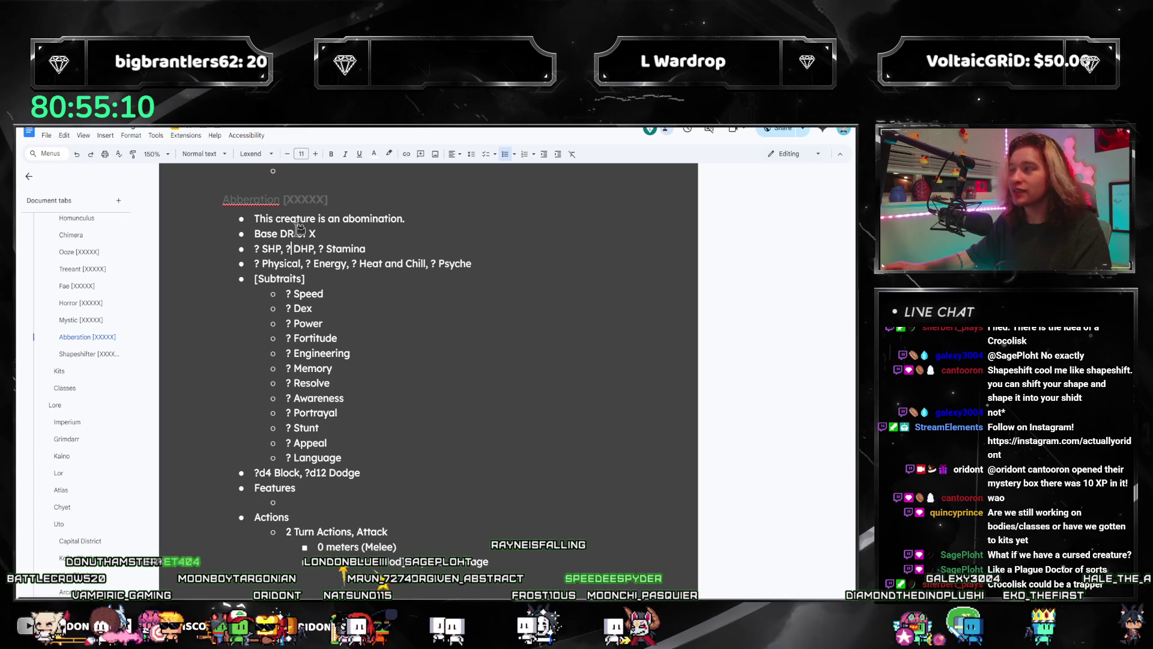
pyautogui.doubleClick(251, 200)
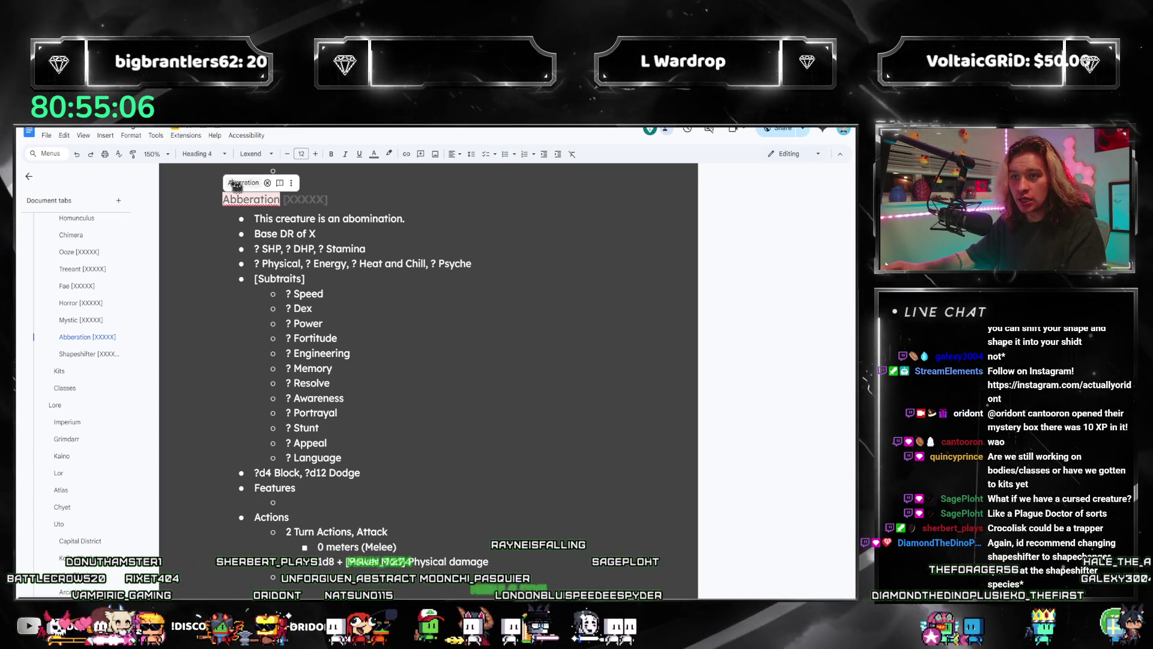
pyautogui.click(243, 183)
pyautogui.click(325, 249)
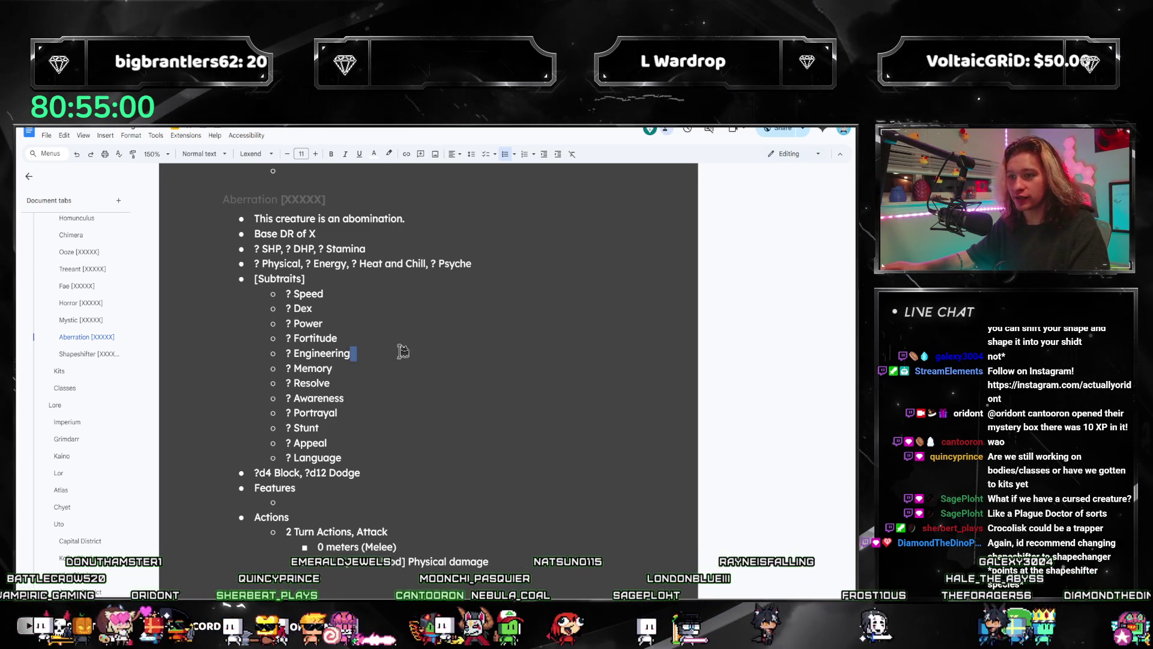
# - Change Treeant's sentence to 'This creature is an [abomination].'
pyautogui.scroll(3, 402, 351)
pyautogui.scroll(2, 80, 370)
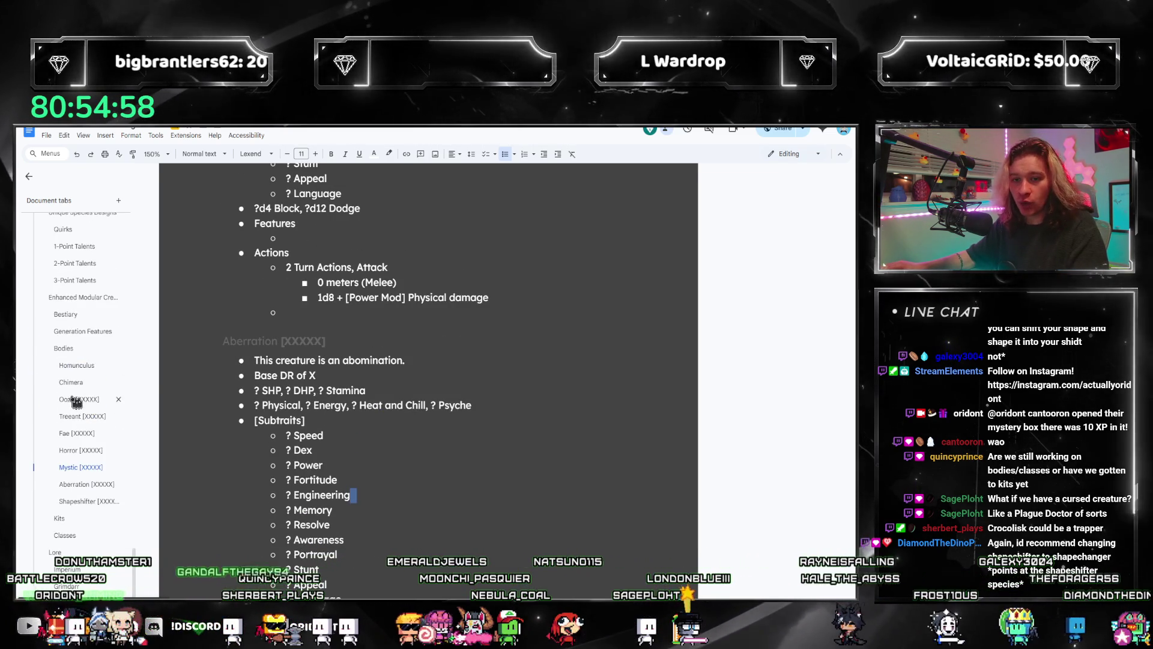
pyautogui.click(78, 325)
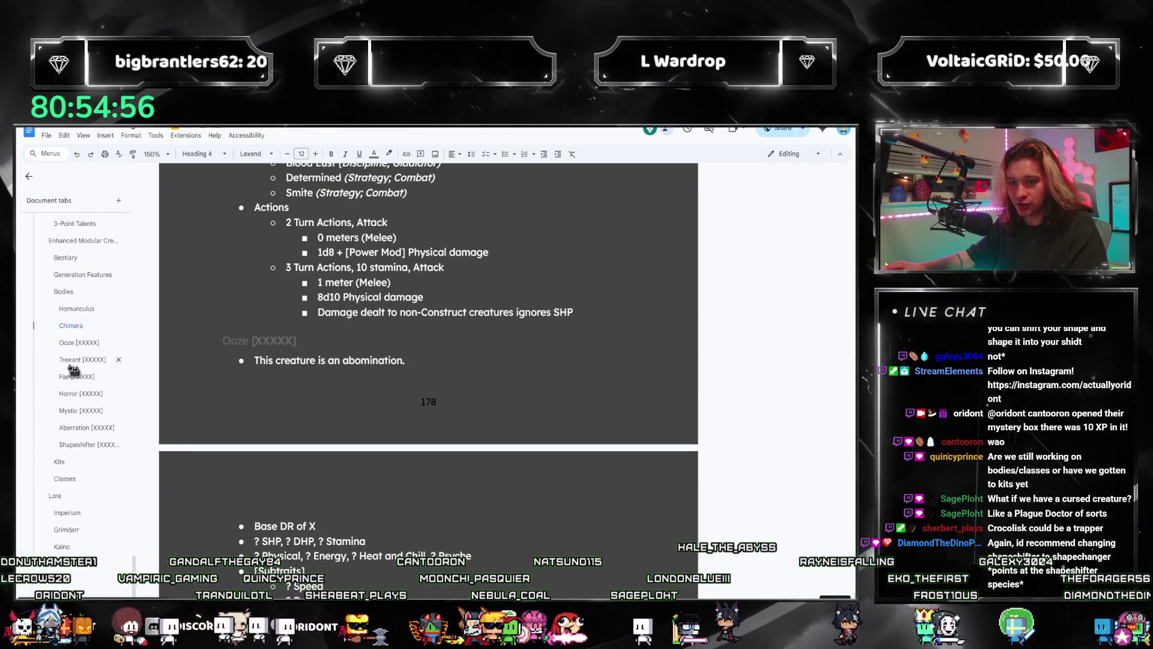
pyautogui.click(80, 341)
pyautogui.click(76, 309)
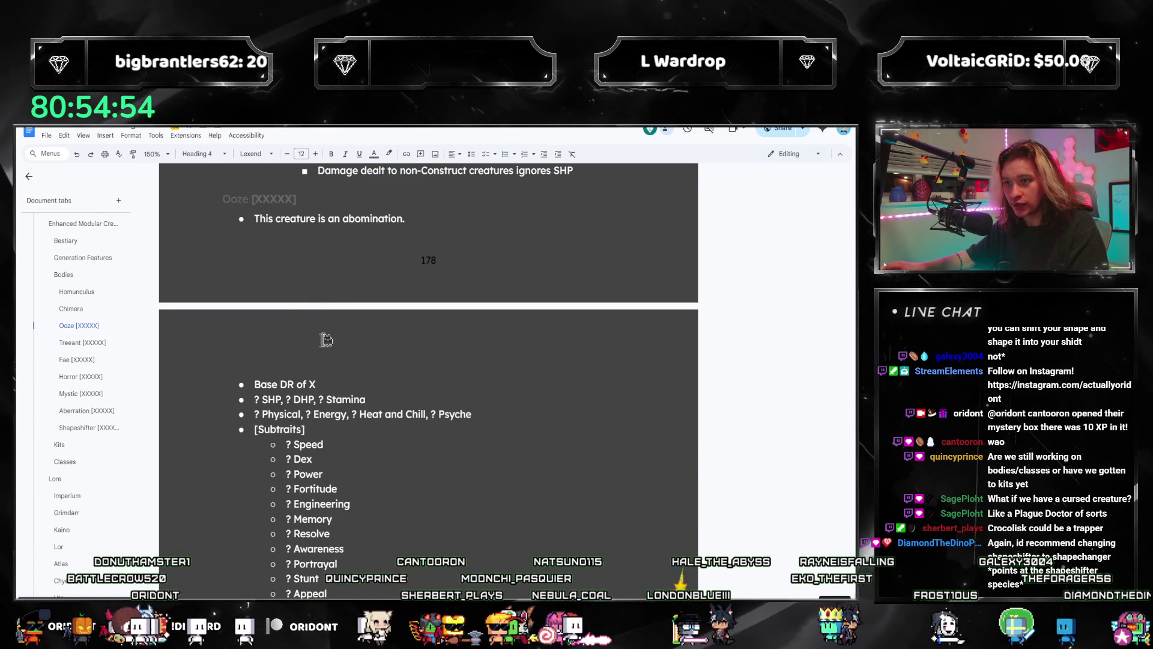
pyautogui.scroll(2, 365, 405)
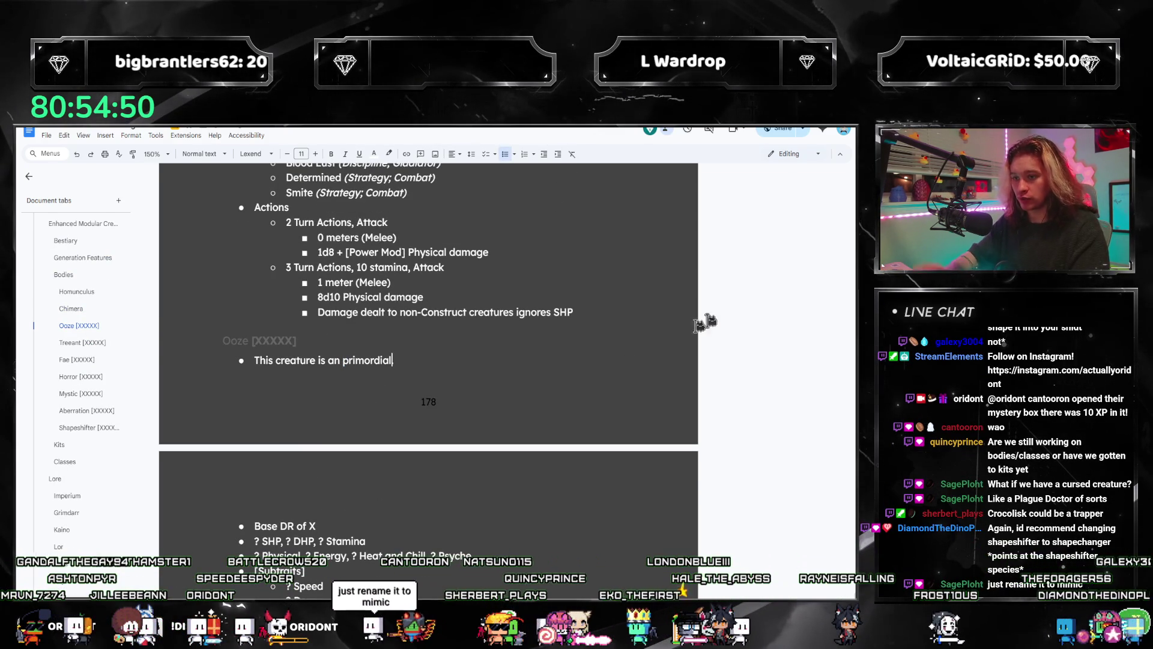
pyautogui.click(80, 342)
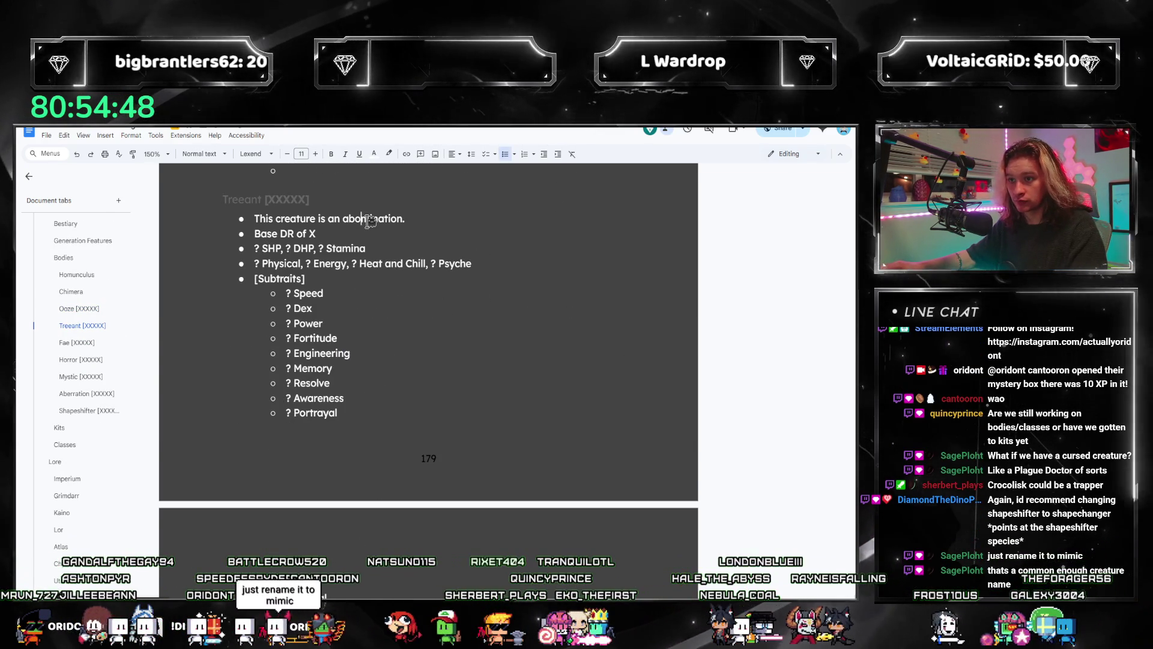
pyautogui.write('[')
pyautogui.press('End')
pyautogui.press('BackSpace')
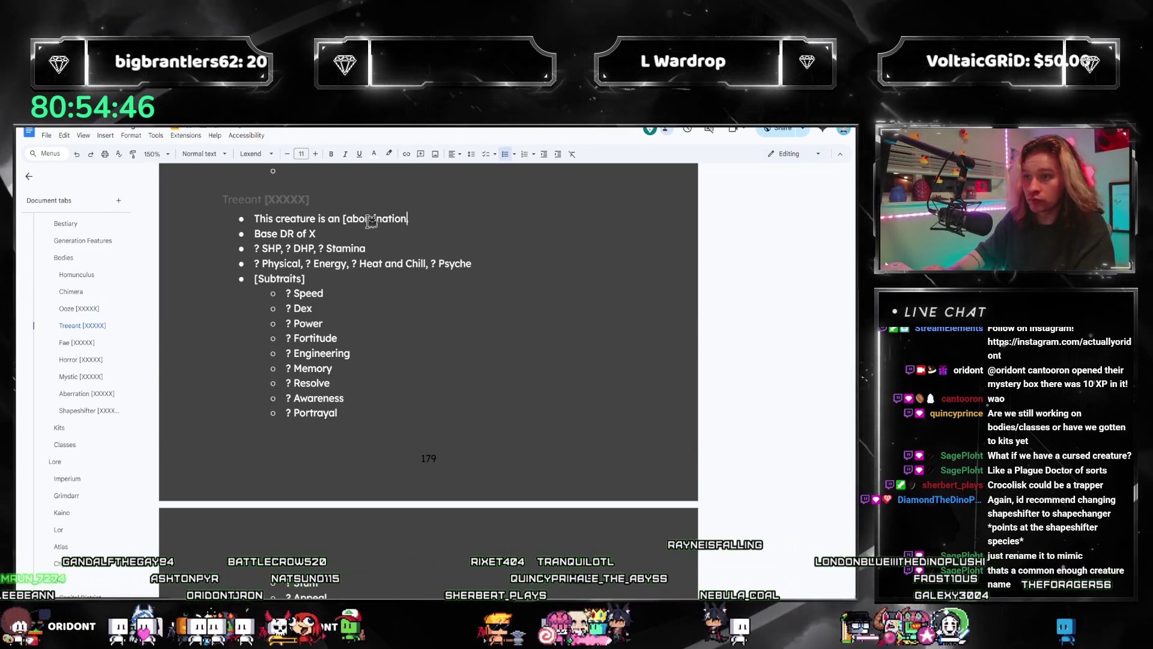
pyautogui.write('].')
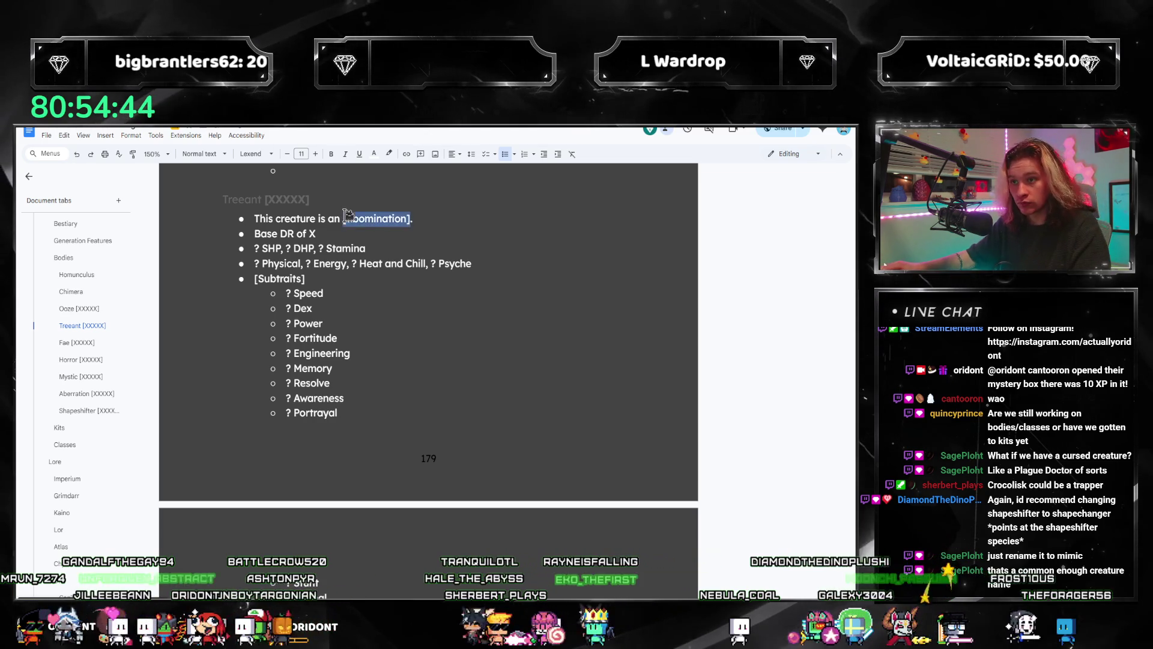
# - Review the remaining body entries and fix Ooze's 'an primordial' to 'a primordial'
pyautogui.click(75, 342)
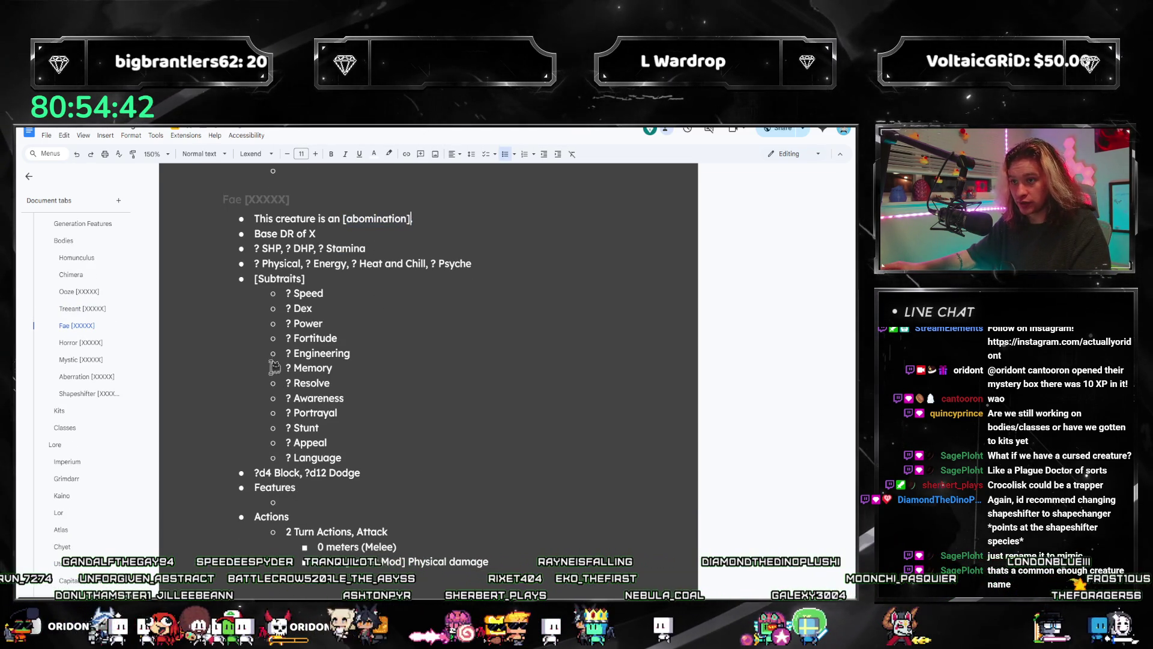
pyautogui.click(85, 343)
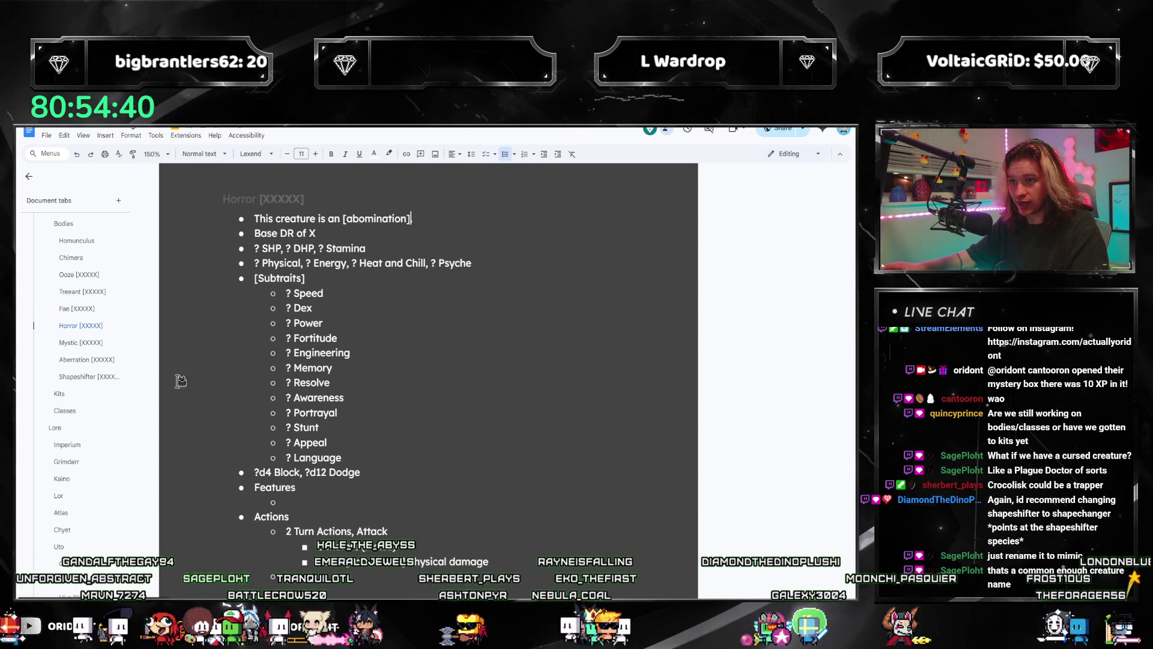
pyautogui.click(80, 344)
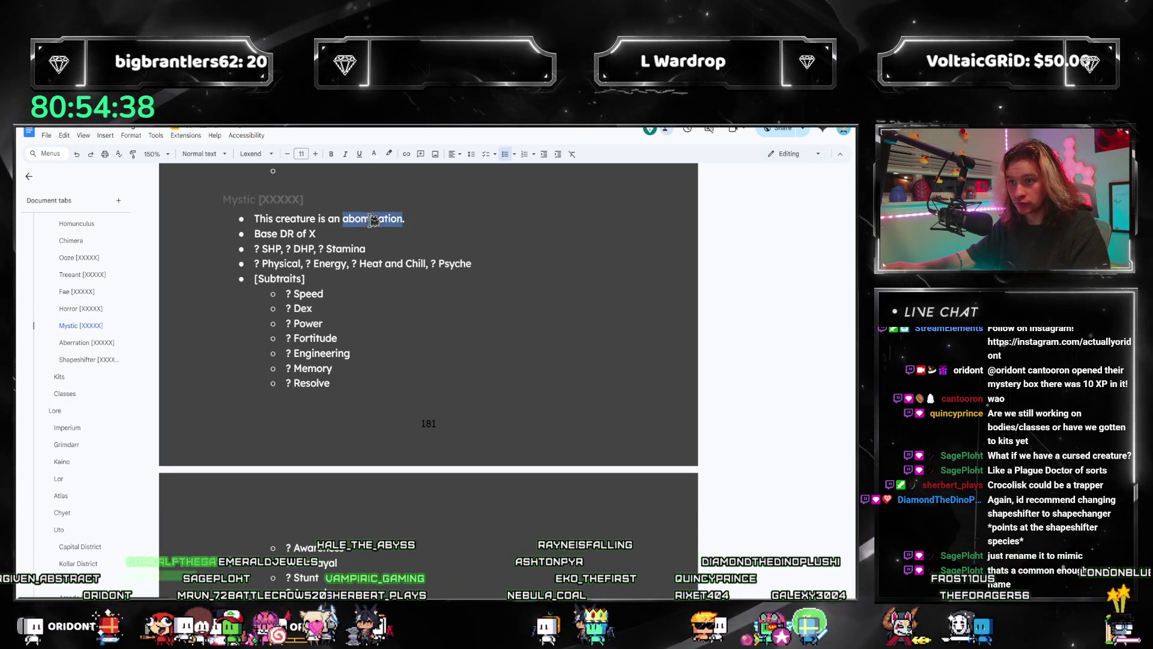
pyautogui.click(77, 345)
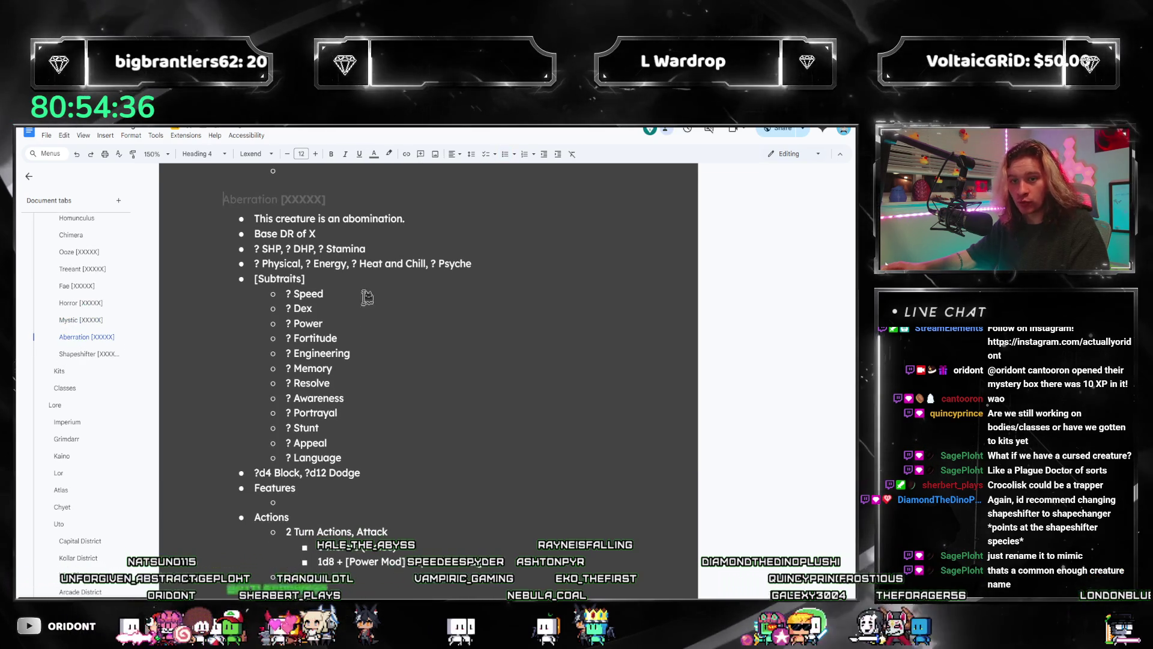
pyautogui.click(81, 354)
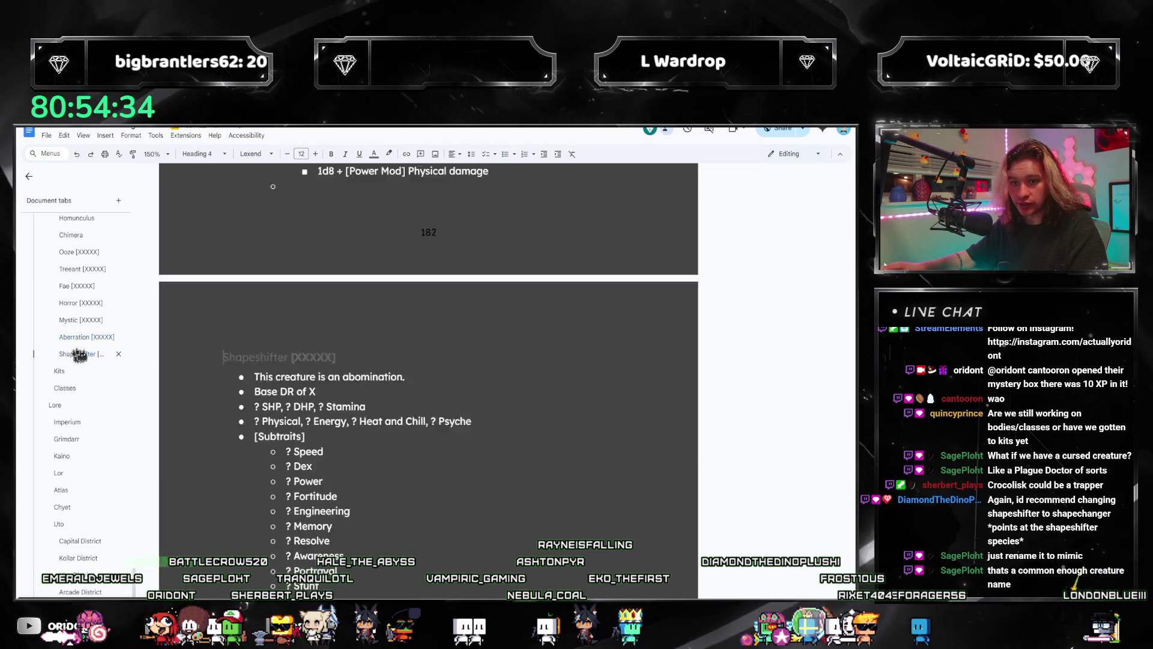
pyautogui.click(77, 268)
pyautogui.click(68, 310)
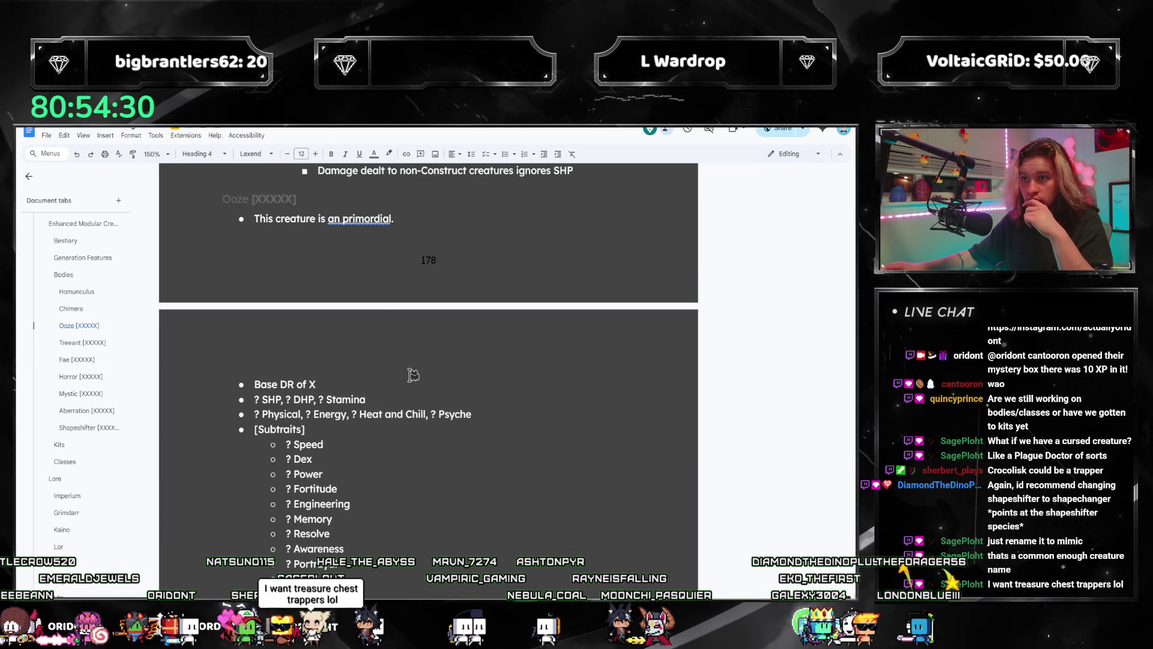
pyautogui.click(365, 220)
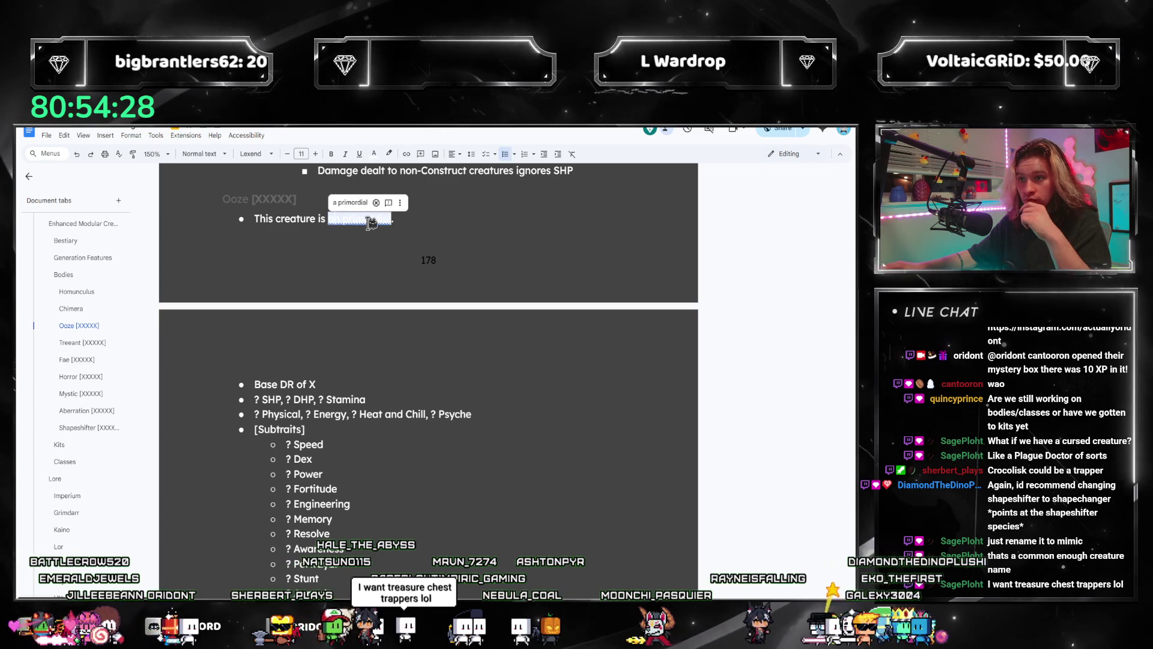
pyautogui.click(372, 205)
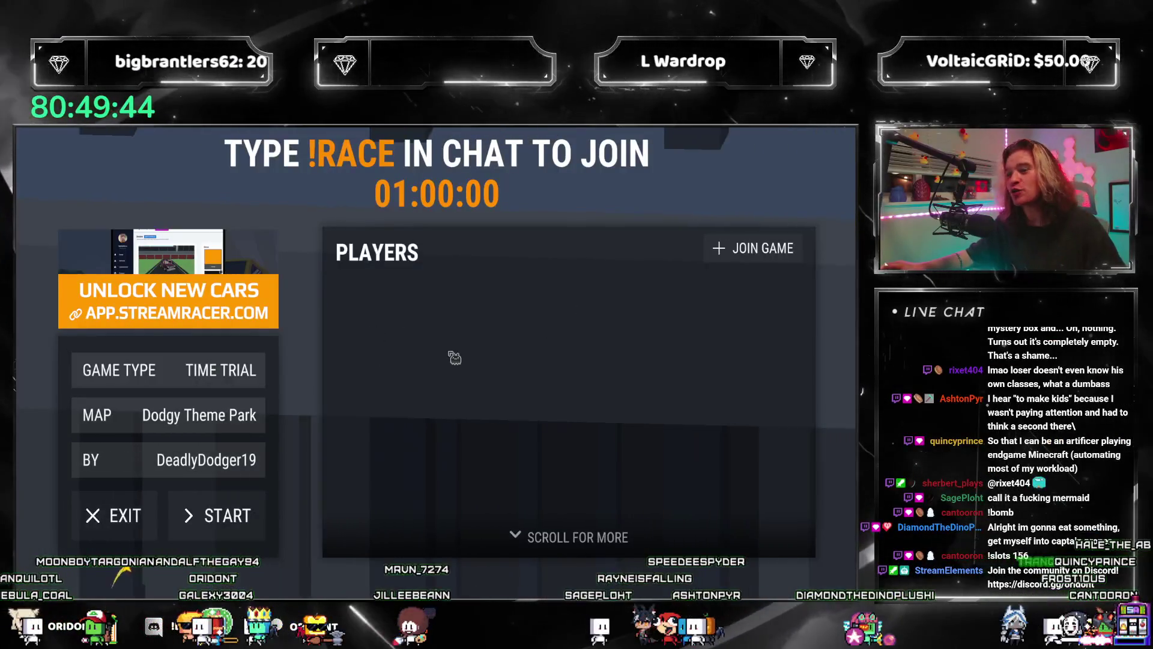
pyautogui.click(754, 248)
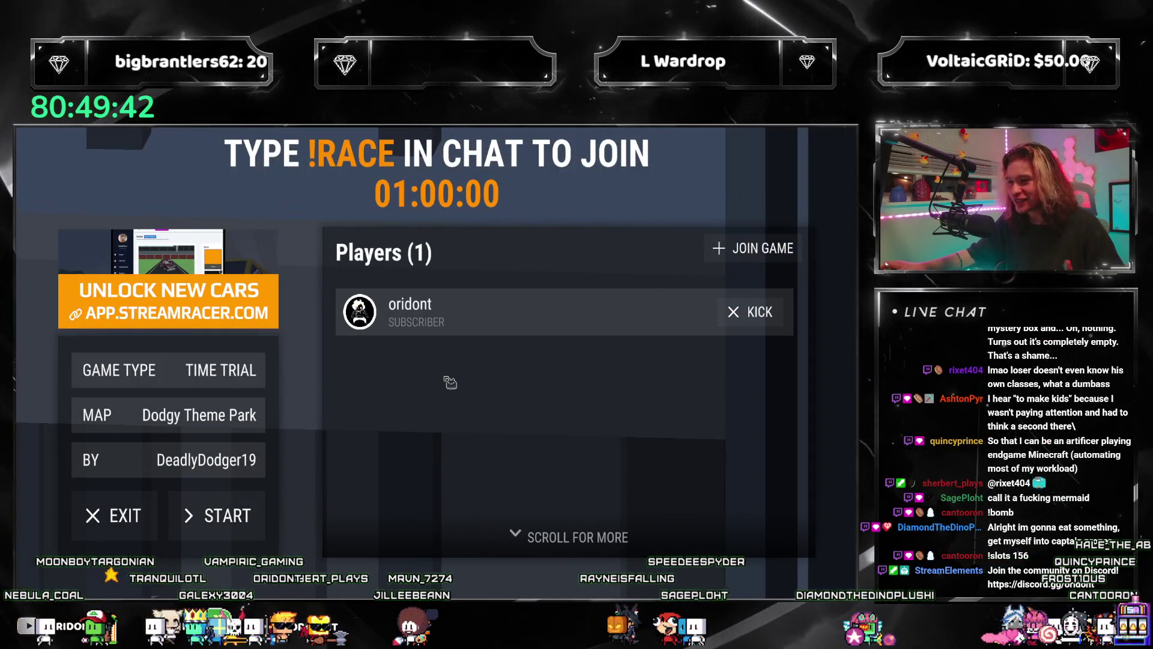
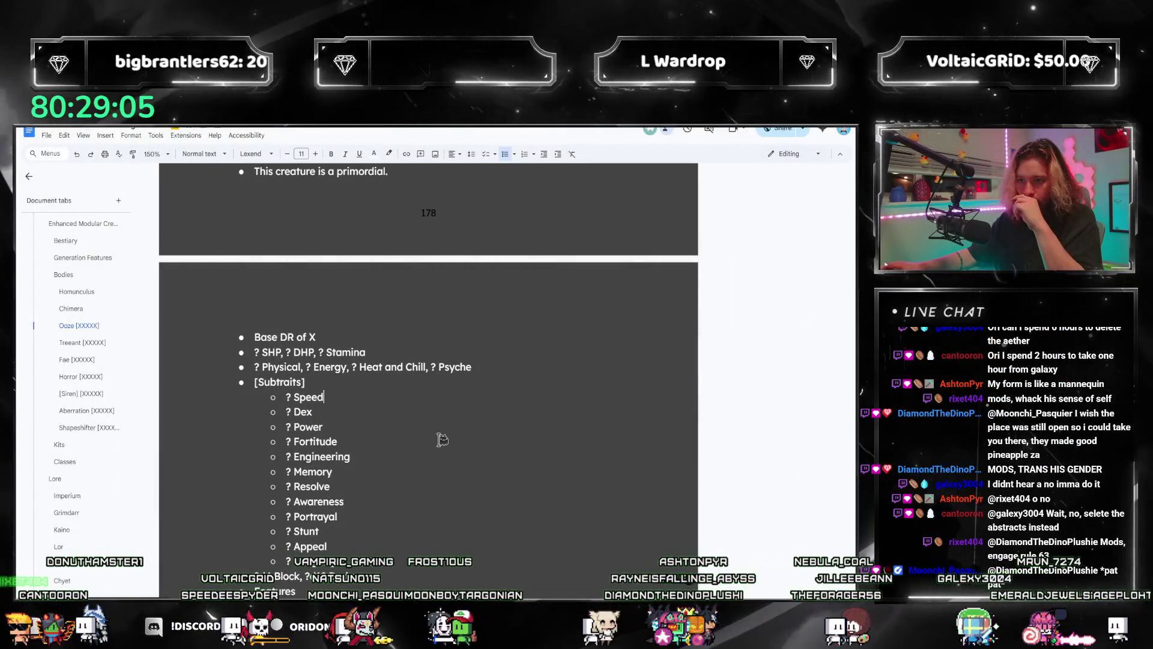
# - In the OOZE notes, replace the old entries from Leap through +4 Block (6) with 'Evocation'
pyautogui.scroll(1, 368, 387)
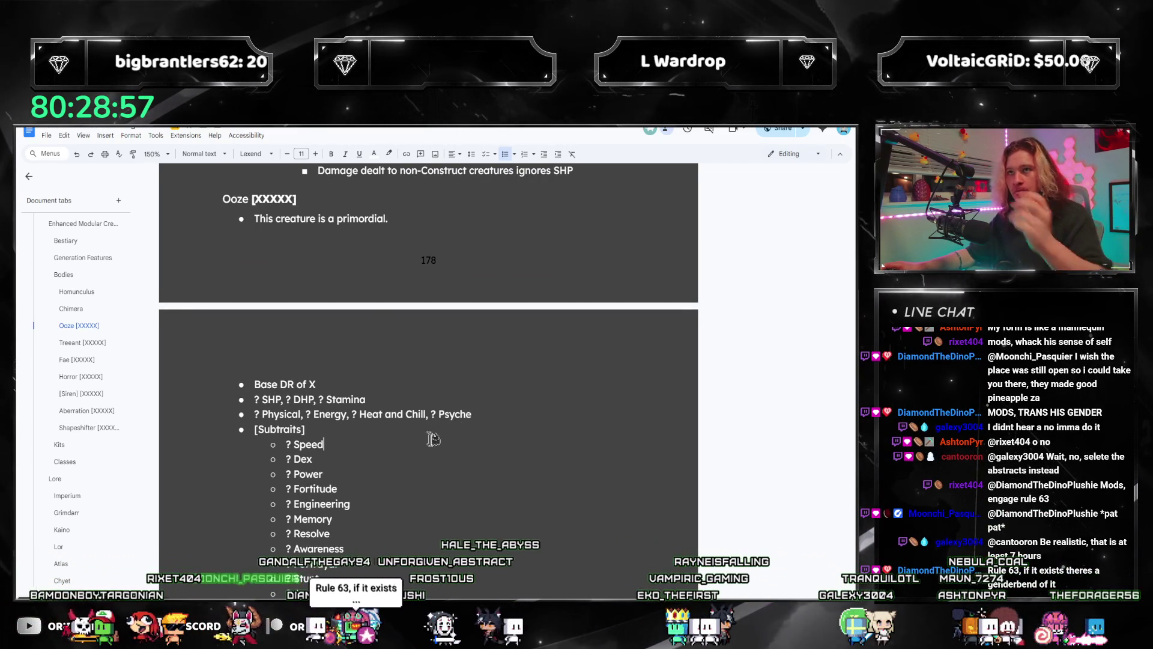
pyautogui.scroll(-1, 412, 426)
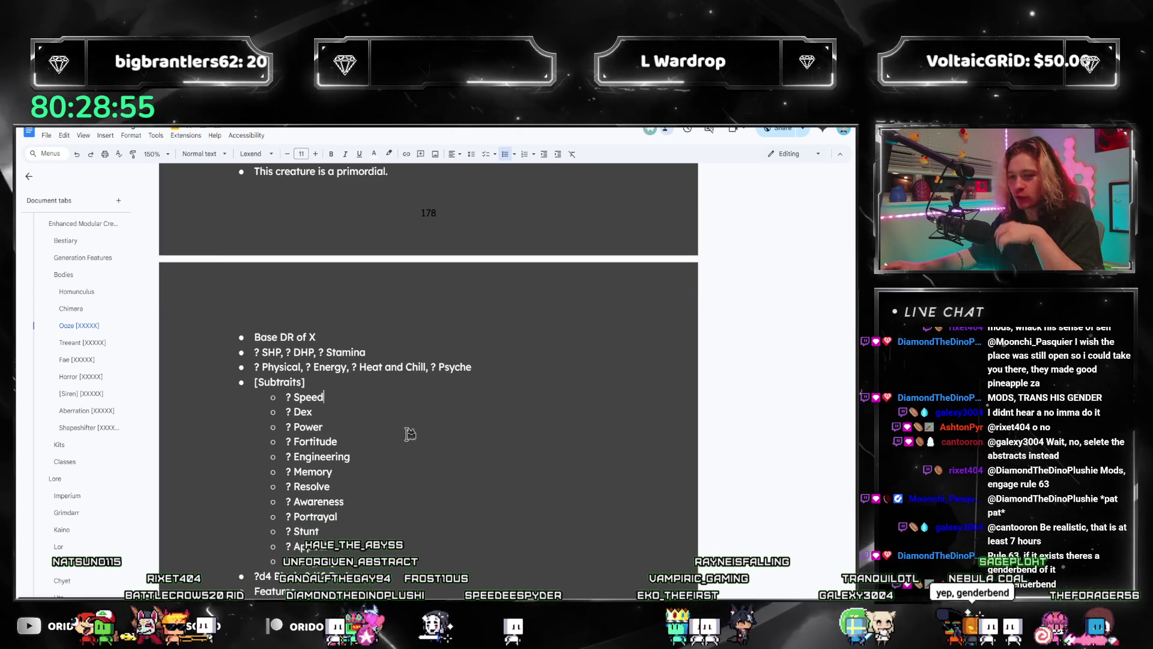
pyautogui.scroll(2, 408, 410)
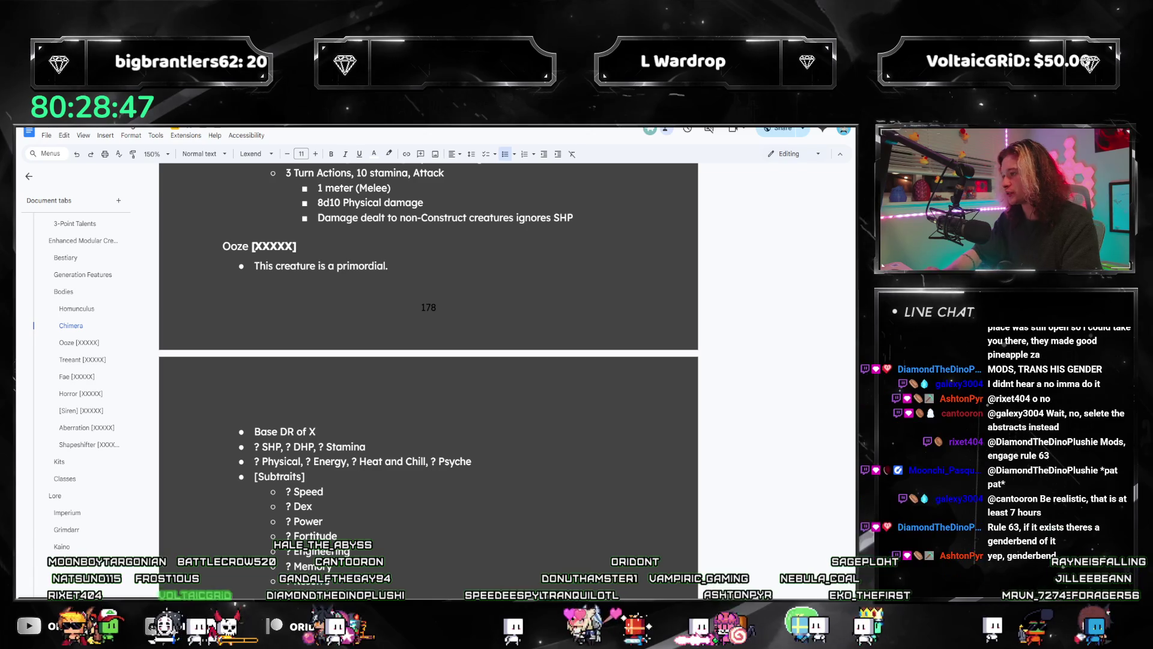
pyautogui.hotkey('alt', 'Tab')
pyautogui.moveTo(573, 245); pyautogui.dragTo(534, 241)
pyautogui.moveTo(391, 454)
pyautogui.mouseDown()
pyautogui.moveTo(381, 405)
pyautogui.moveTo(270, 312)
pyautogui.mouseUp()
pyautogui.write('Evocat')
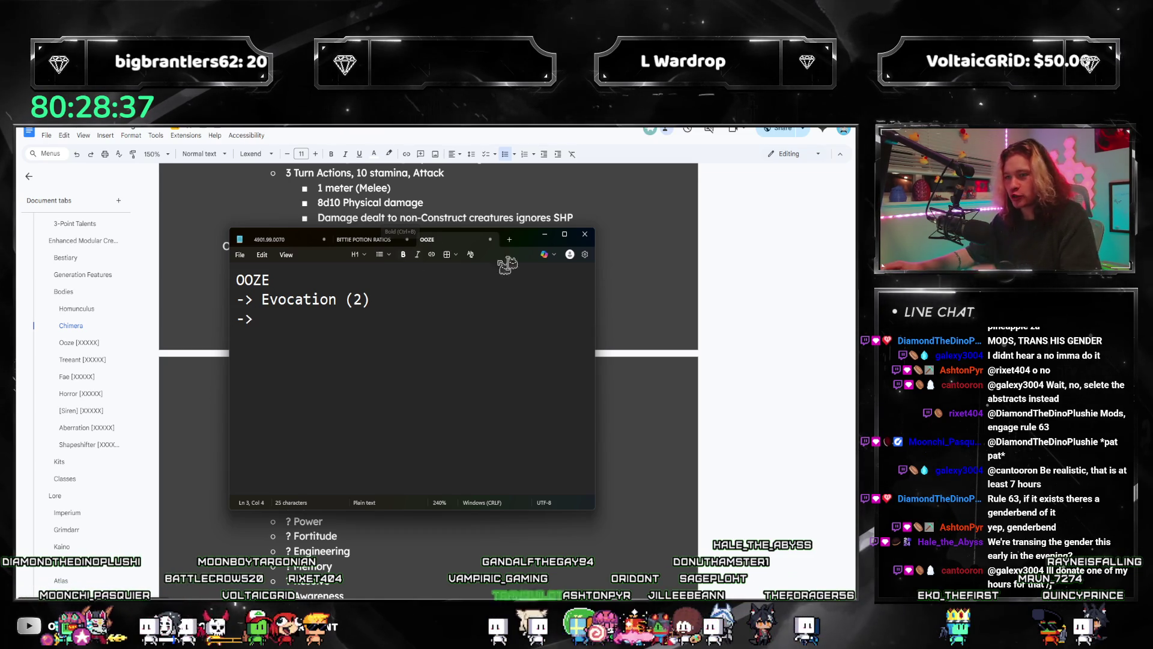
# - Hide the OOZE notes and jump to the rulebook's Wizard section
pyautogui.moveTo(529, 248); pyautogui.dragTo(551, 281)
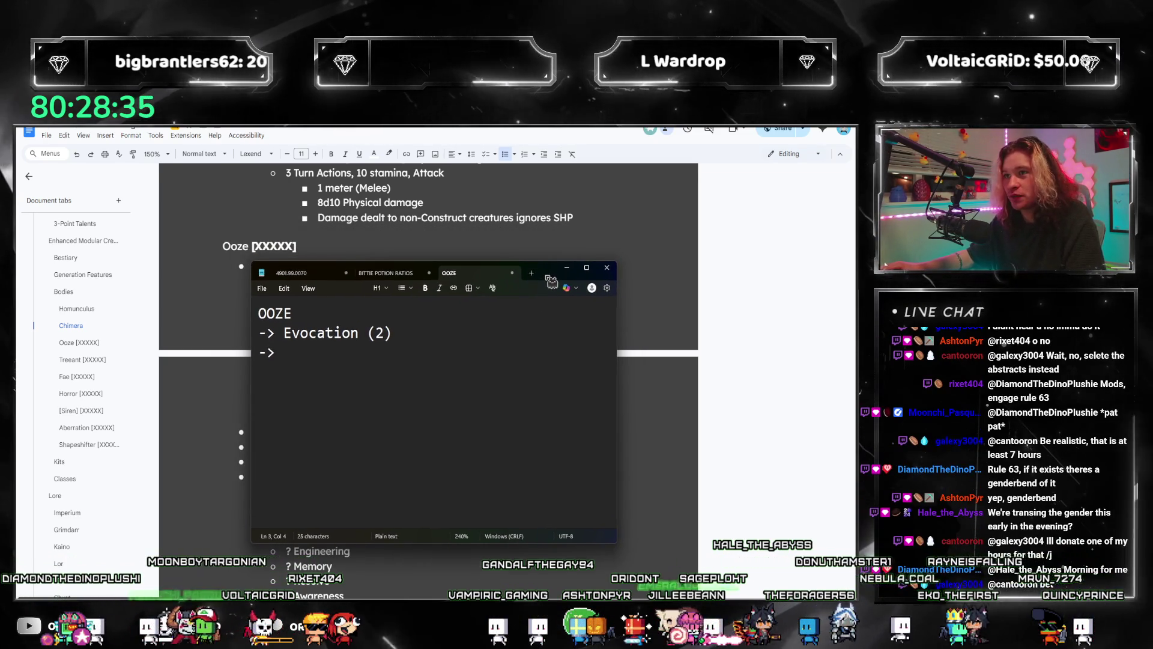
pyautogui.click(566, 268)
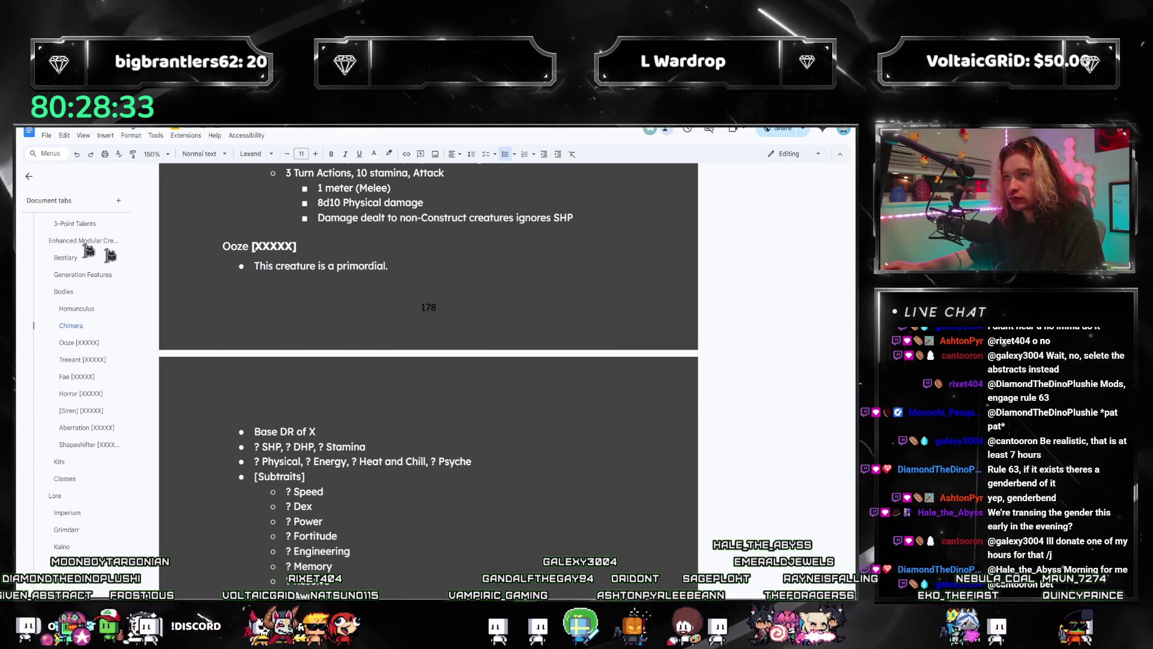
pyautogui.scroll(5, 89, 249)
pyautogui.scroll(10, 64, 277)
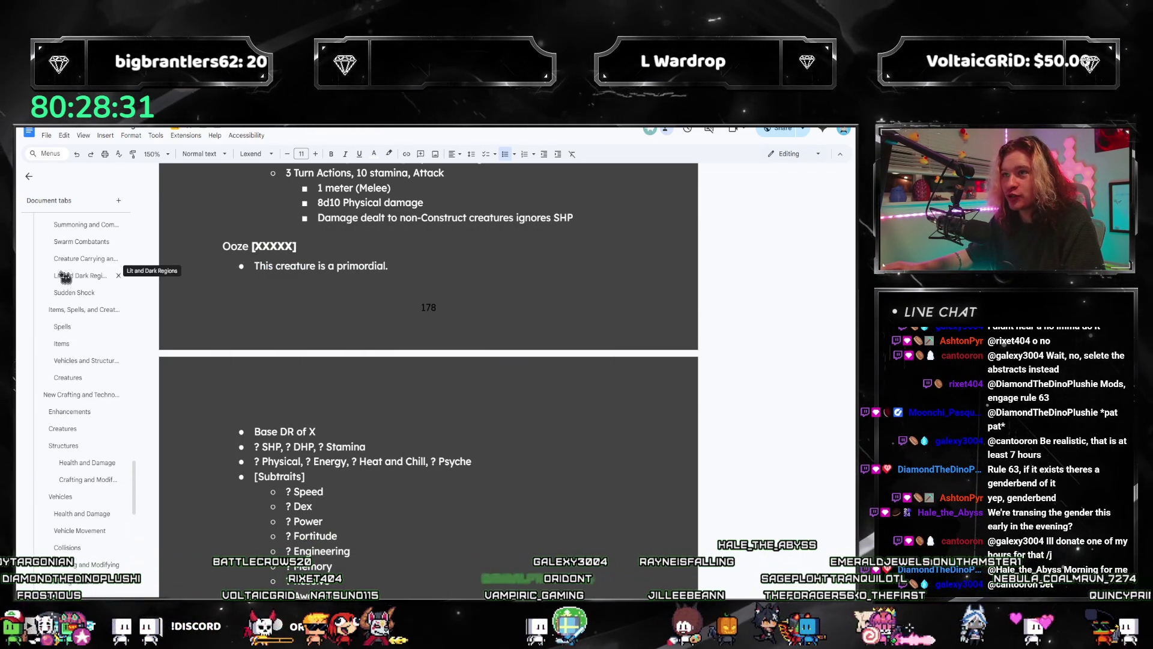
pyautogui.scroll(10, 111, 262)
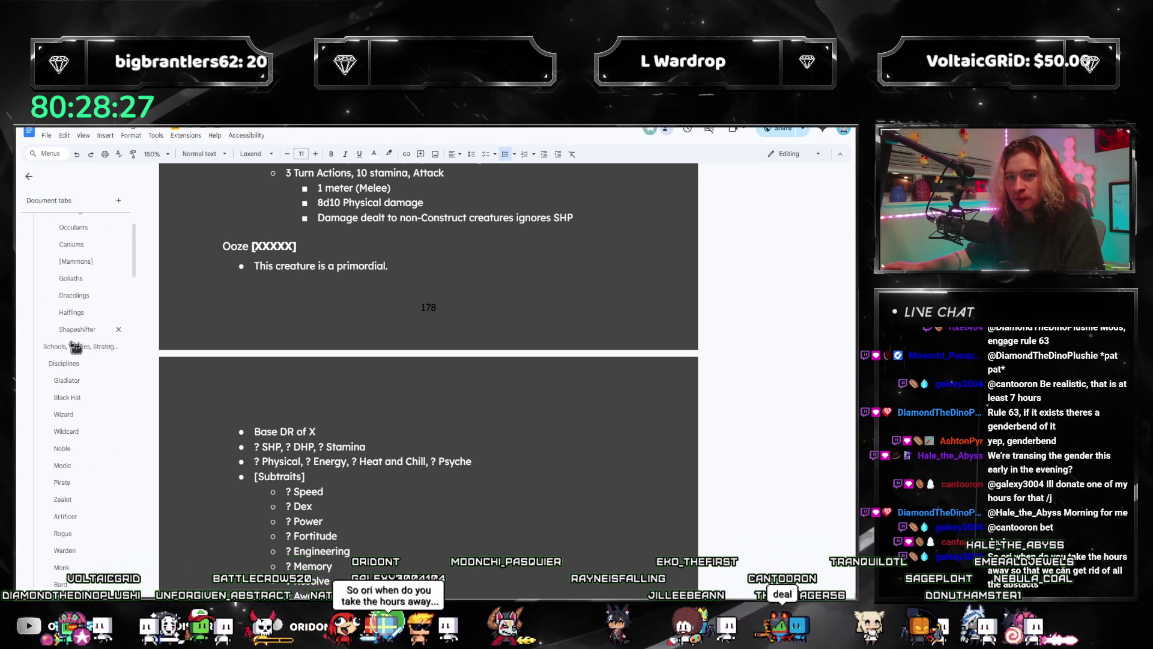
pyautogui.click(64, 414)
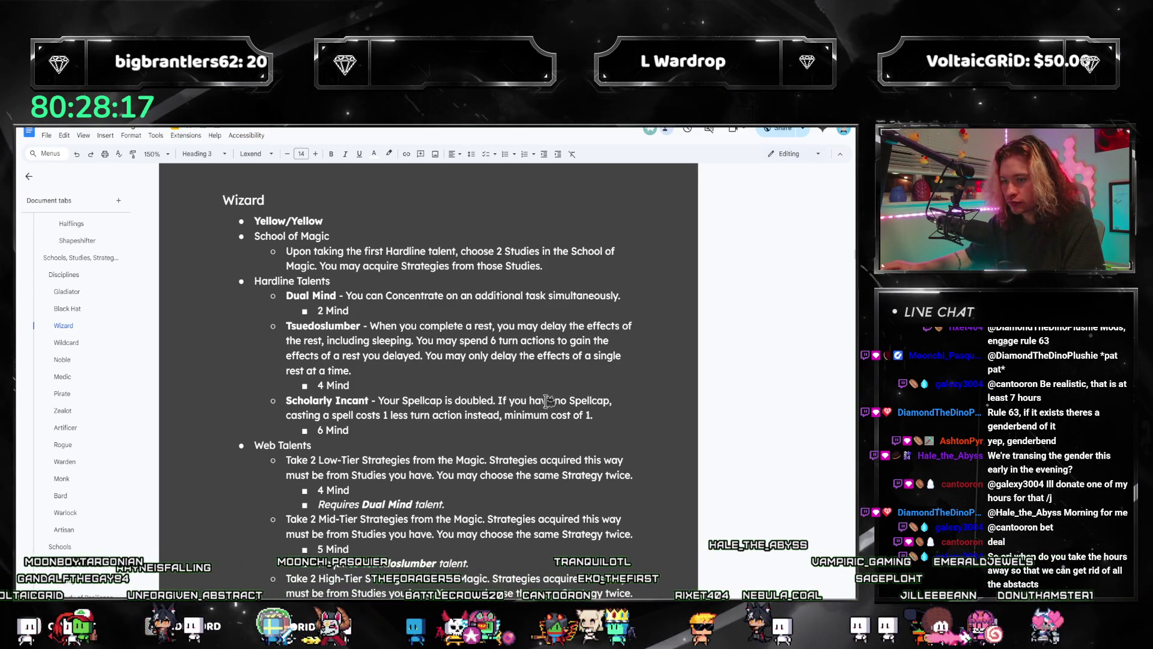
# - Select the Scholarly Incant paragraph to review it, then clear the selection
pyautogui.tripleClick(381, 400)
pyautogui.click(478, 415)
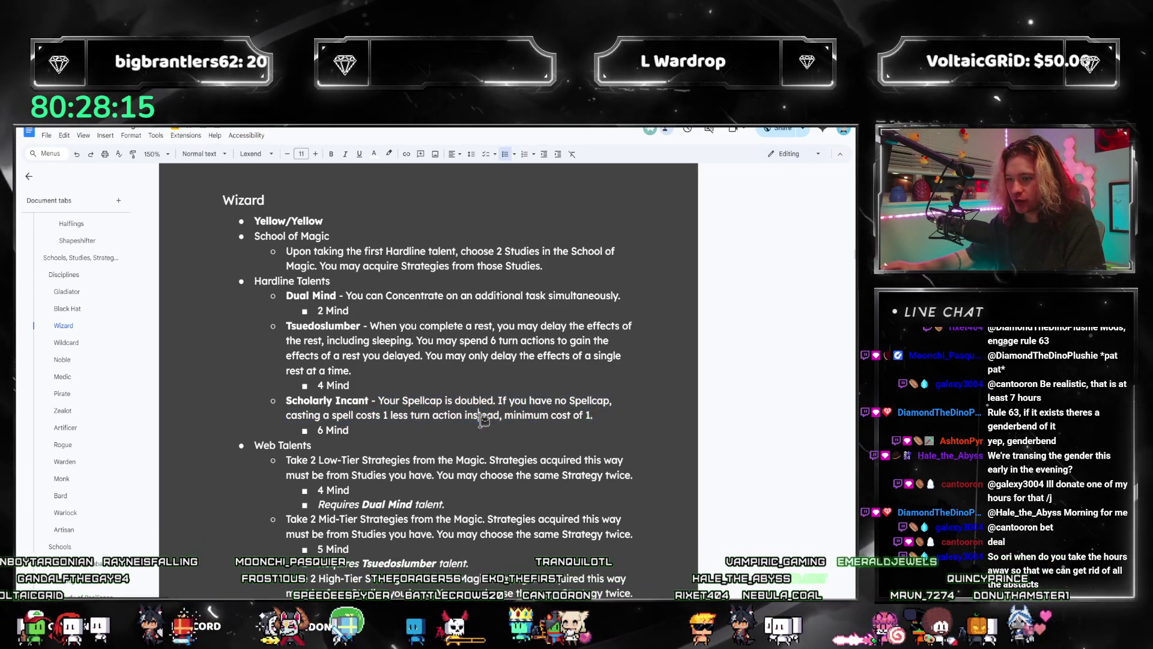
pyautogui.tripleClick(620, 415)
pyautogui.click(459, 401)
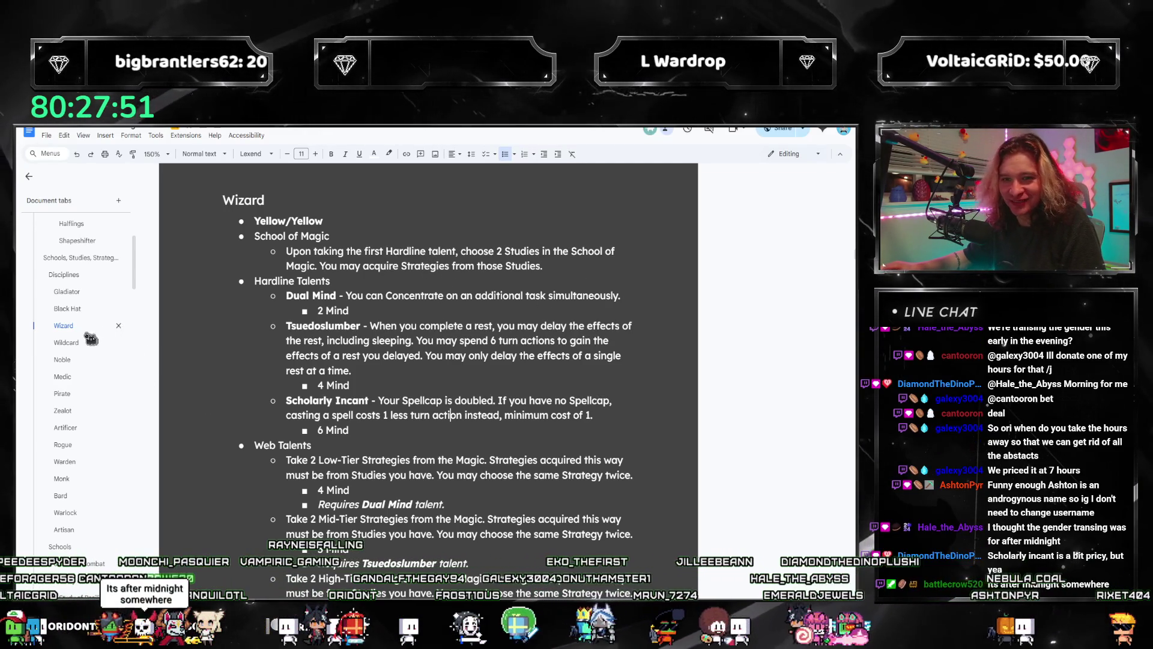
# - Scroll the Document tabs sidebar to School of Magic and open Study of Frost
pyautogui.scroll(-2, 295, 450)
pyautogui.scroll(2, 513, 409)
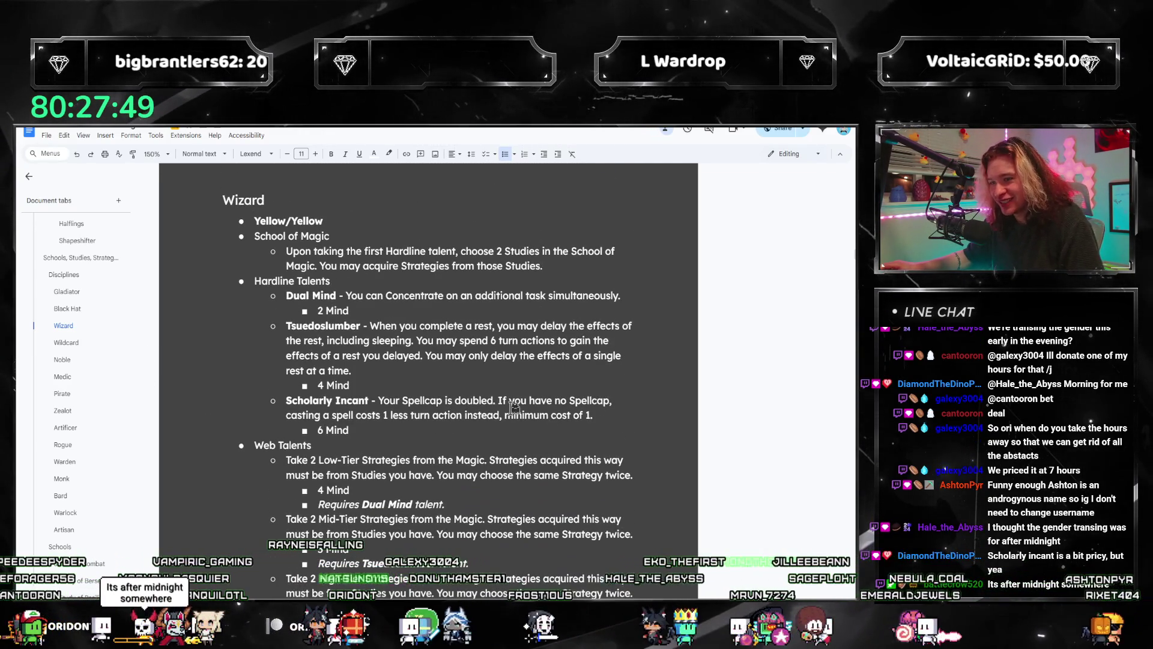
pyautogui.scroll(-3, 91, 402)
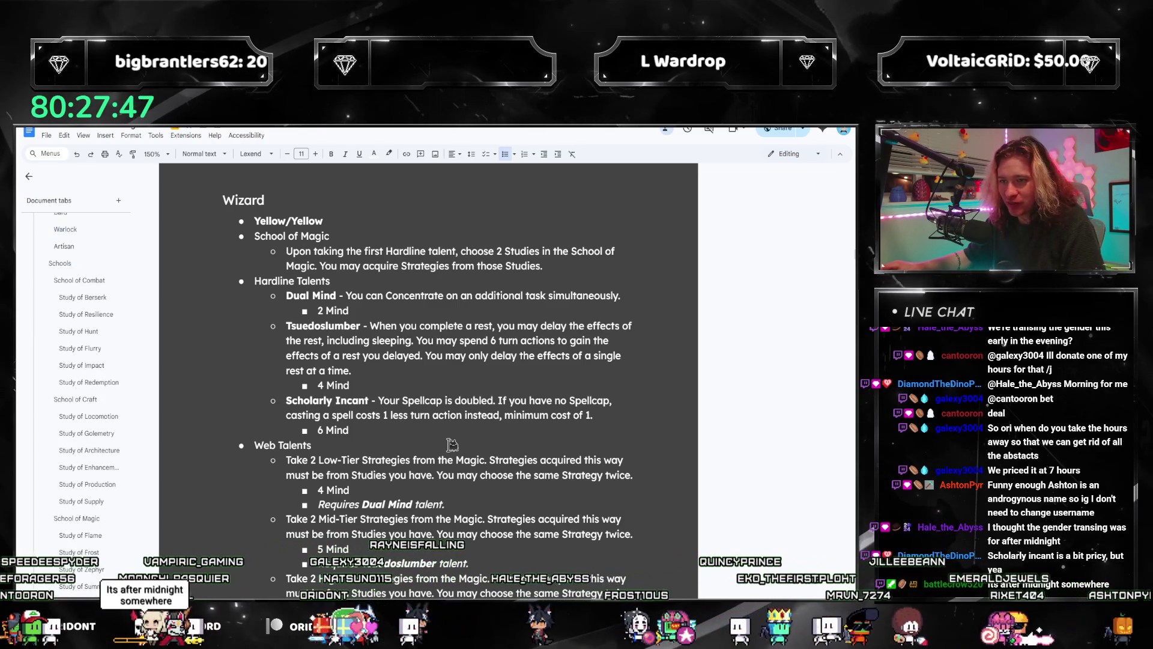
pyautogui.scroll(-2, 452, 445)
pyautogui.scroll(3, 106, 422)
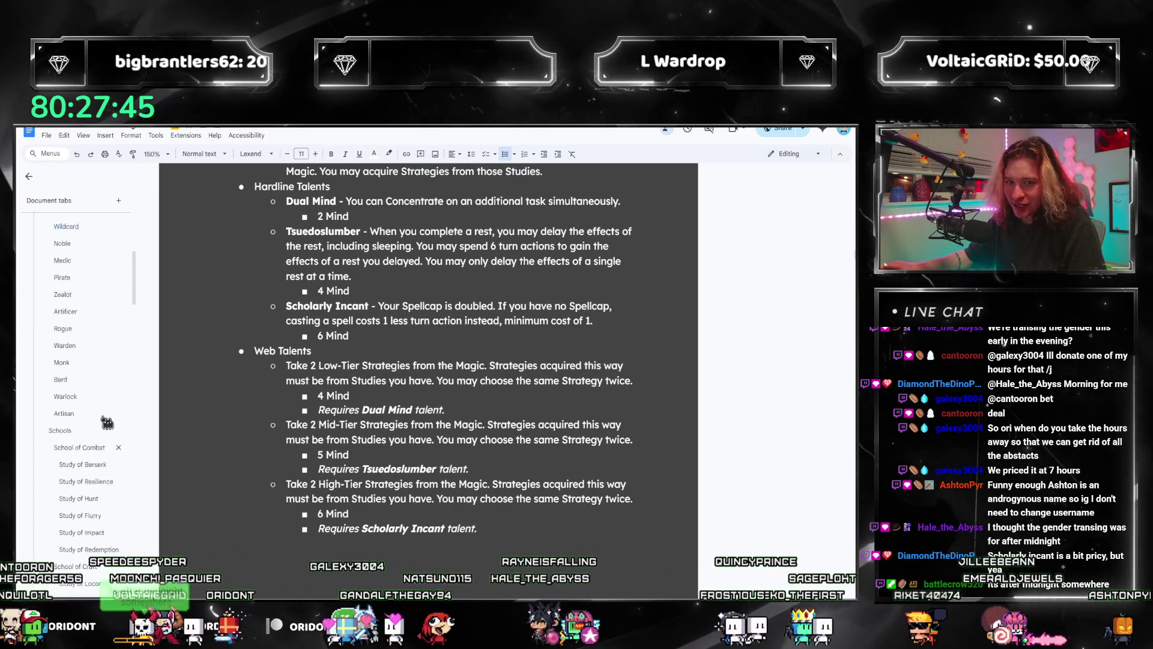
pyautogui.scroll(-4, 99, 448)
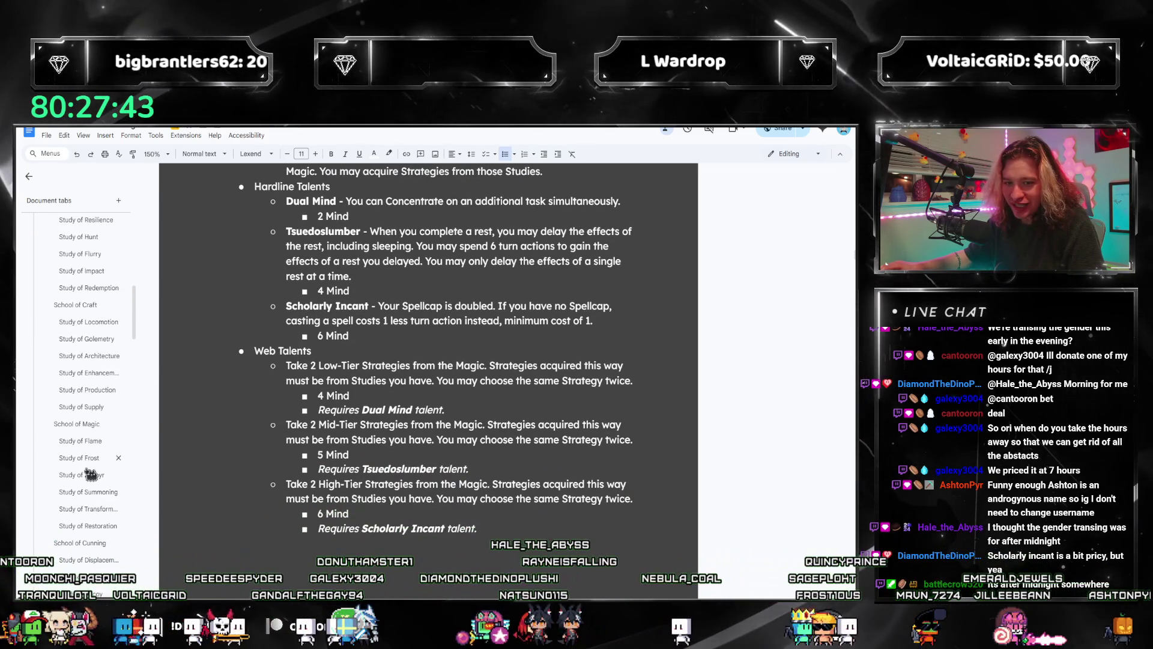
pyautogui.click(84, 459)
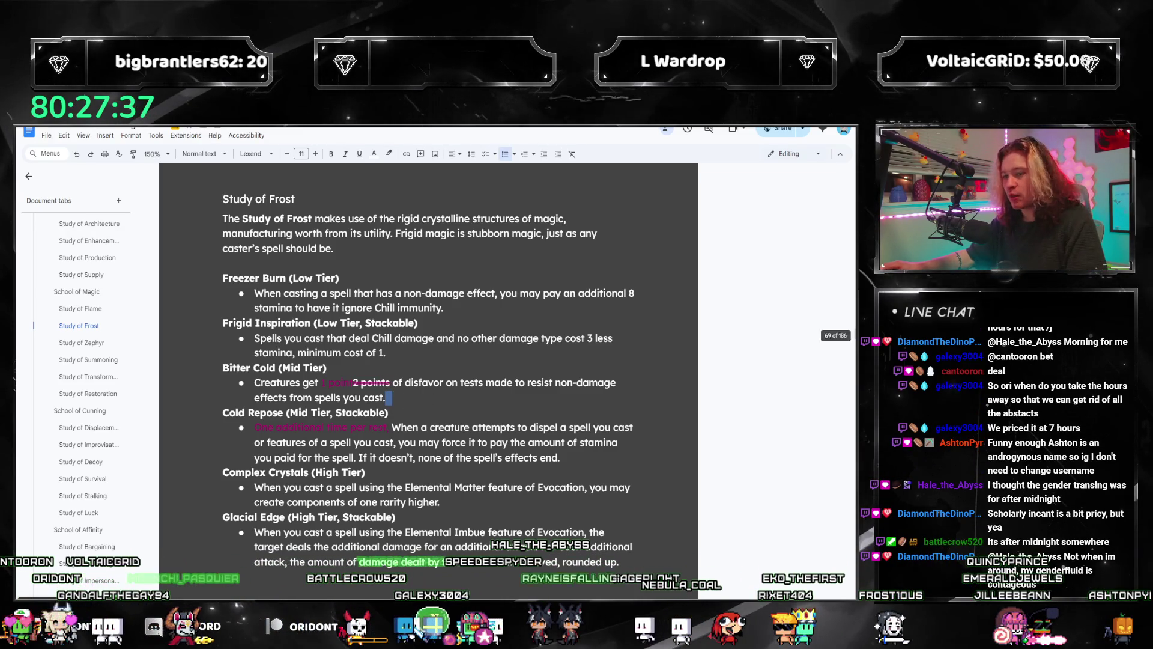
# - Add an 'Energy/Heat/Chill' line below the Ooze entries in the notes
pyautogui.hotkey('alt', 'Tab')
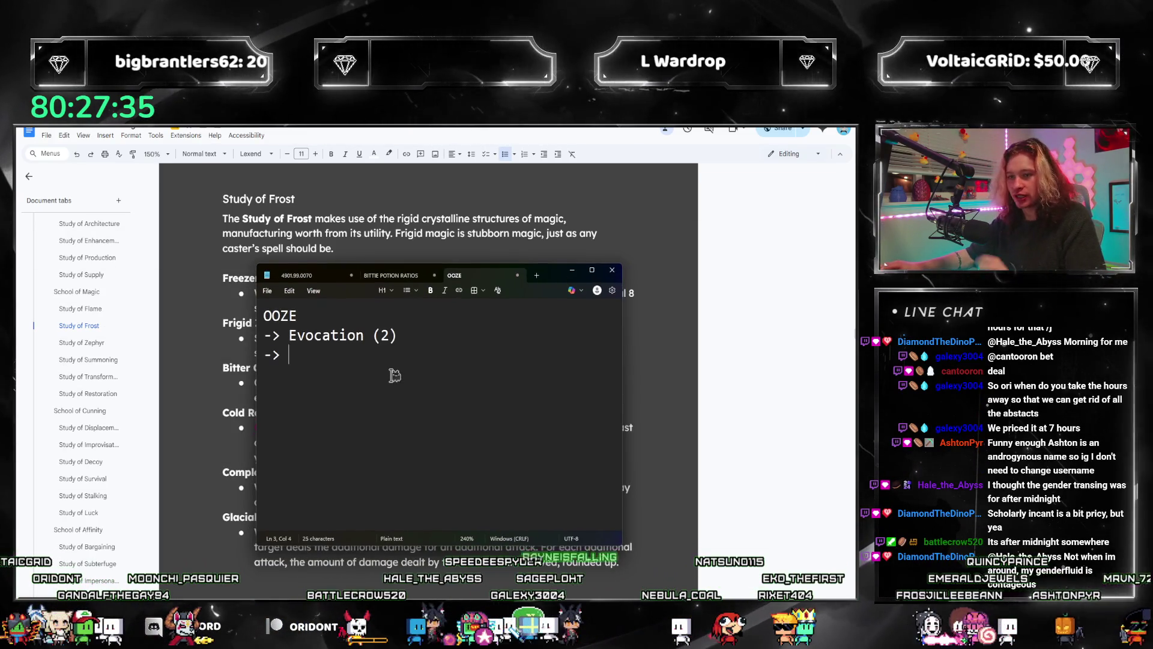
pyautogui.press('Return')
pyautogui.press('Return')
pyautogui.write('Choose ')
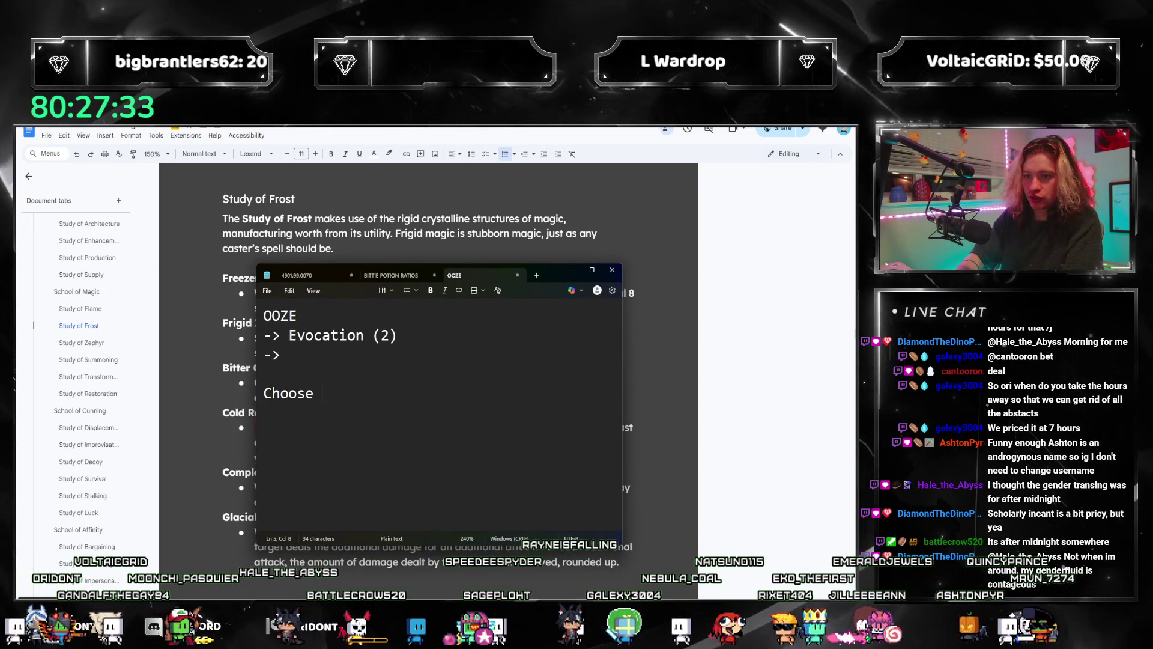
pyautogui.write('one from ')
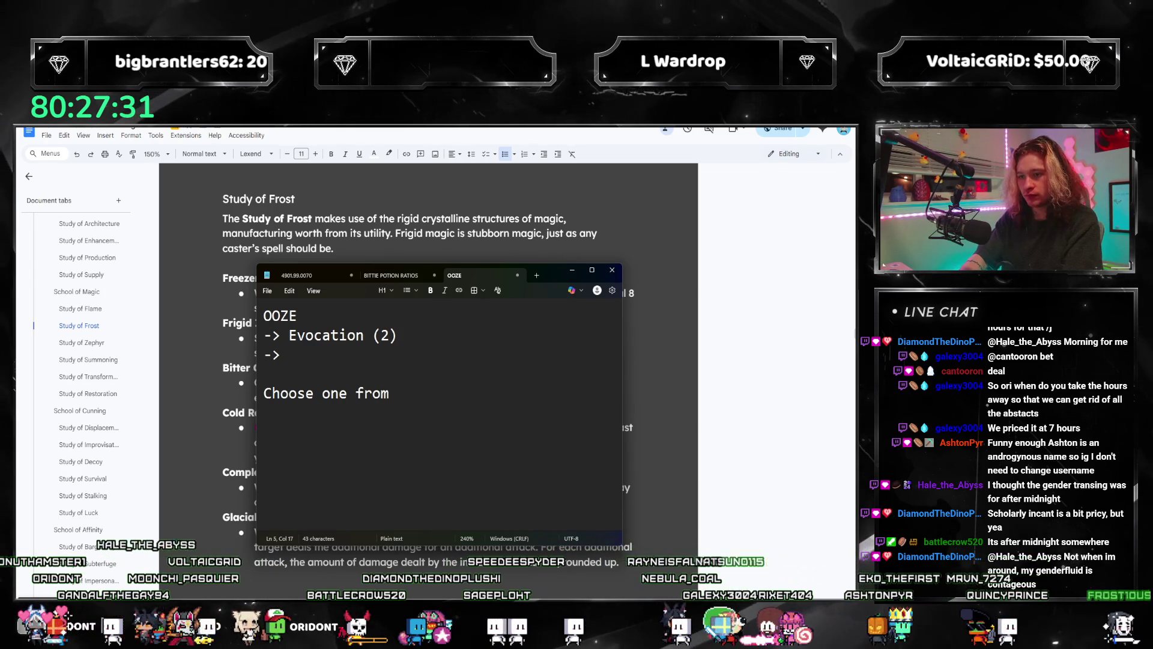
pyautogui.write('Ener')
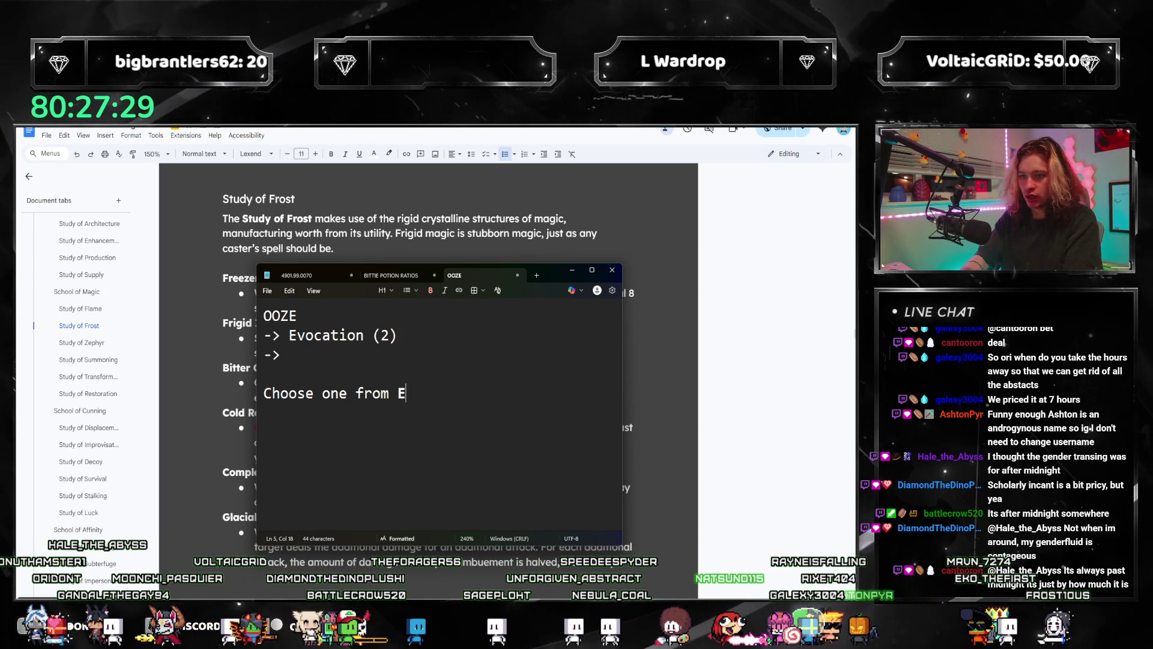
pyautogui.press('BackSpace')
pyautogui.press('BackSpace')
pyautogui.press('BackSpace')
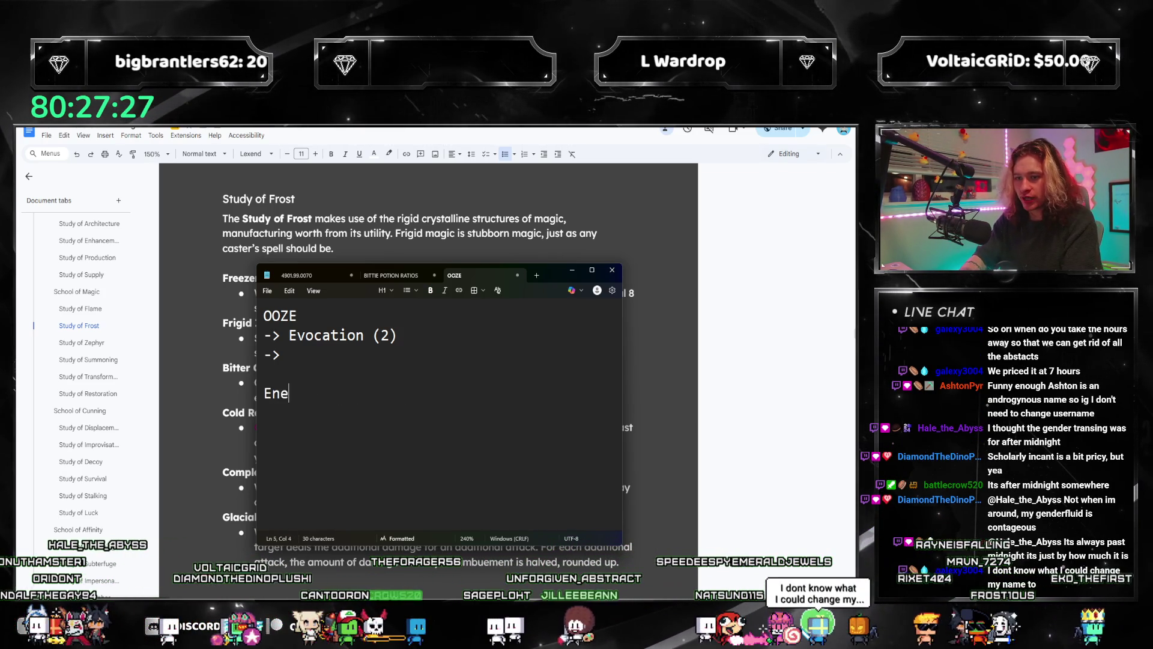
pyautogui.write('Energy')
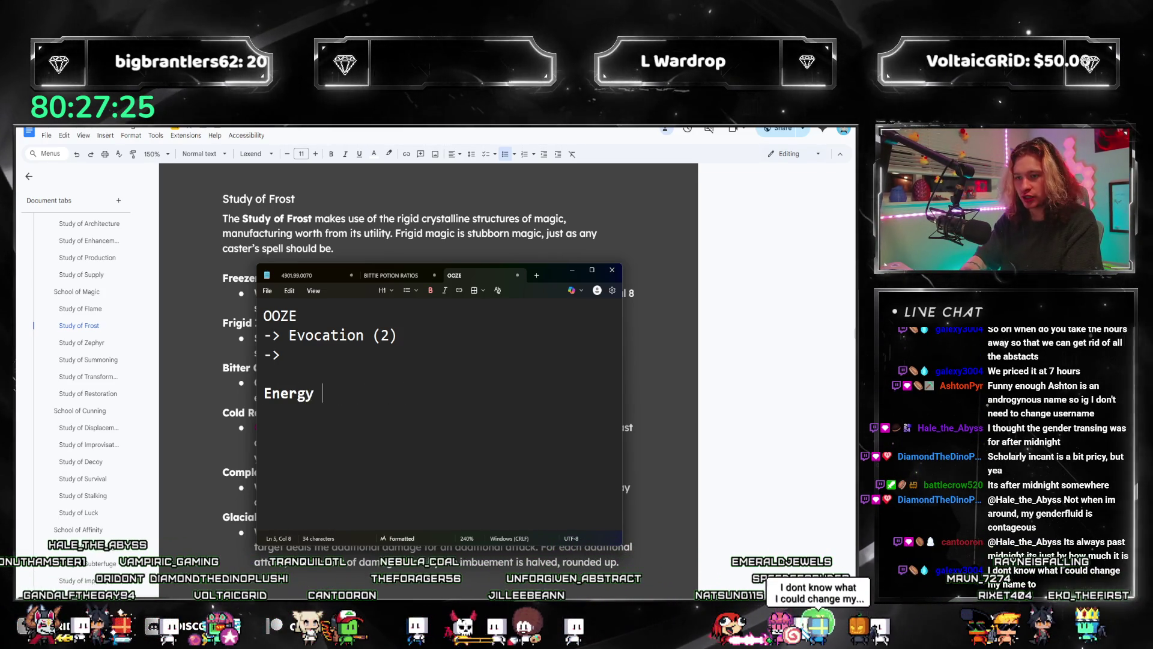
pyautogui.write('/Heat/Chill')
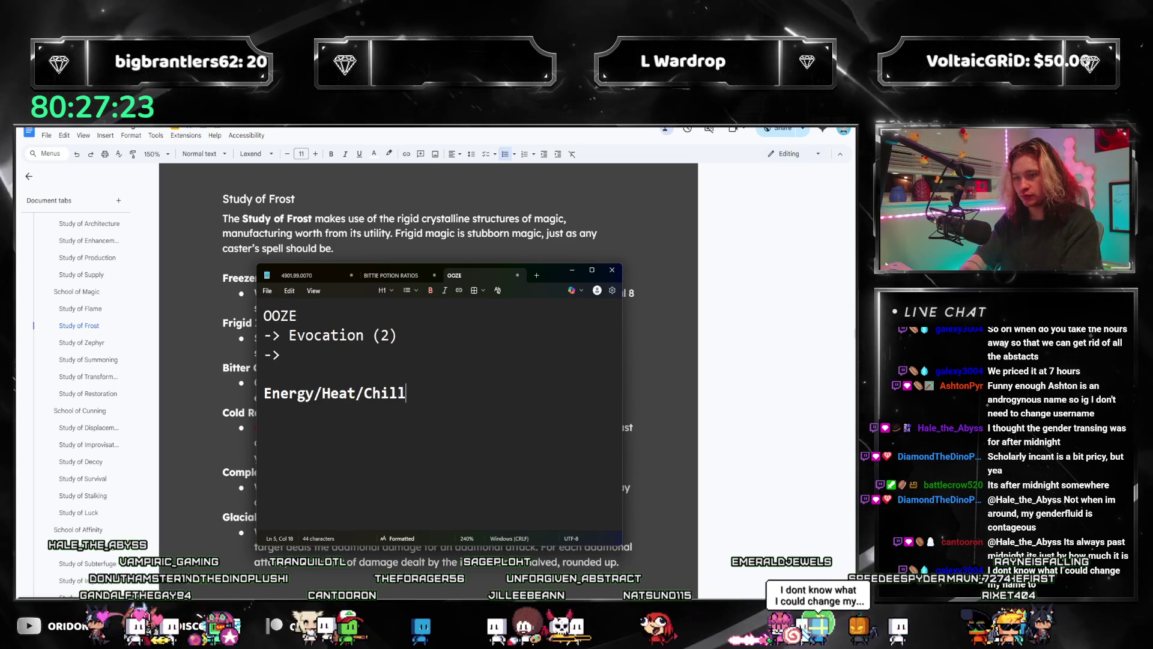
# - Enter '3x [Frigid] Inspiration (6)' on the empty line after Evocation (2), then hide the notes
pyautogui.click(427, 355)
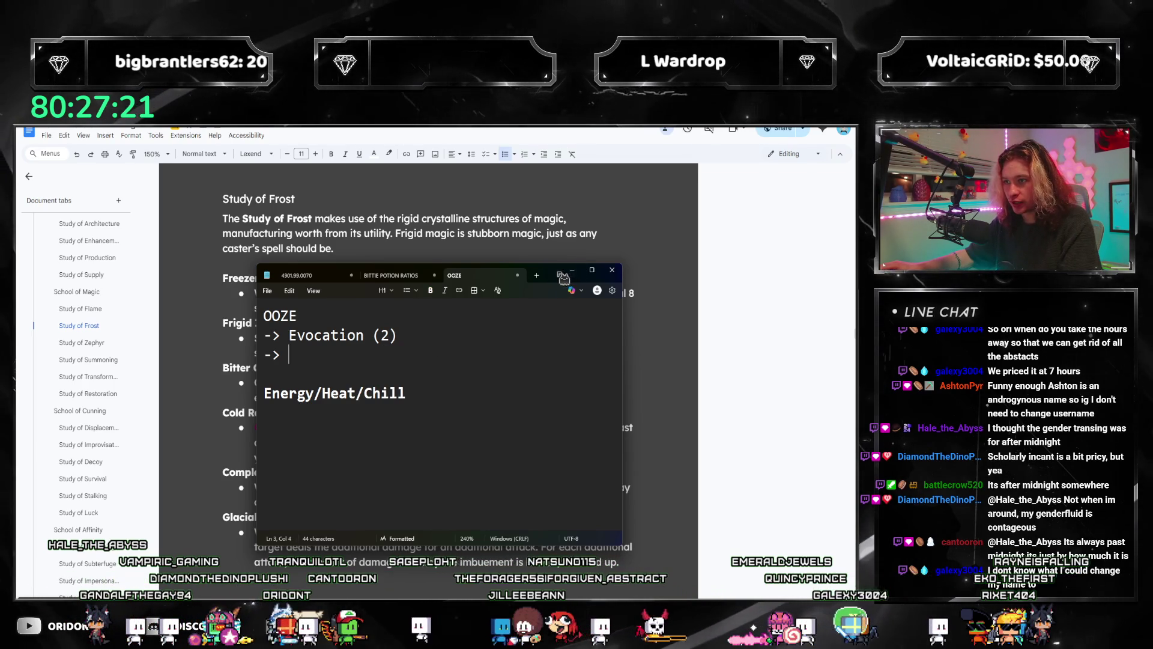
pyautogui.moveTo(563, 278); pyautogui.dragTo(703, 269)
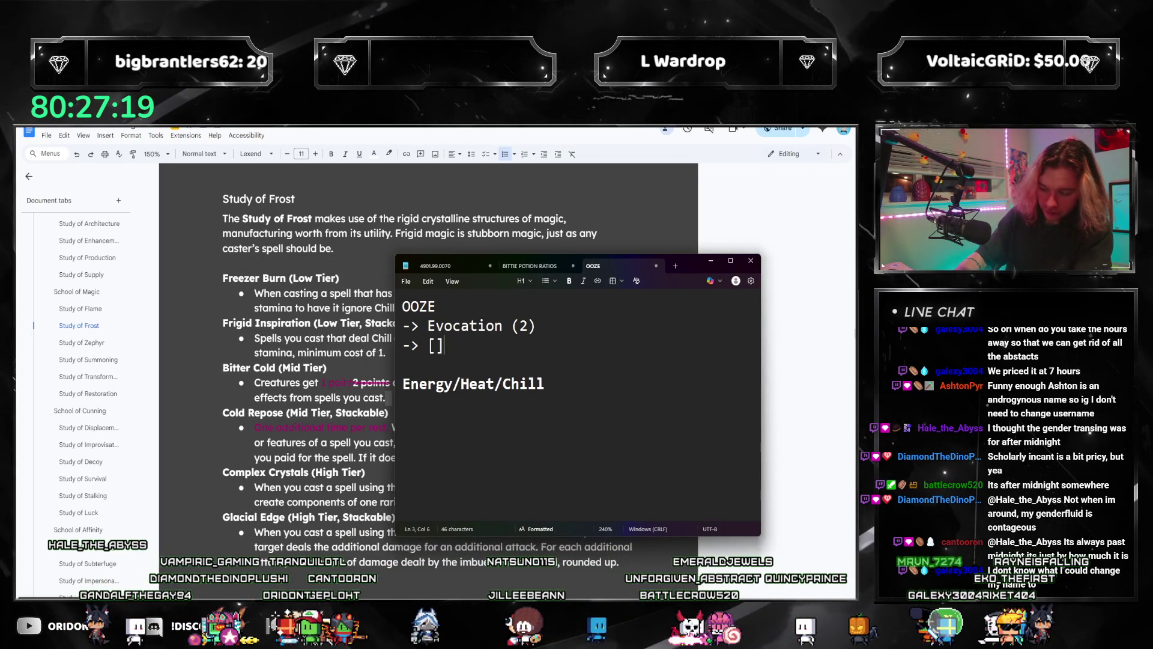
pyautogui.write('[Frigid')
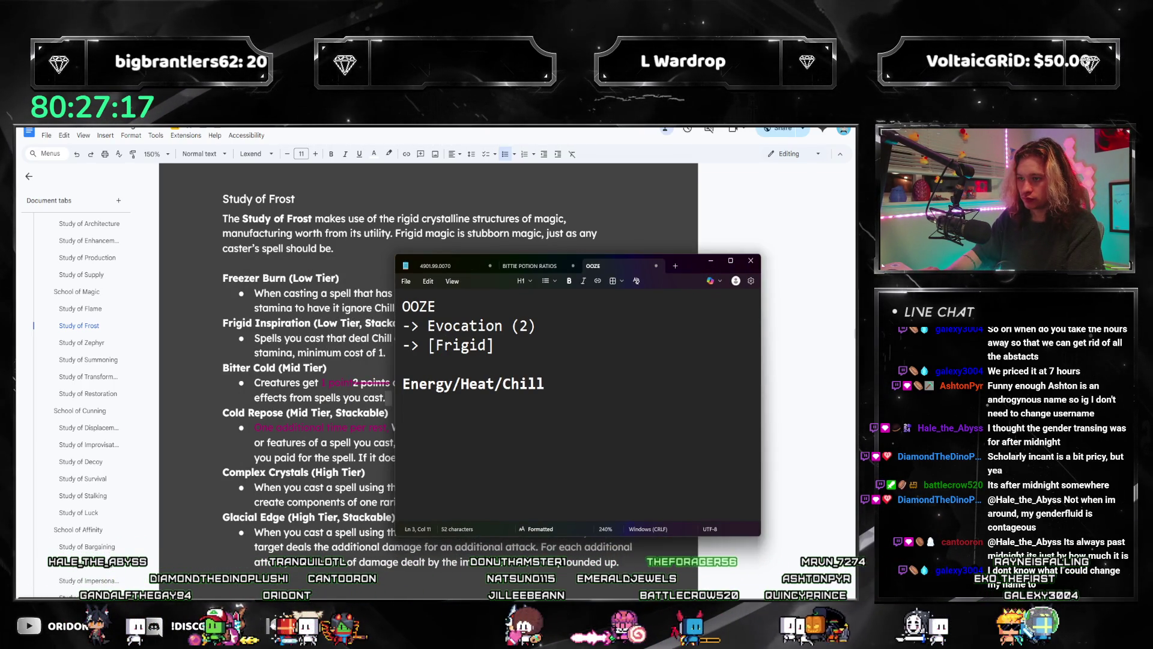
pyautogui.write('Inspirati')
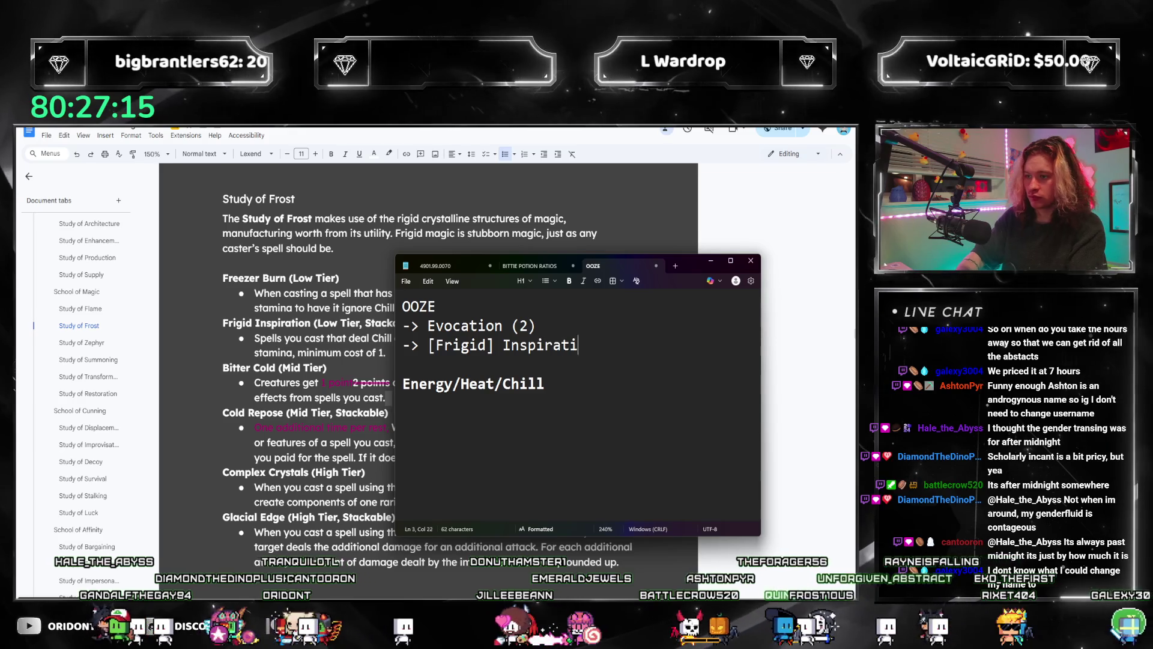
pyautogui.write('on (6)')
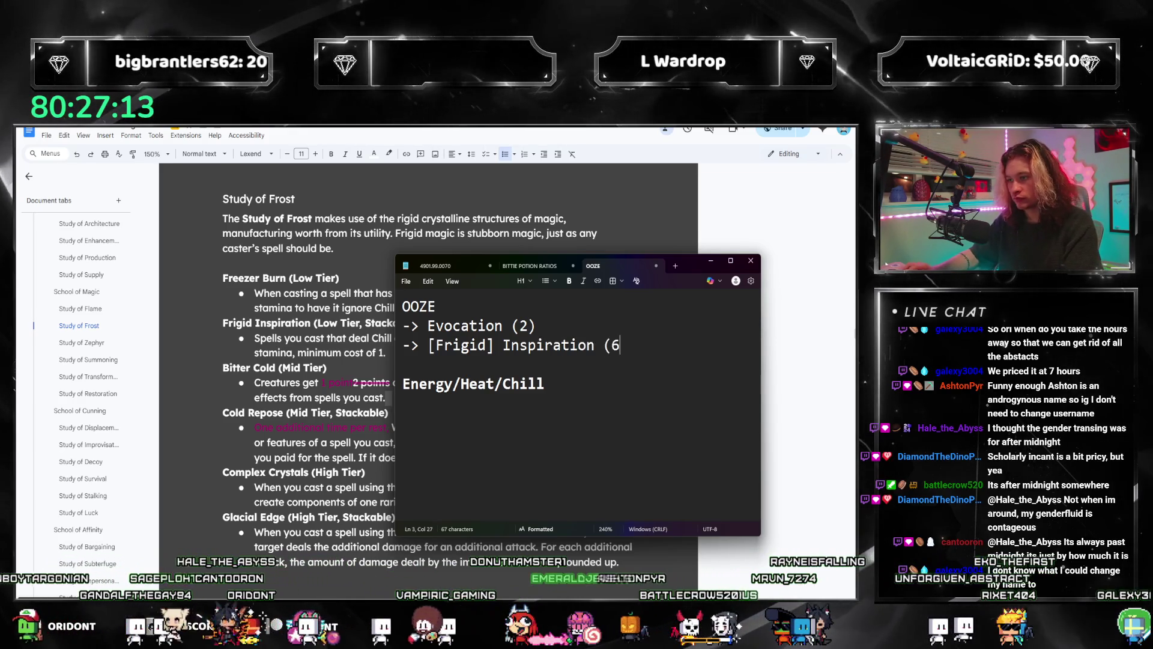
pyautogui.press('BackSpace')
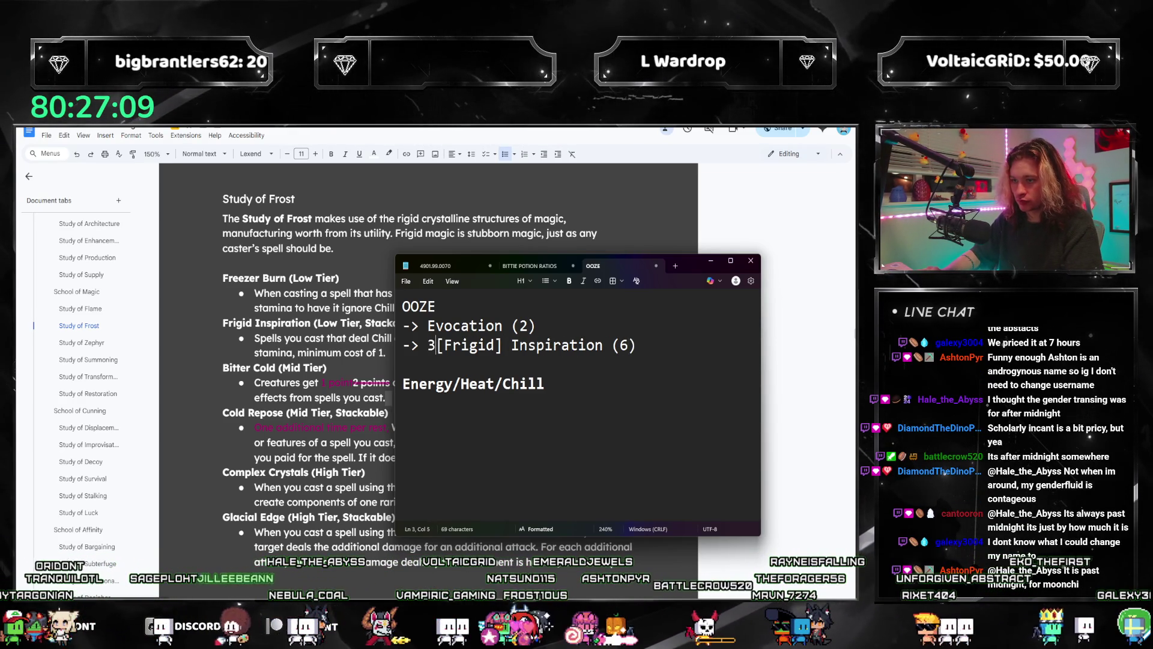
pyautogui.write('x')
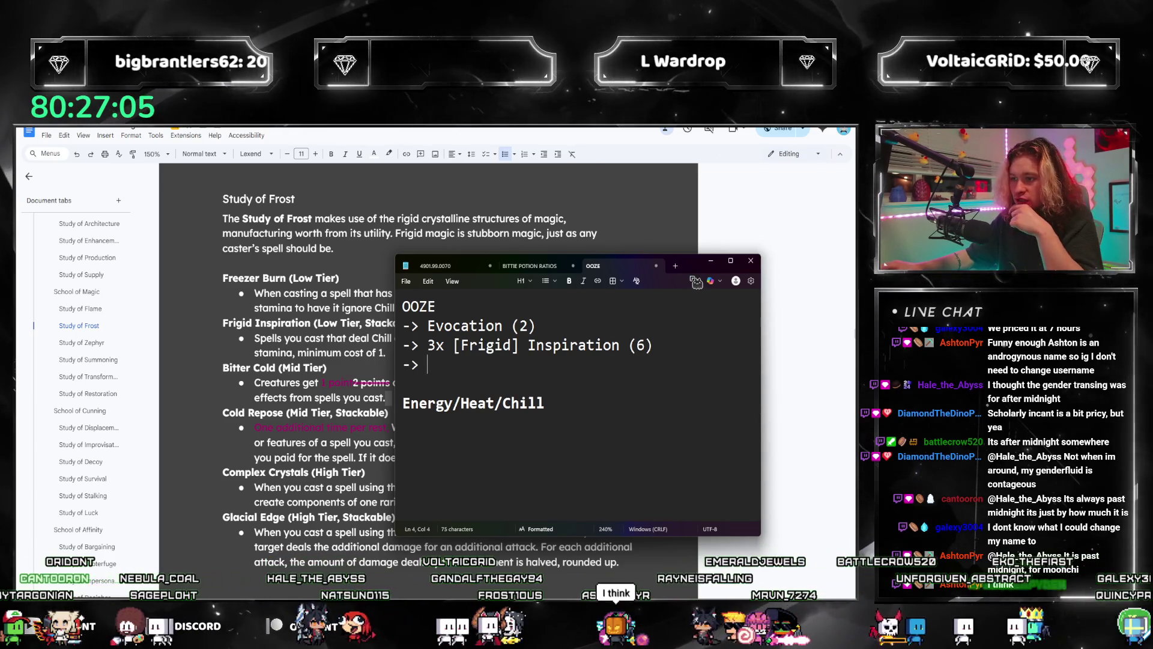
pyautogui.click(711, 261)
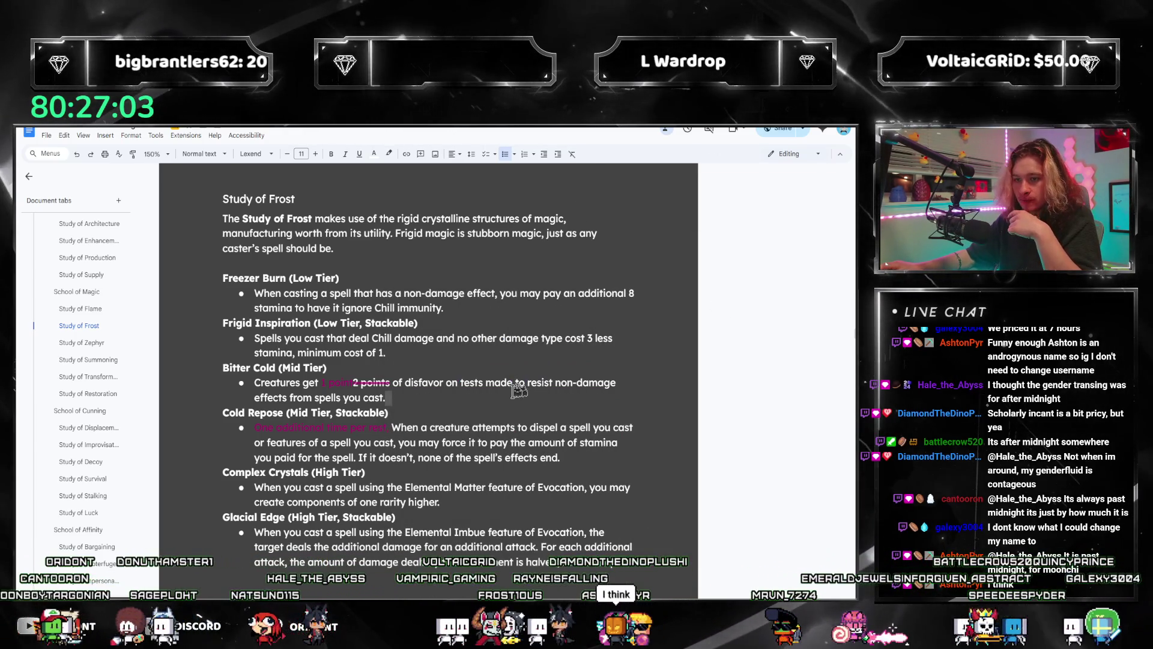
# - Review the Complex Crystals description, selecting its paragraph repeatedly without editing it
pyautogui.scroll(-1, 486, 432)
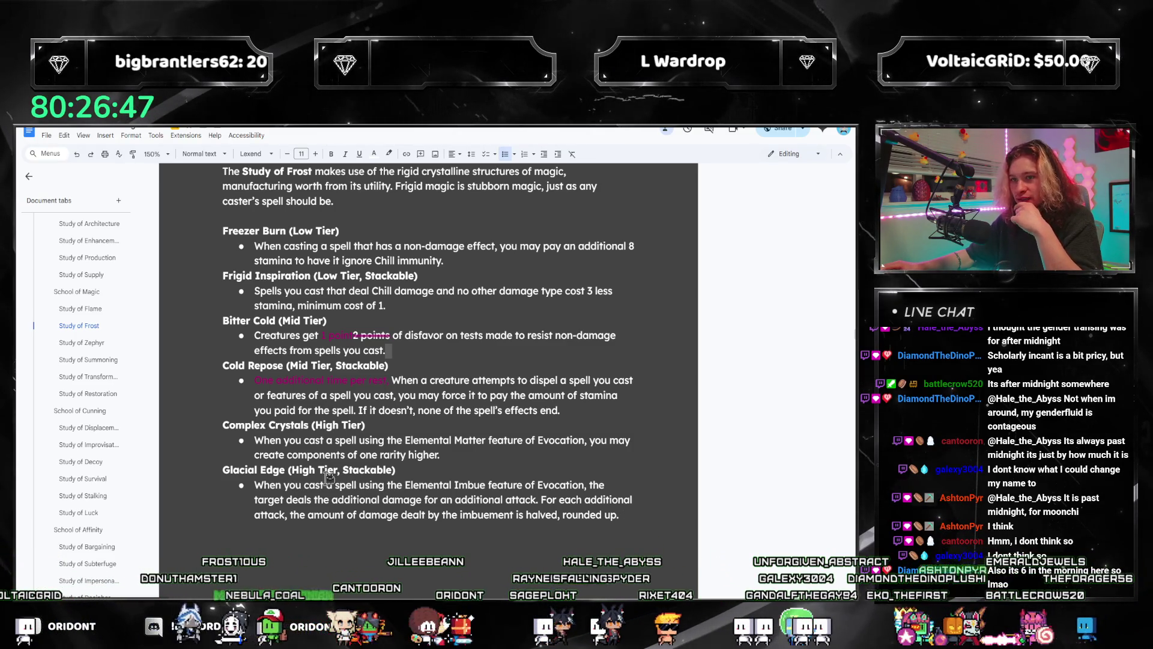
pyautogui.scroll(1, 381, 409)
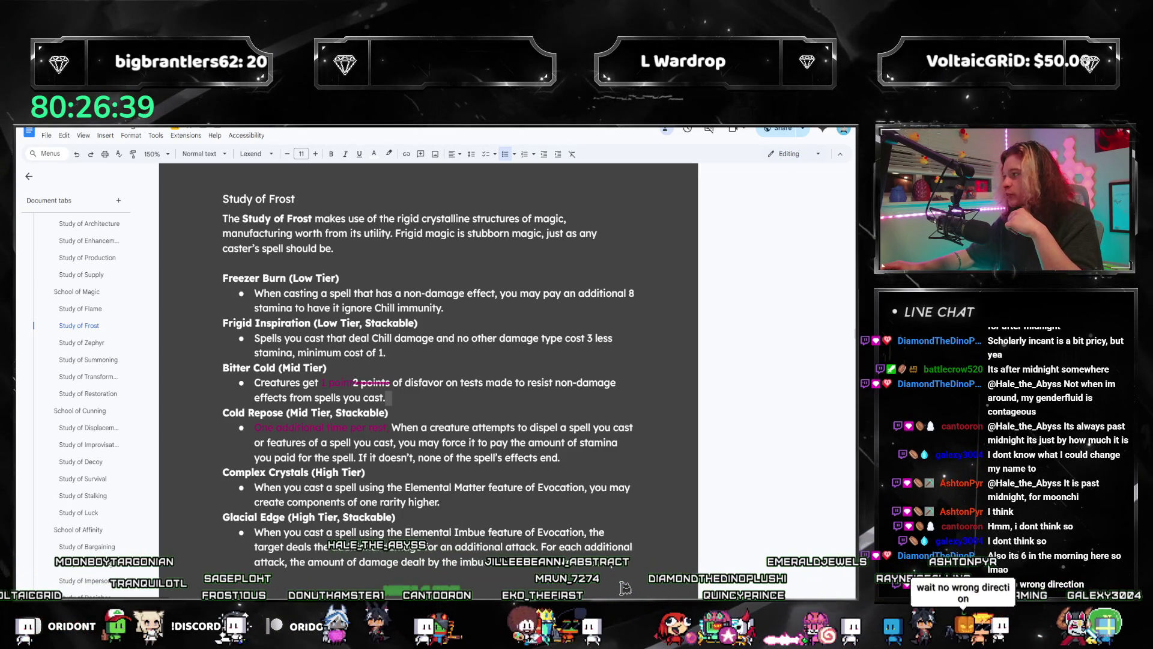
pyautogui.tripleClick(459, 499)
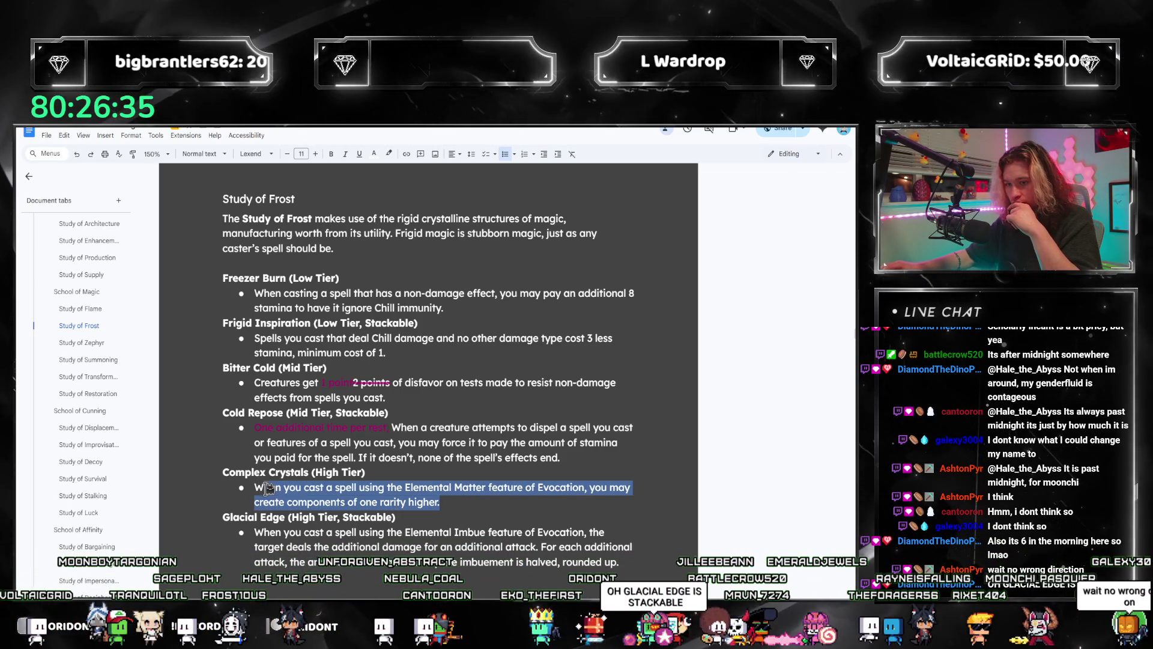
pyautogui.click(299, 502)
pyautogui.tripleClick(361, 503)
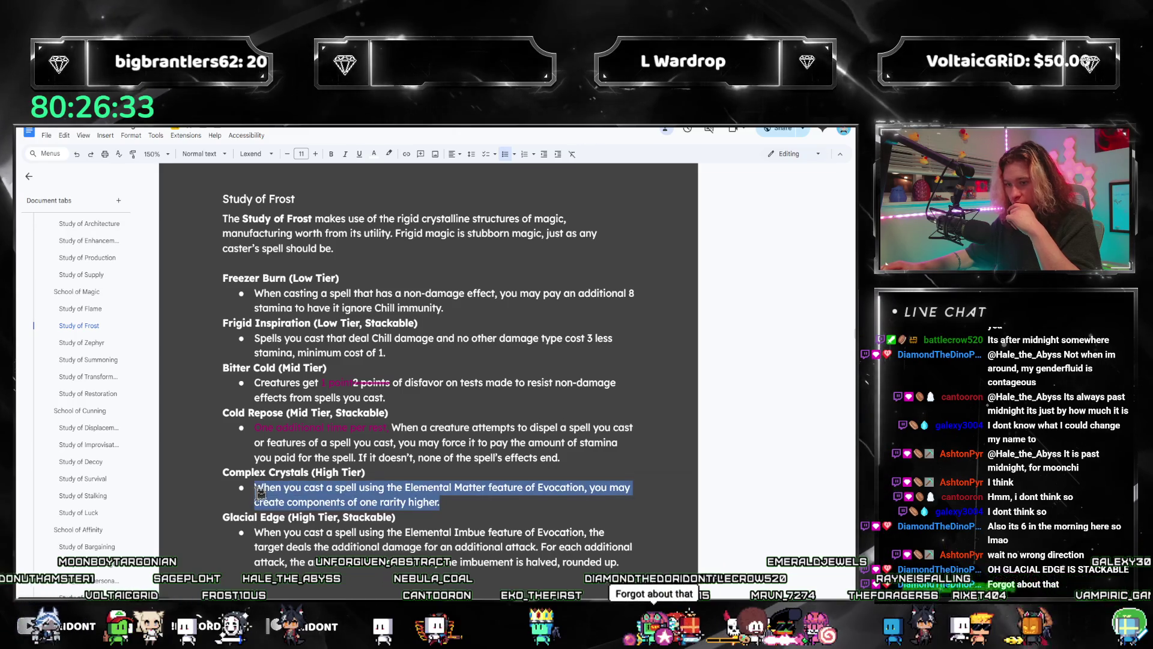
pyautogui.click(462, 504)
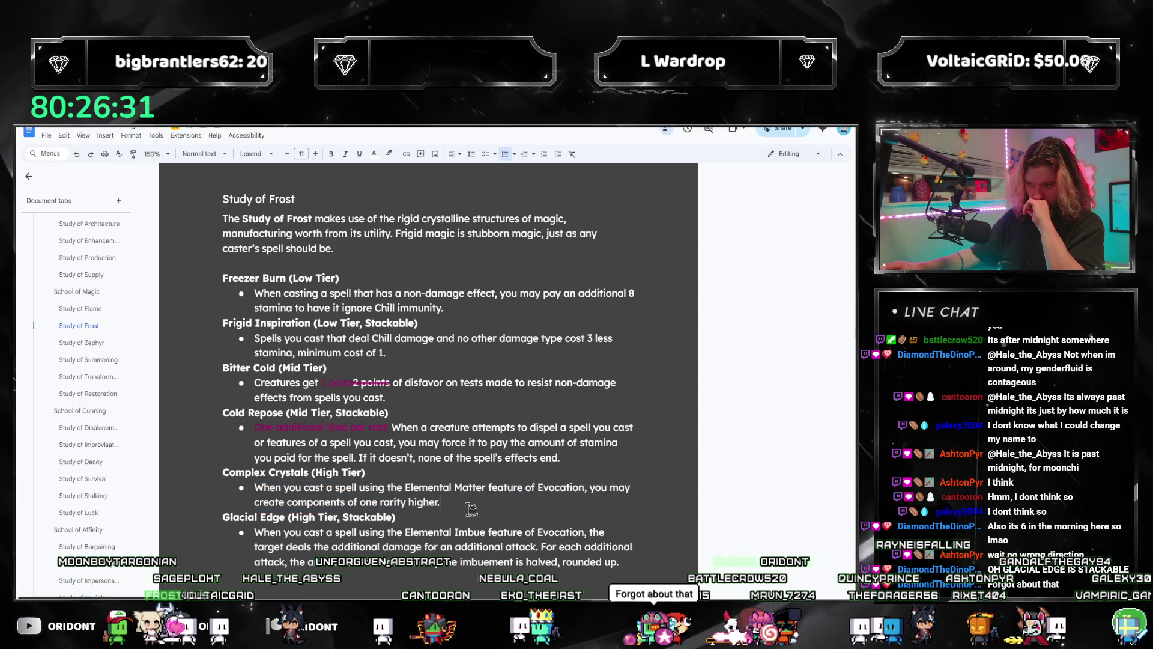
pyautogui.tripleClick(461, 498)
pyautogui.tripleClick(235, 486)
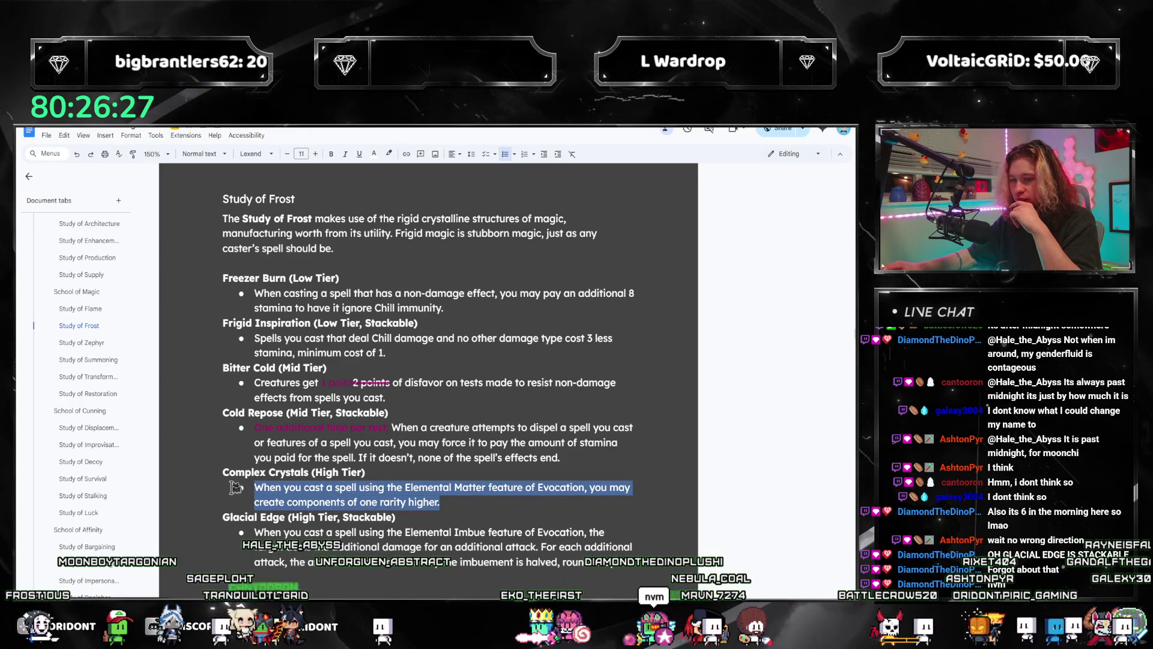
pyautogui.click(333, 503)
pyautogui.tripleClick(335, 502)
pyautogui.click(336, 504)
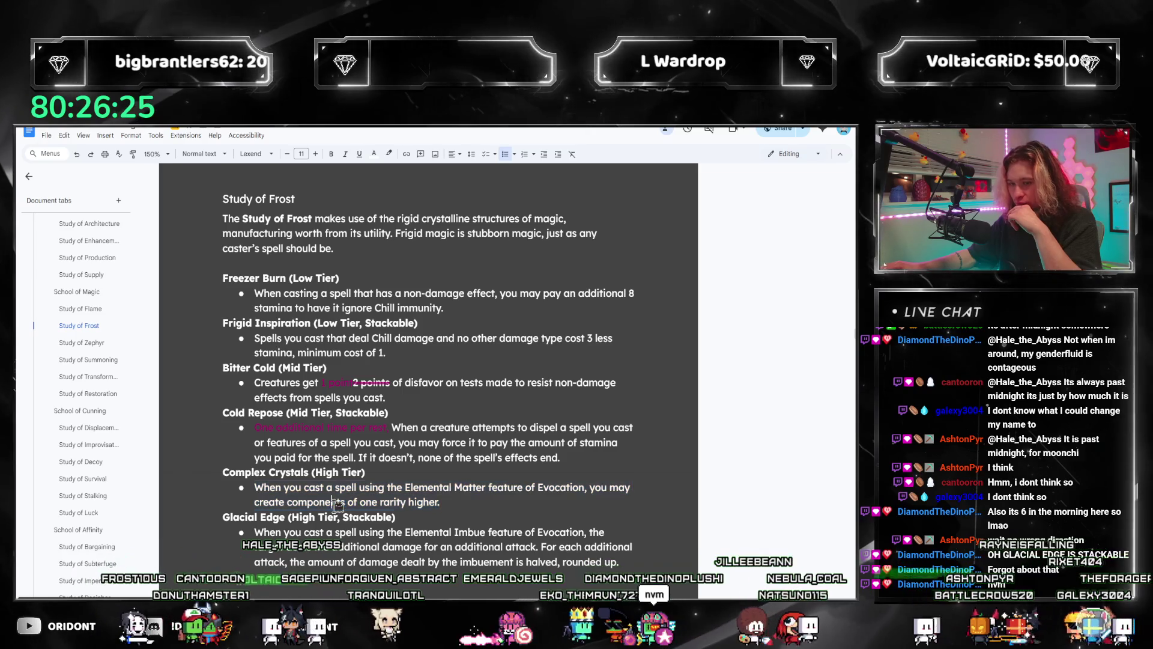
pyautogui.tripleClick(327, 500)
pyautogui.click(301, 487)
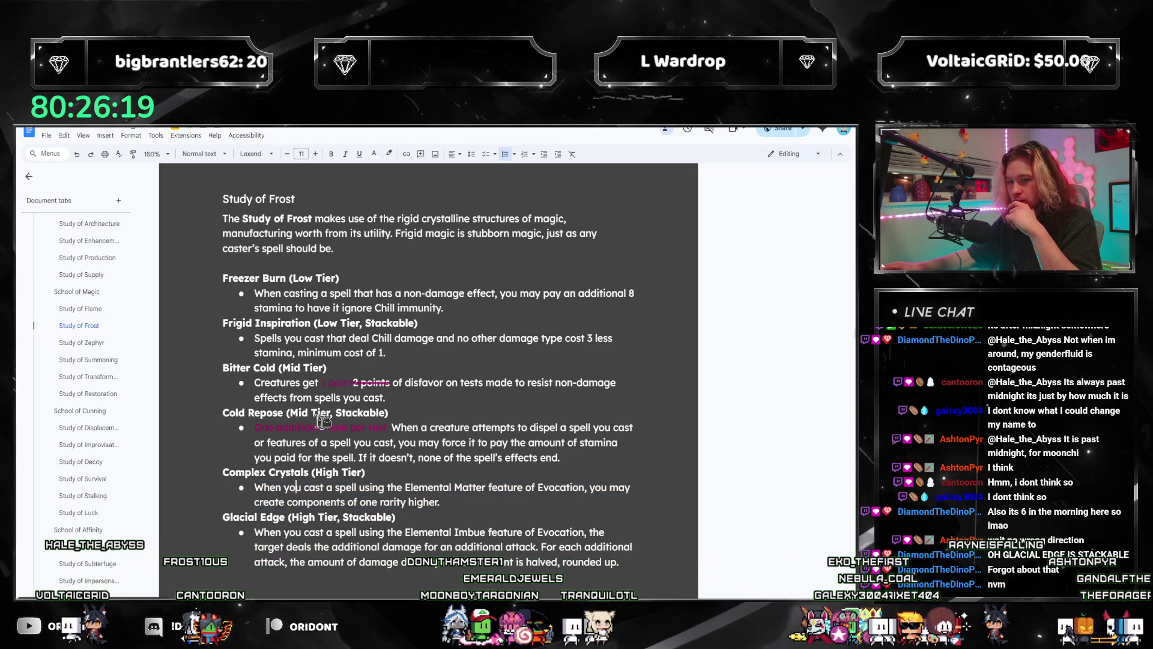
pyautogui.tripleClick(440, 499)
pyautogui.click(448, 505)
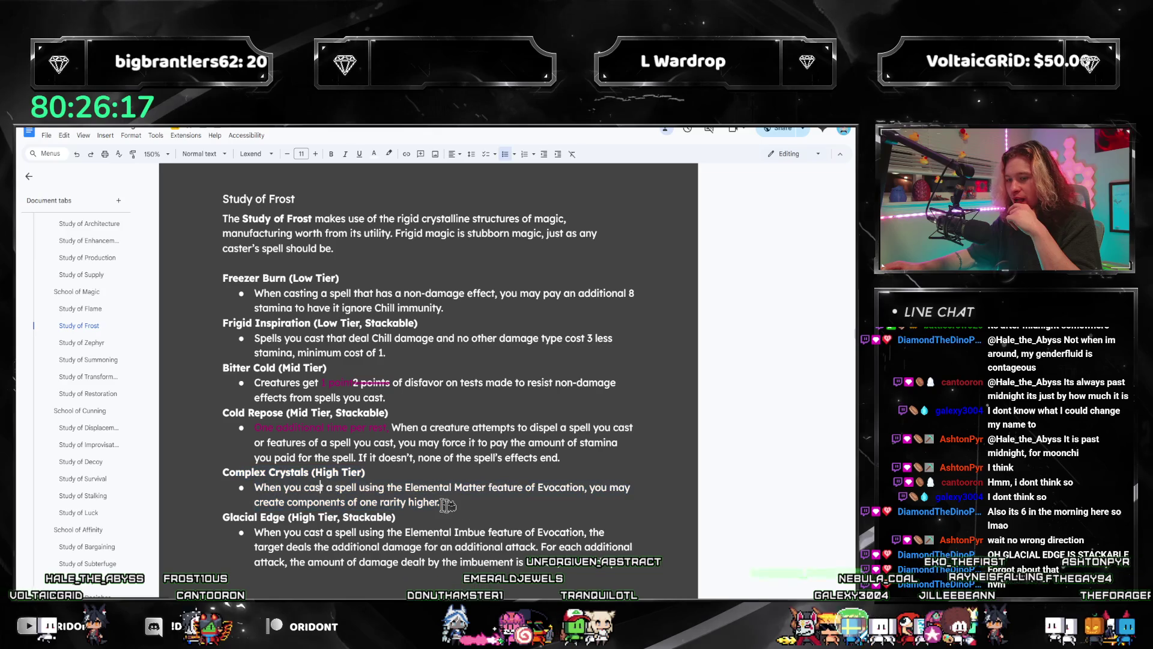
pyautogui.tripleClick(430, 500)
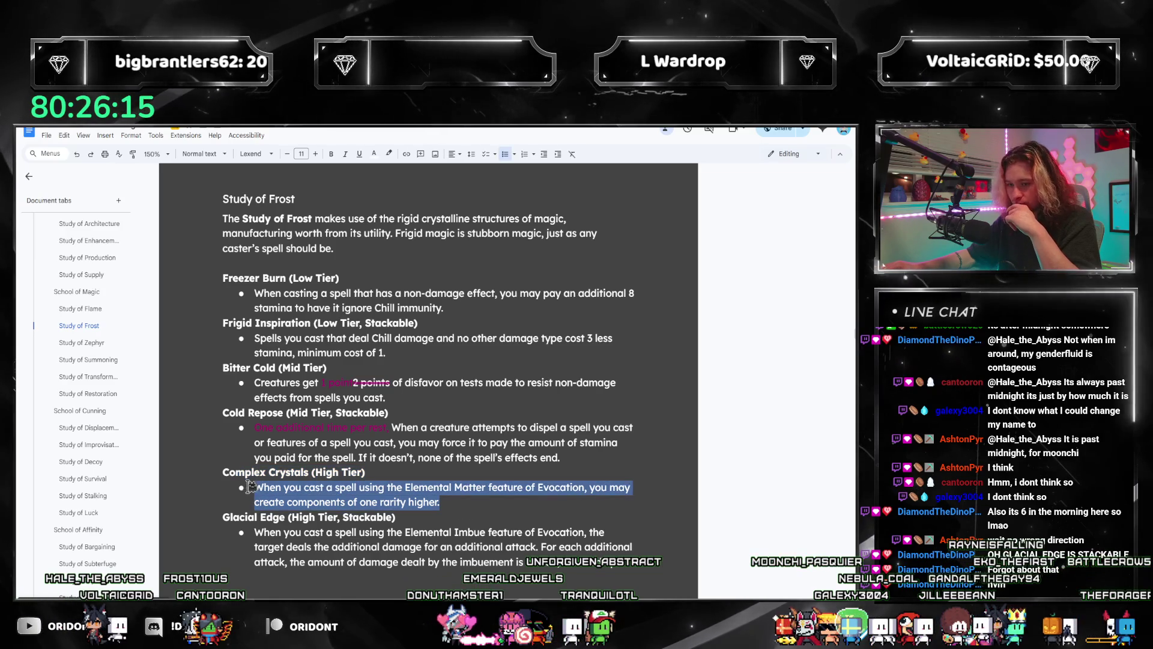
pyautogui.click(357, 488)
pyautogui.tripleClick(456, 493)
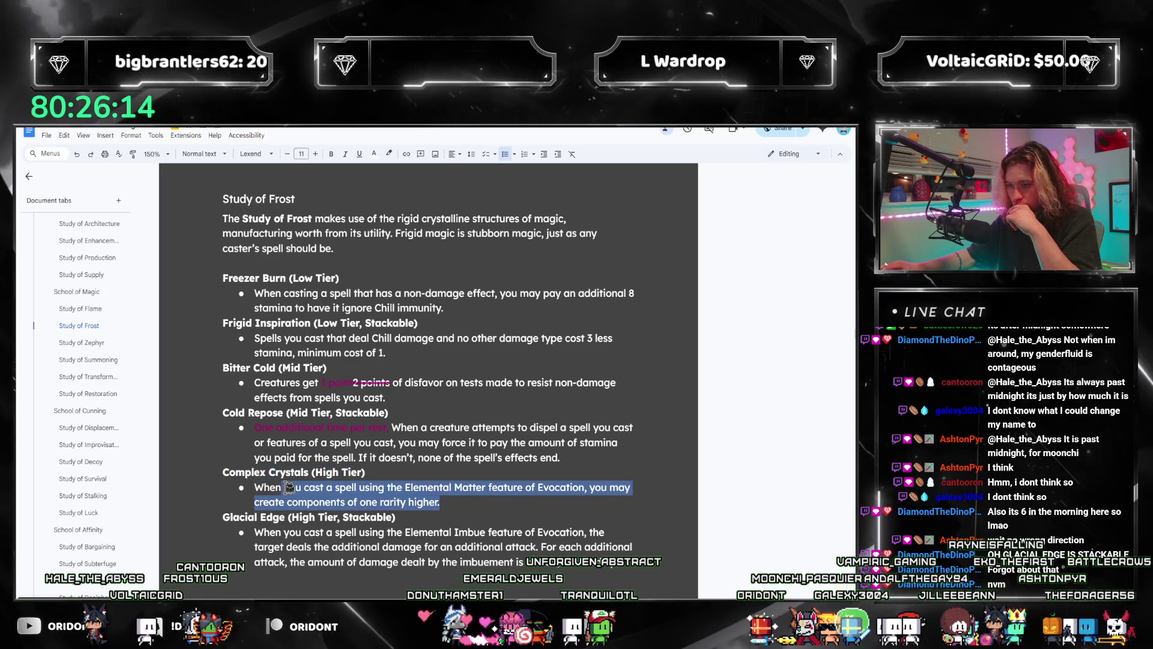
pyautogui.click(398, 489)
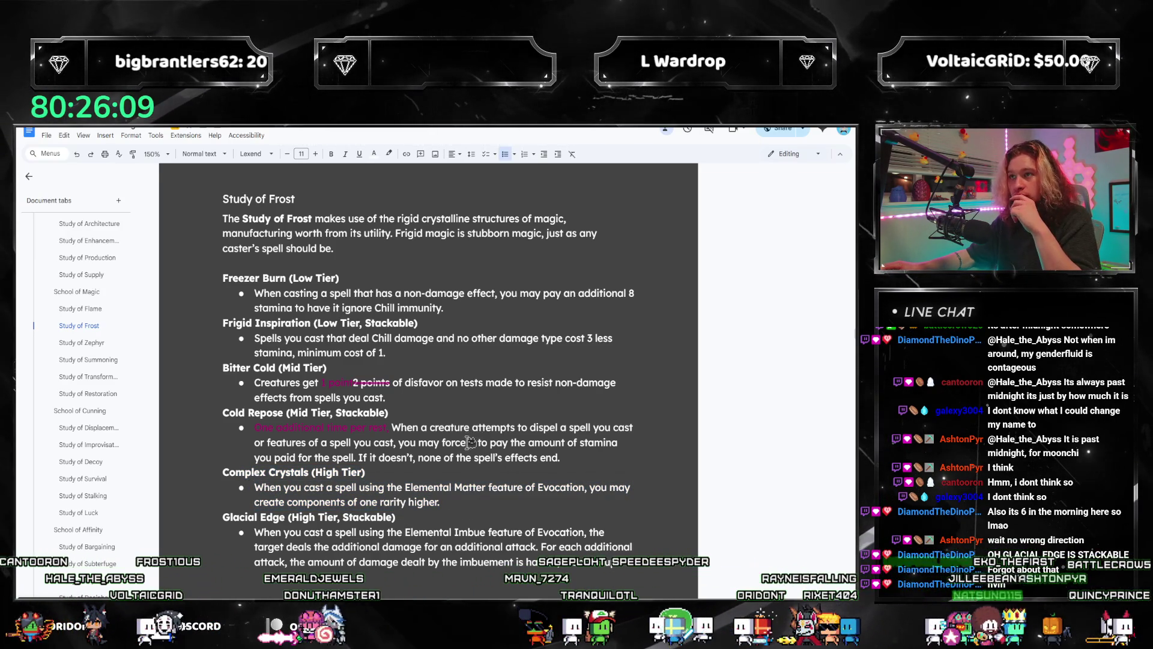
# - Check the Glacial Edge and Freezer Burn entries, then open the Study of Zephyr section
pyautogui.scroll(-1, 471, 443)
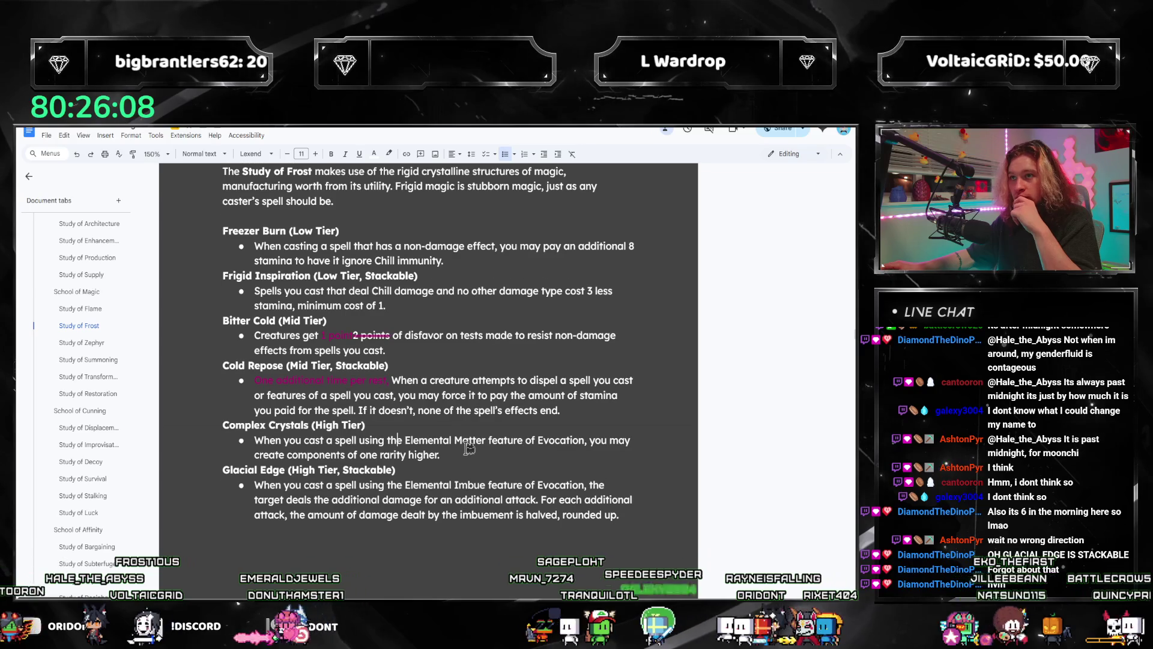
pyautogui.tripleClick(618, 515)
pyautogui.click(399, 470)
pyautogui.scroll(1, 400, 462)
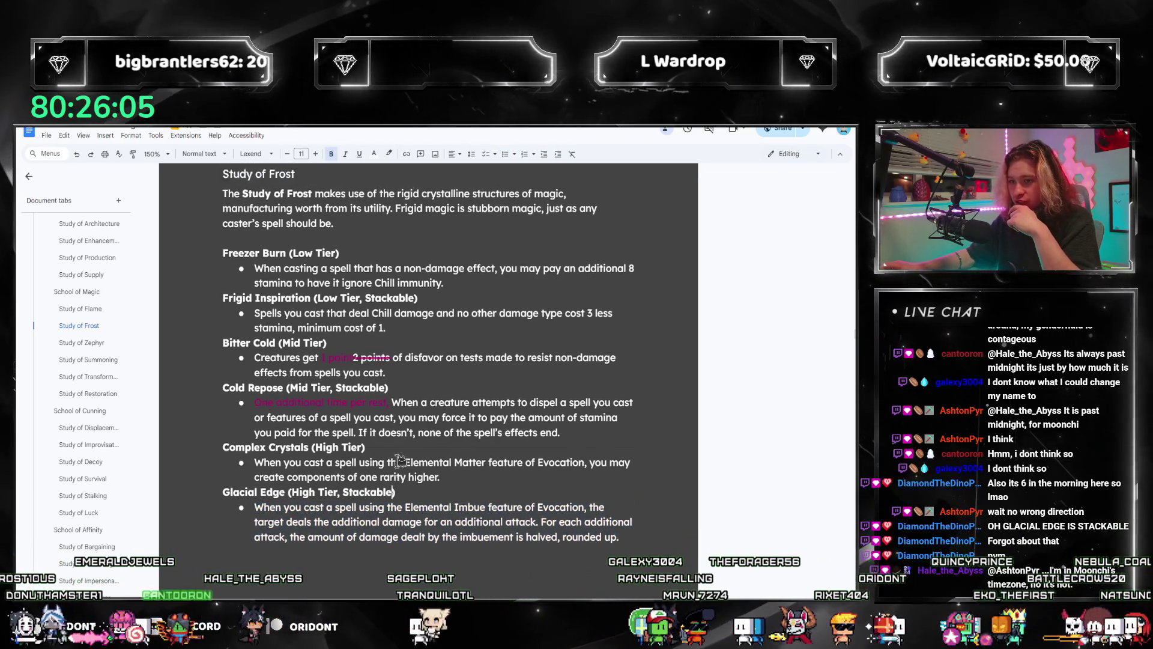
pyautogui.scroll(2, 399, 460)
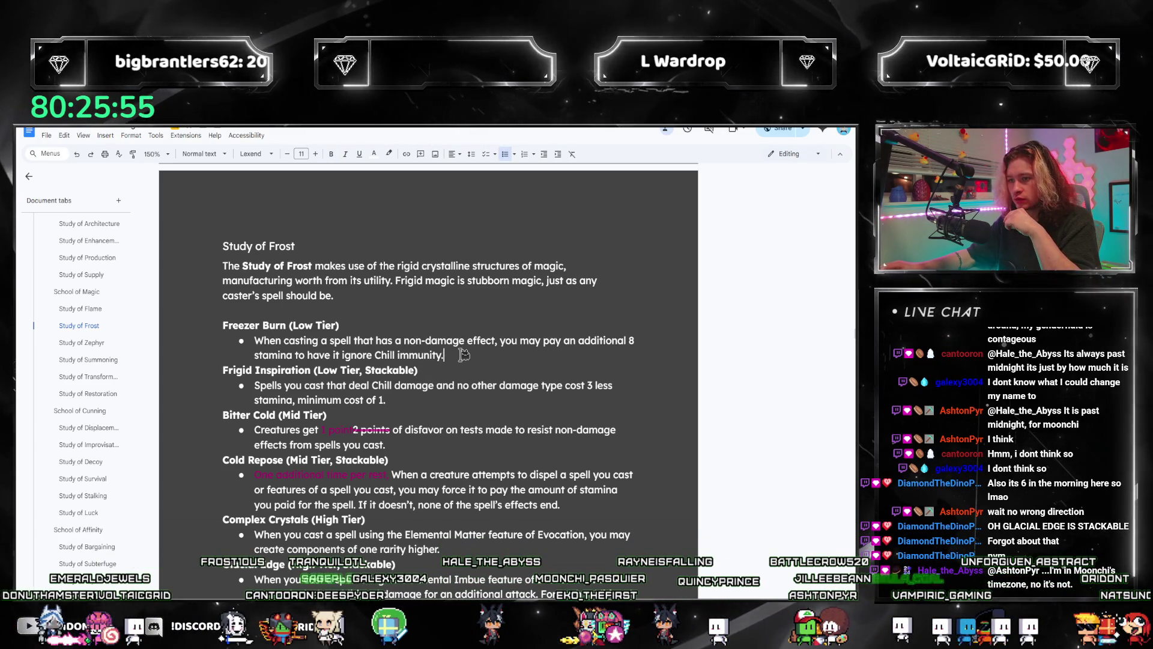
pyautogui.click(442, 356)
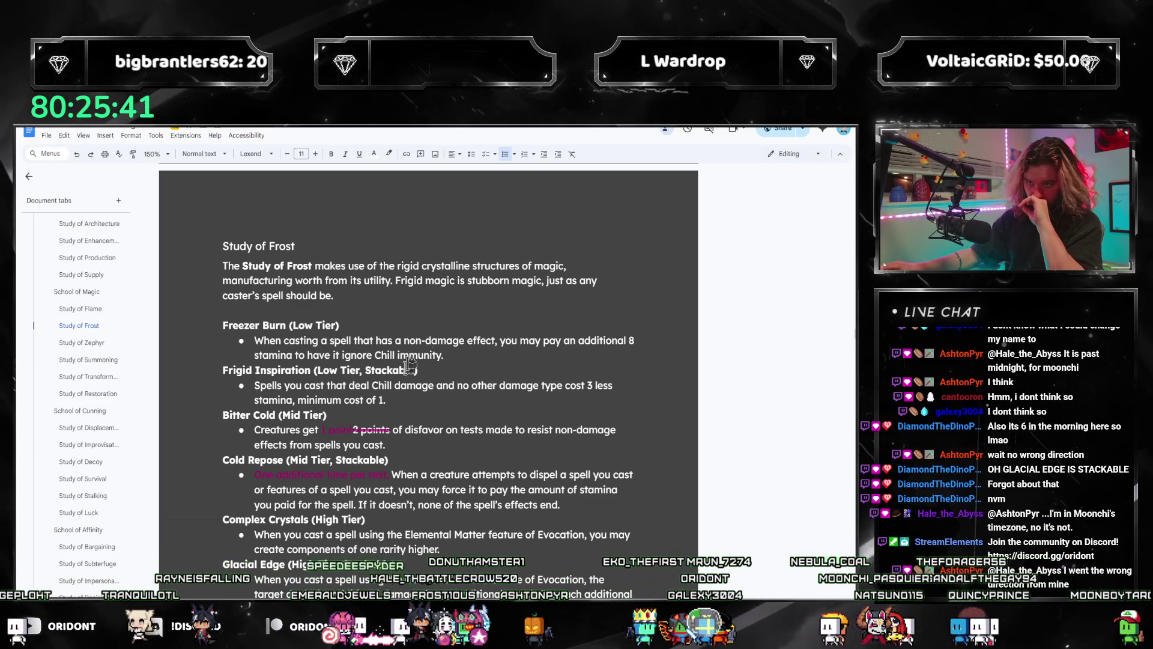
pyautogui.click(460, 358)
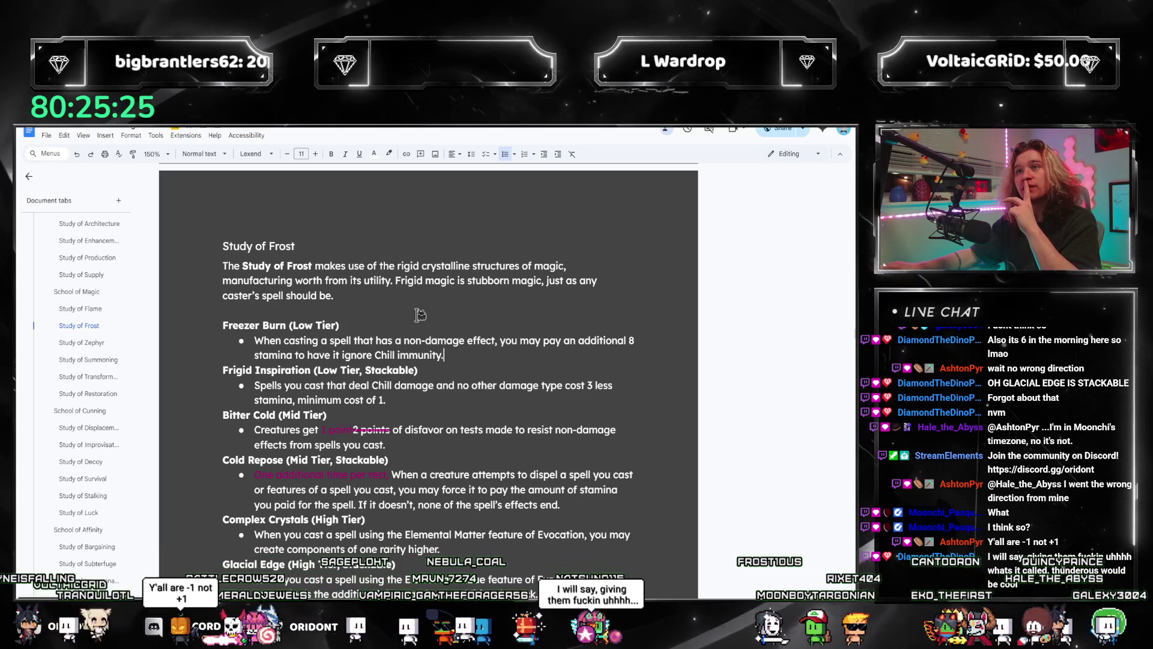
pyautogui.click(81, 343)
pyautogui.scroll(-2, 377, 349)
pyautogui.scroll(1, 243, 336)
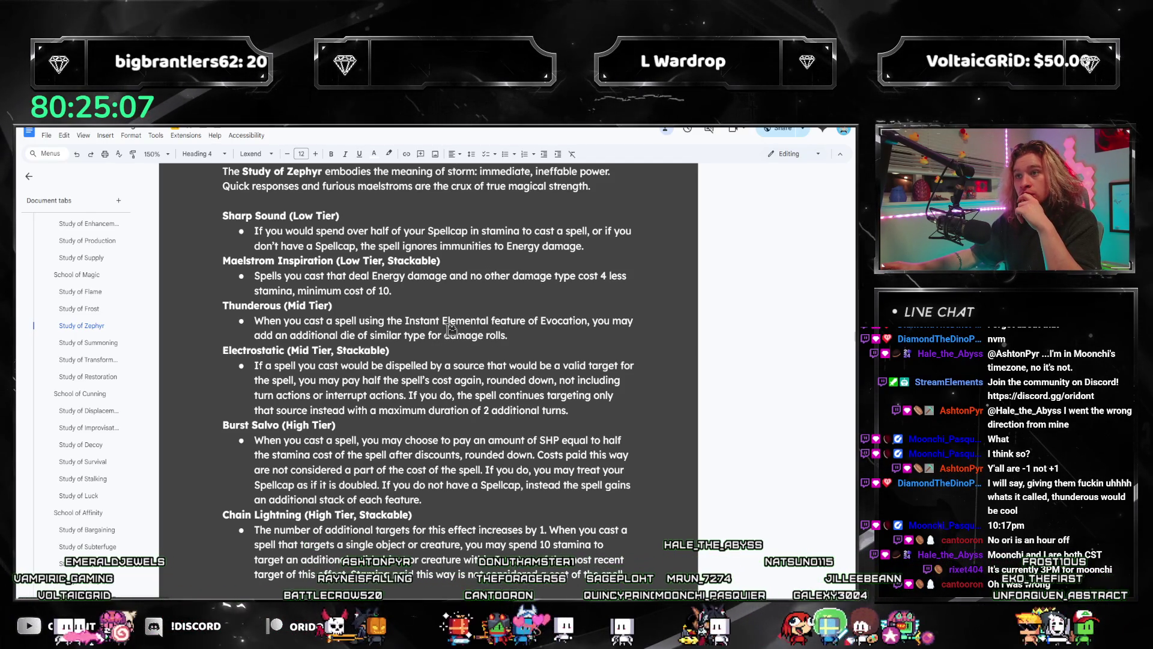
pyautogui.scroll(1, 359, 391)
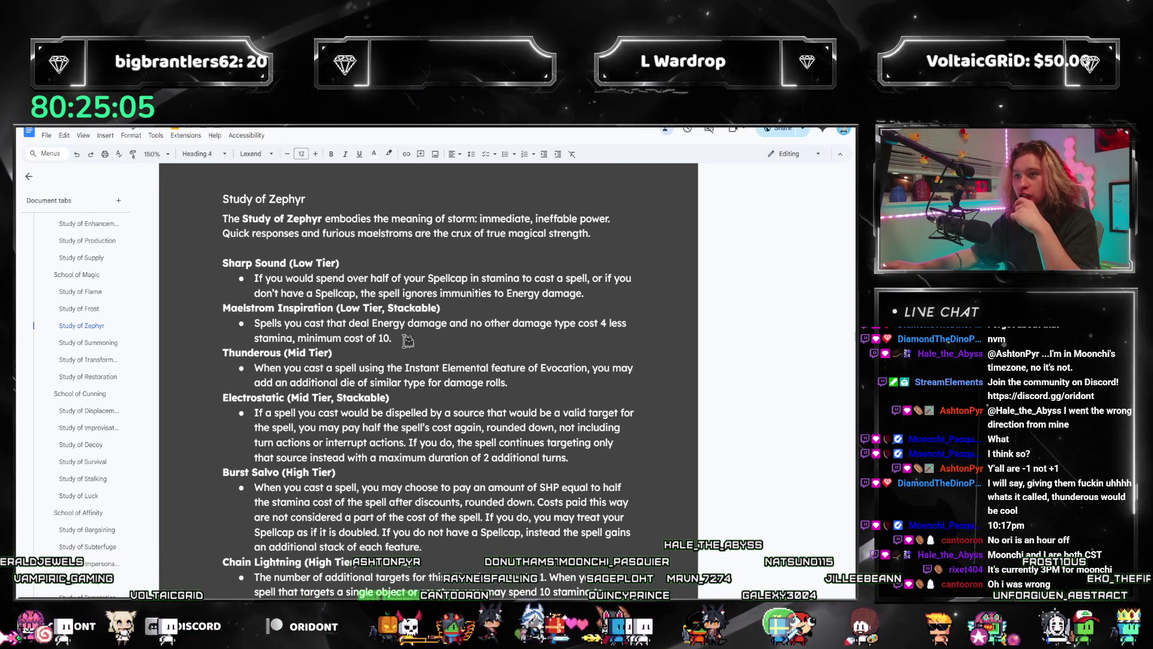
pyautogui.scroll(-1, 420, 360)
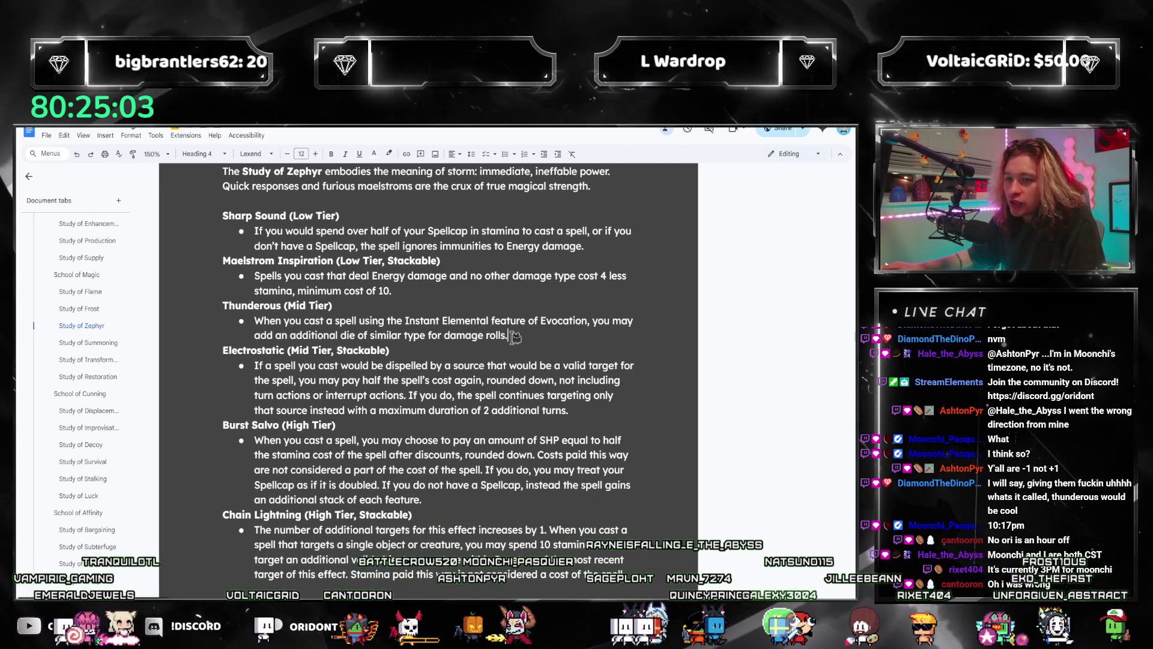
pyautogui.click(515, 336)
pyautogui.moveTo(514, 335)
pyautogui.mouseDown()
pyautogui.moveTo(223, 304)
pyautogui.moveTo(254, 320)
pyautogui.mouseUp()
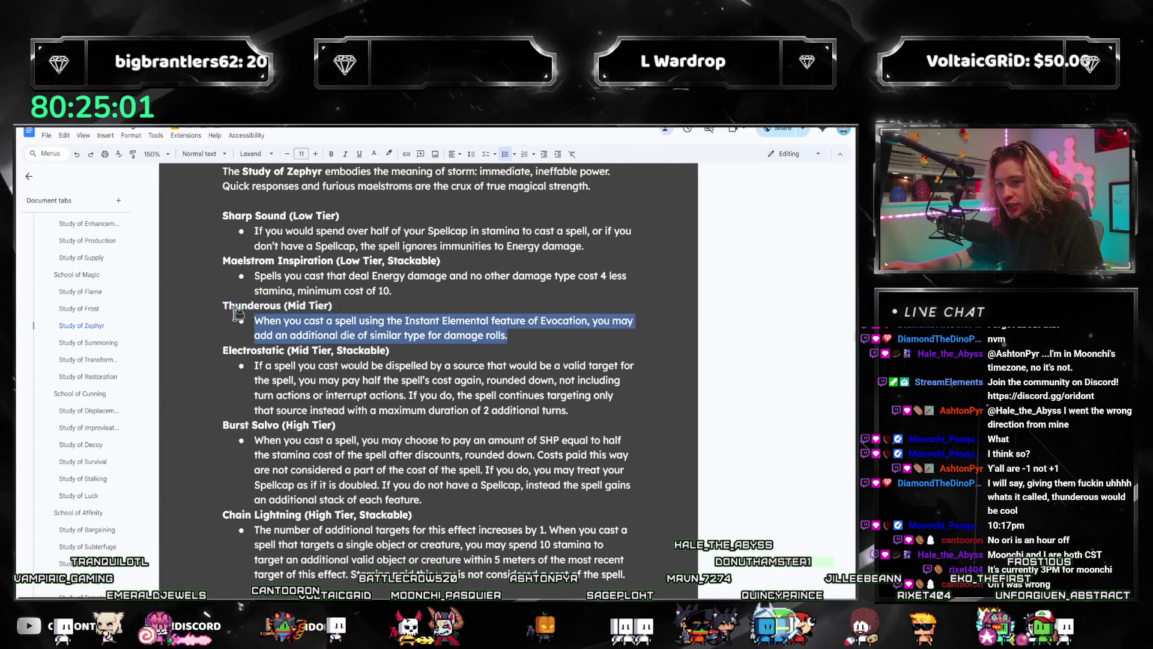
pyautogui.click(356, 336)
pyautogui.tripleClick(531, 332)
pyautogui.click(345, 332)
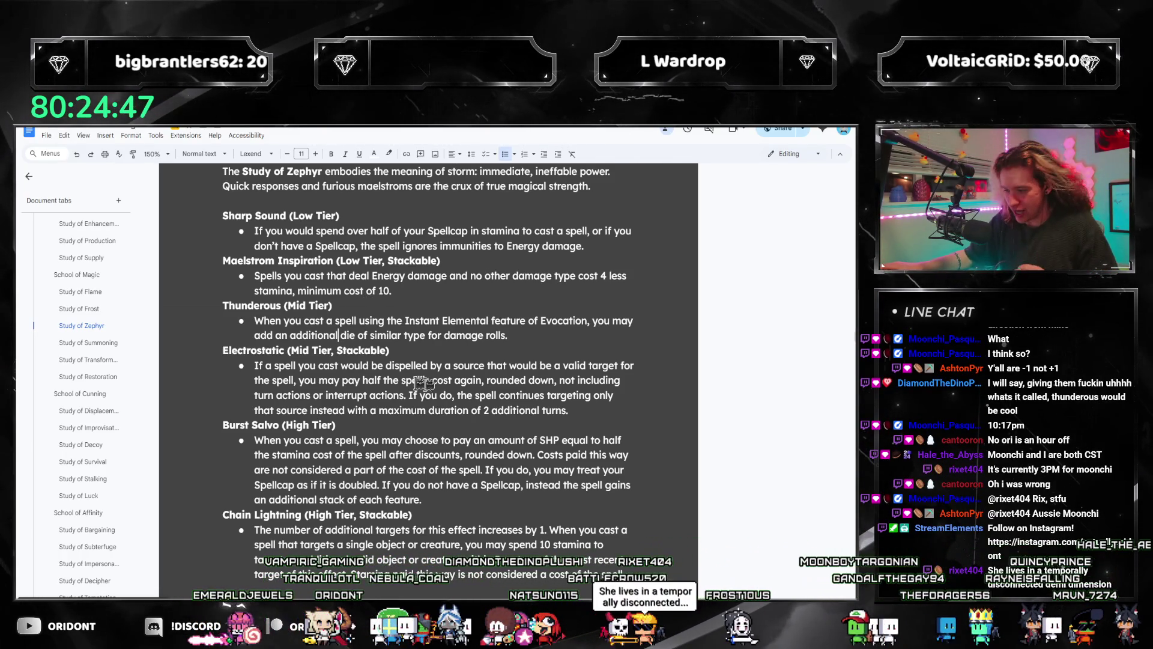
pyautogui.hotkey('alt', 'Tab')
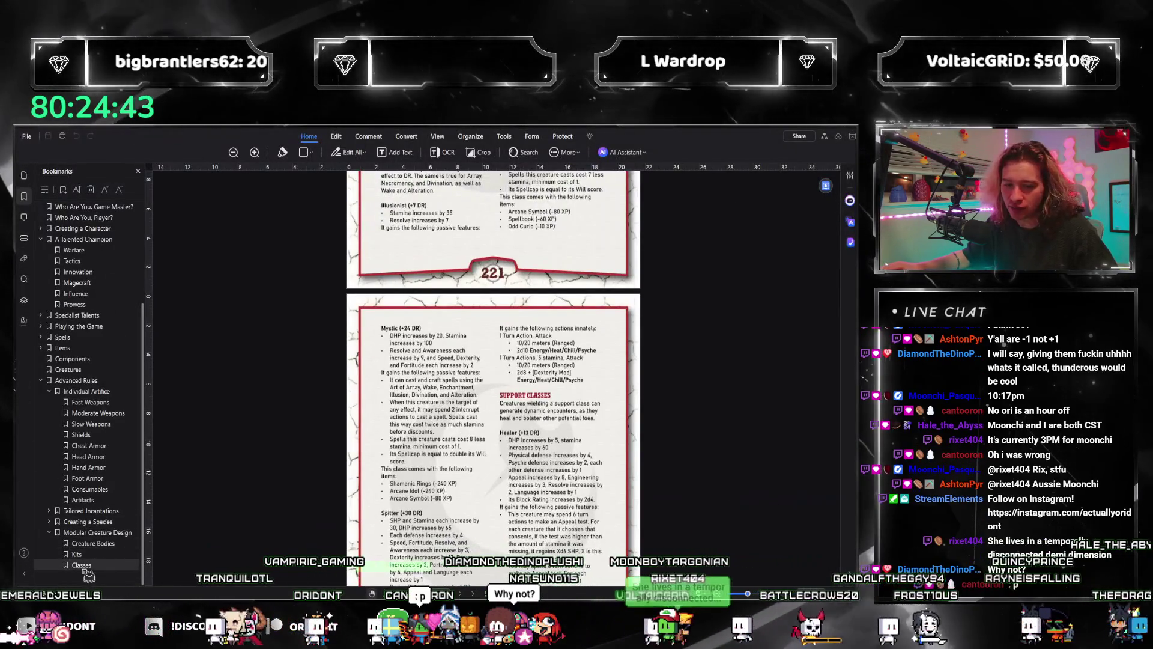
# - In the PDF, go via the Classes bookmark to Creature Bodies on page 215, then return to Google Docs
pyautogui.click(81, 565)
pyautogui.scroll(-15, 603, 404)
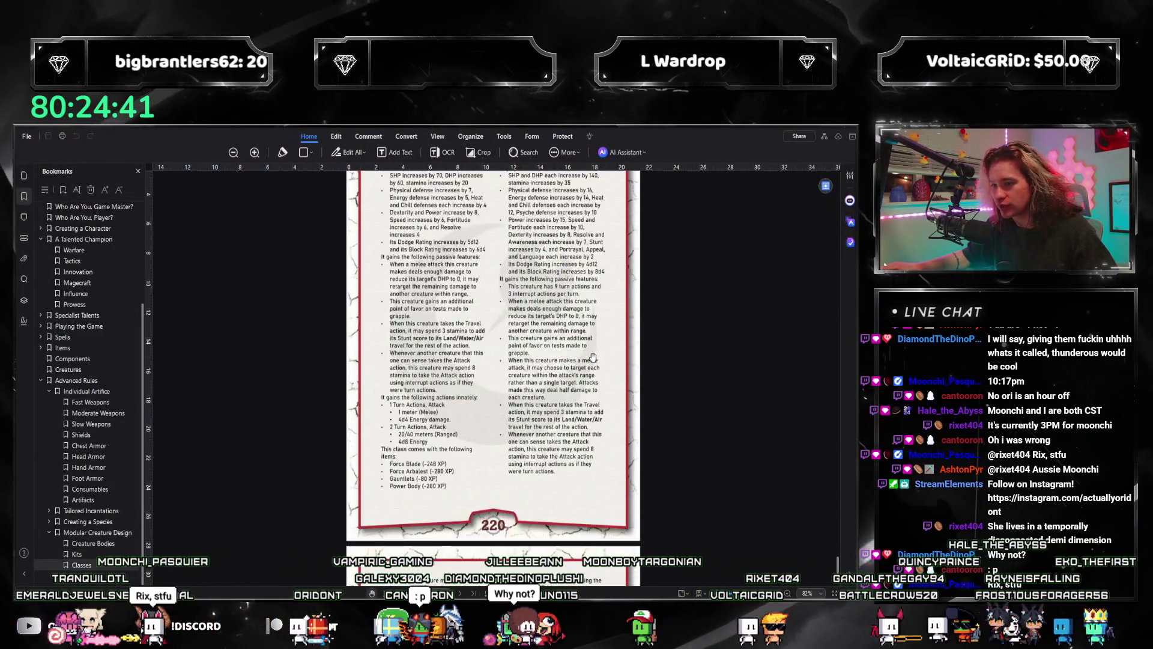
pyautogui.scroll(1, 591, 361)
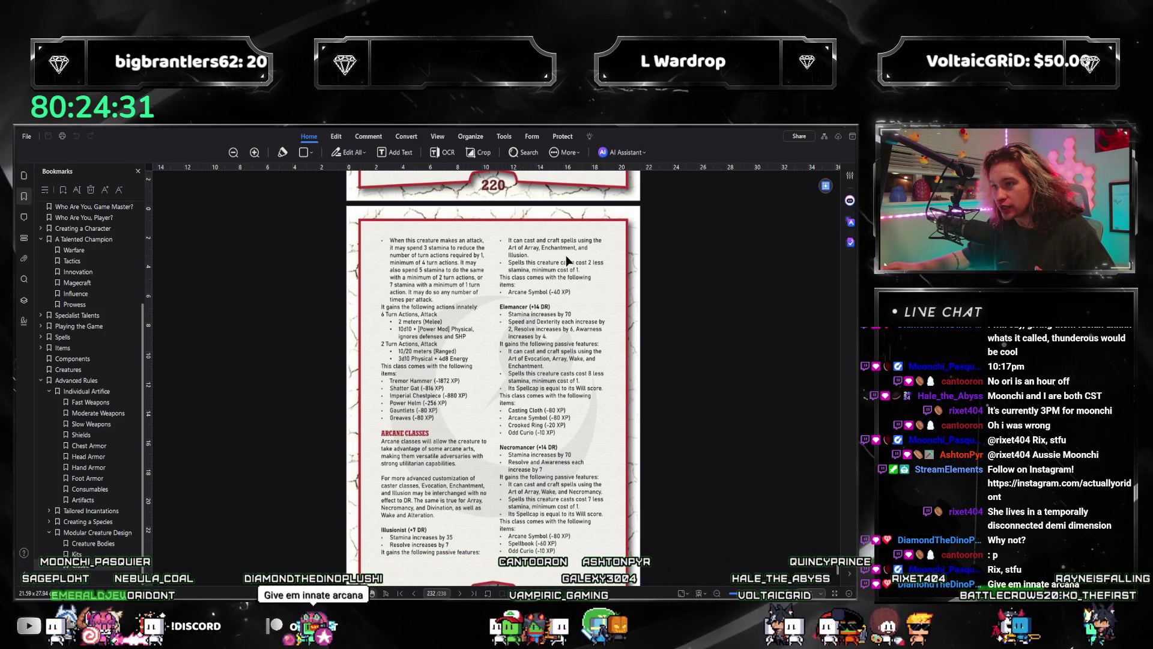
pyautogui.scroll(-2, 590, 448)
pyautogui.scroll(-3, 555, 433)
pyautogui.scroll(3, 556, 433)
pyautogui.scroll(-6, 529, 361)
pyautogui.scroll(6, 510, 269)
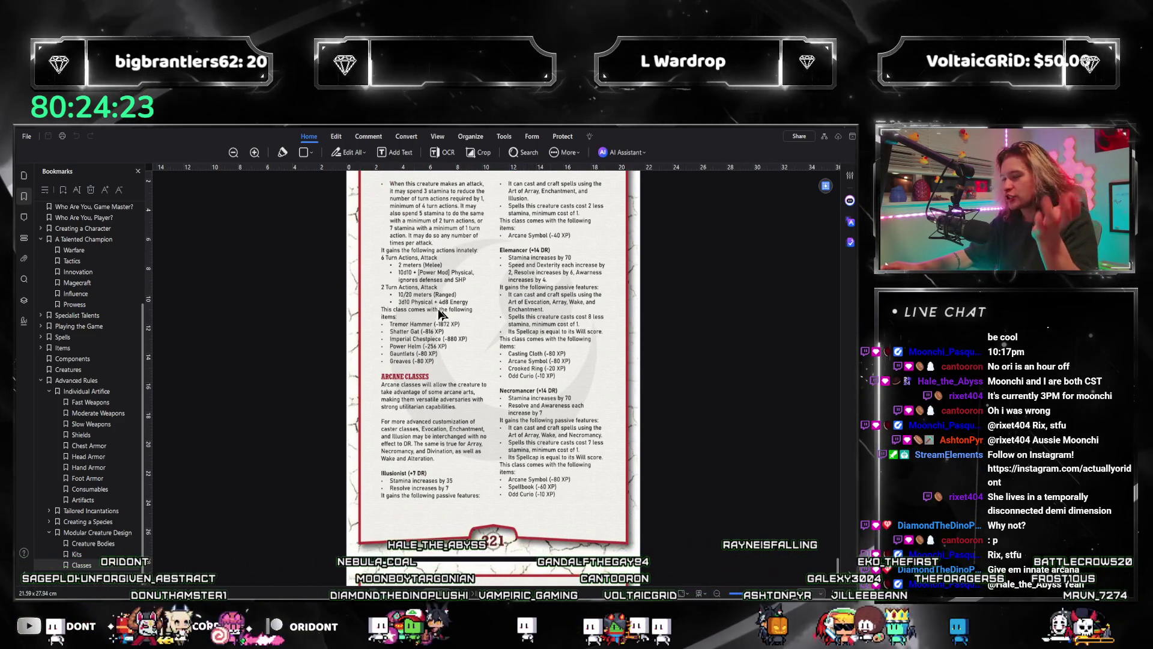
pyautogui.click(100, 545)
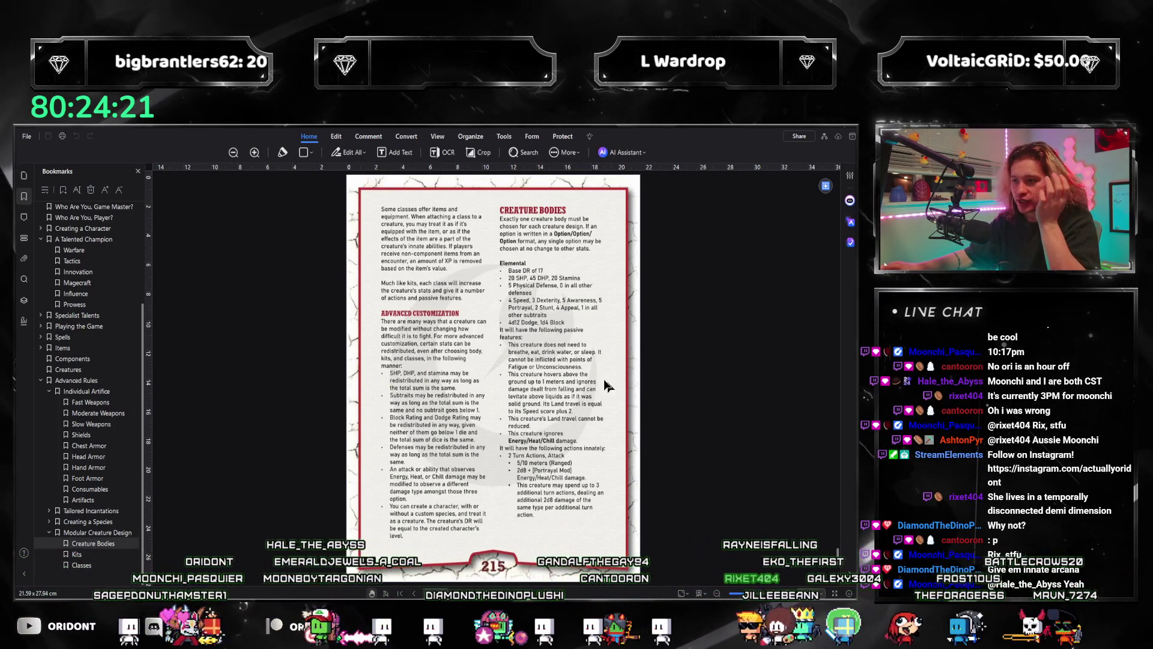
pyautogui.hotkey('alt', 'Tab')
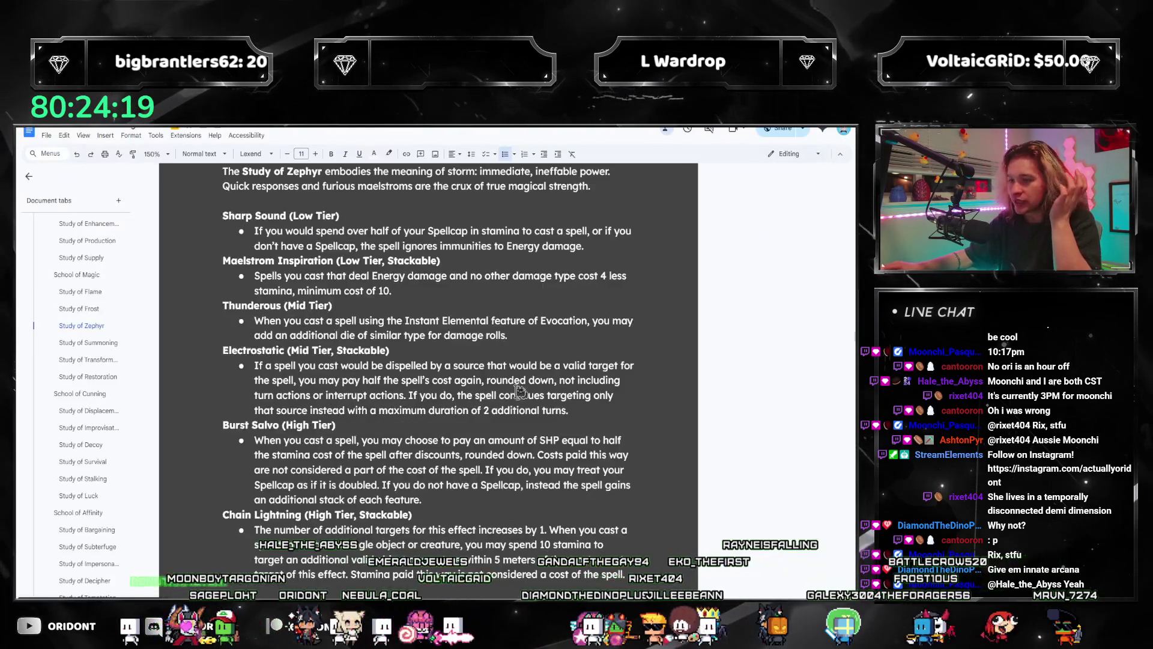
# - Move from 2-Point Talents to the Quirks section and scroll to the Novice and Adept Arcana quirks
pyautogui.scroll(3, 521, 391)
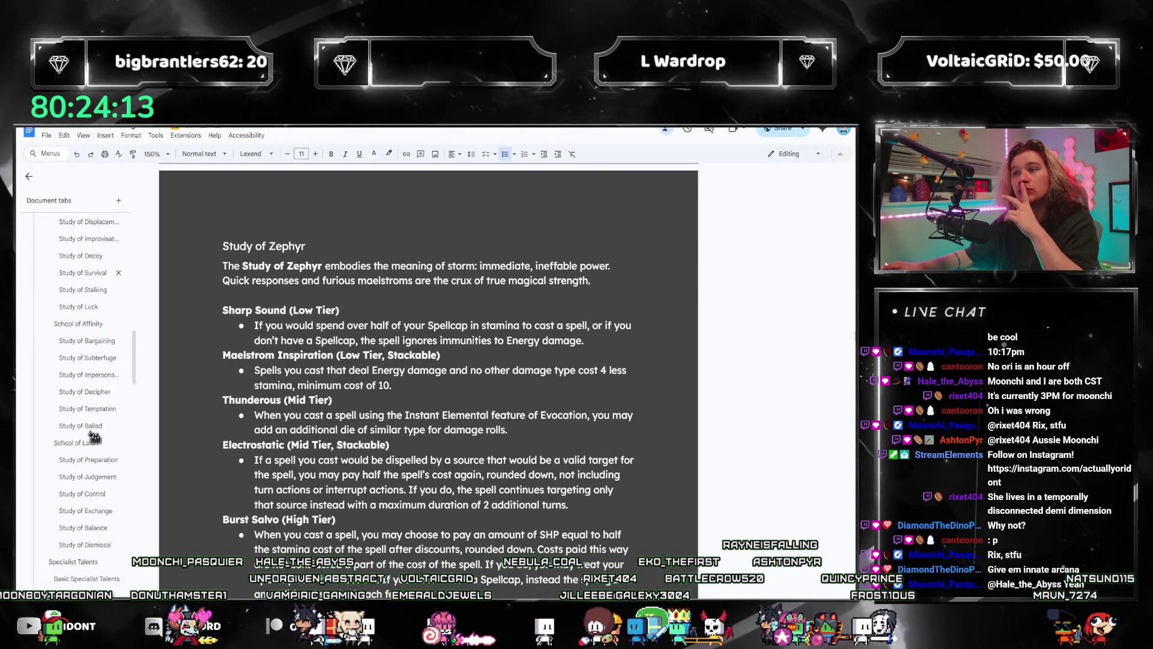
pyautogui.scroll(-10, 90, 439)
pyautogui.scroll(-3, 96, 439)
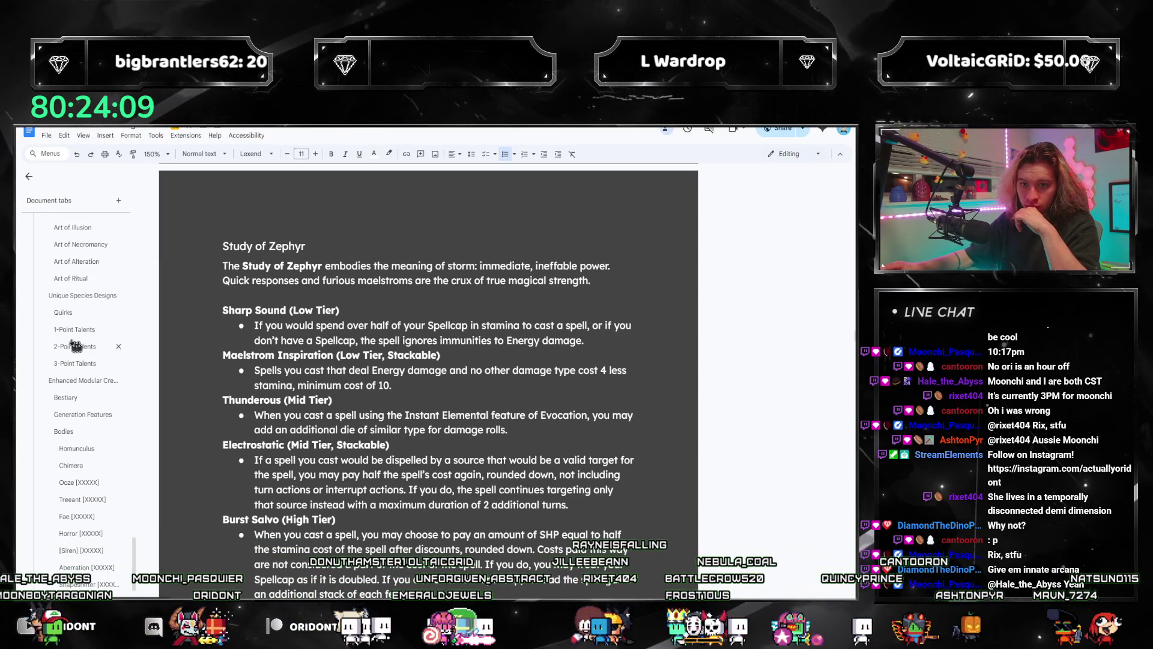
pyautogui.click(75, 346)
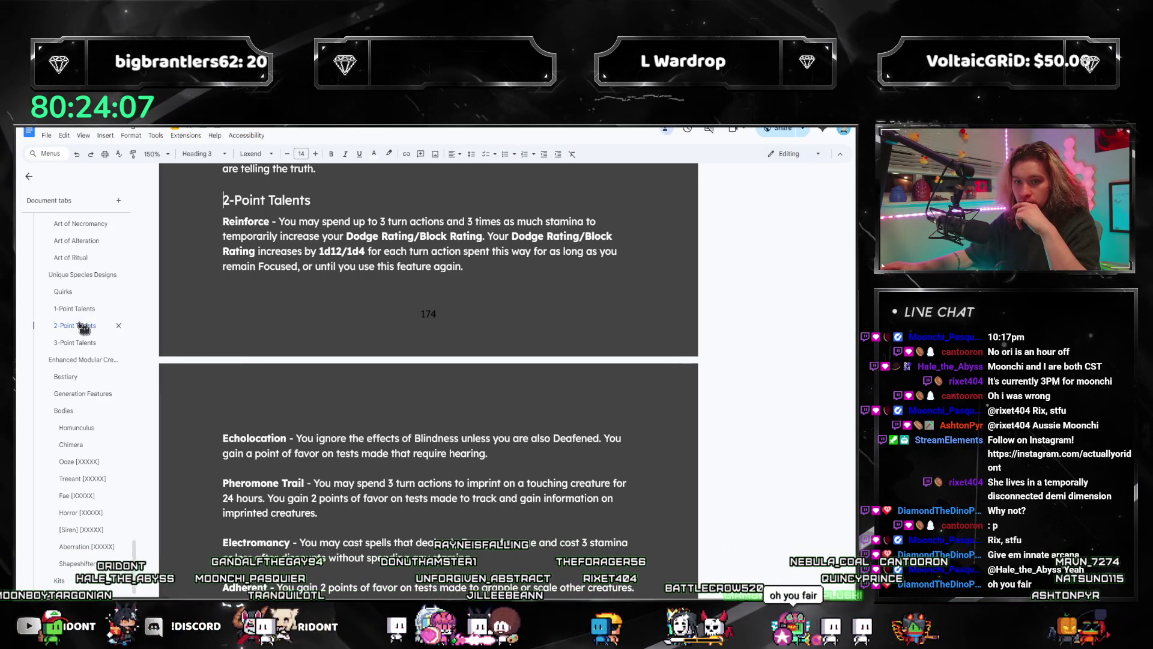
pyautogui.click(44, 290)
pyautogui.scroll(-5, 365, 343)
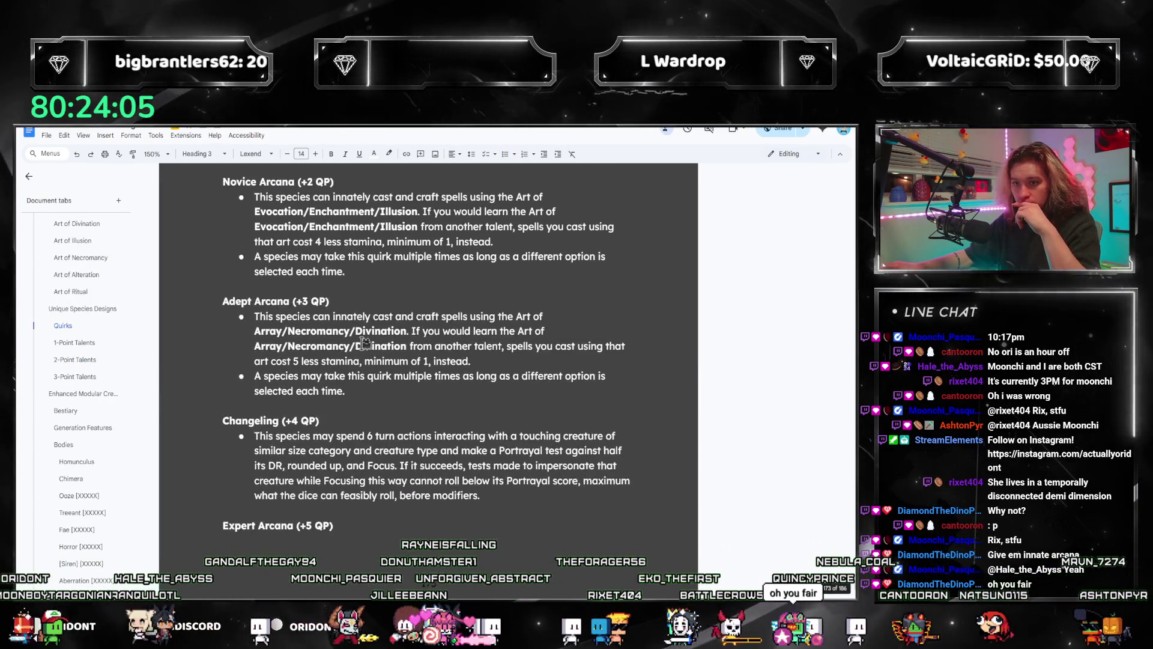
pyautogui.scroll(-10, 364, 343)
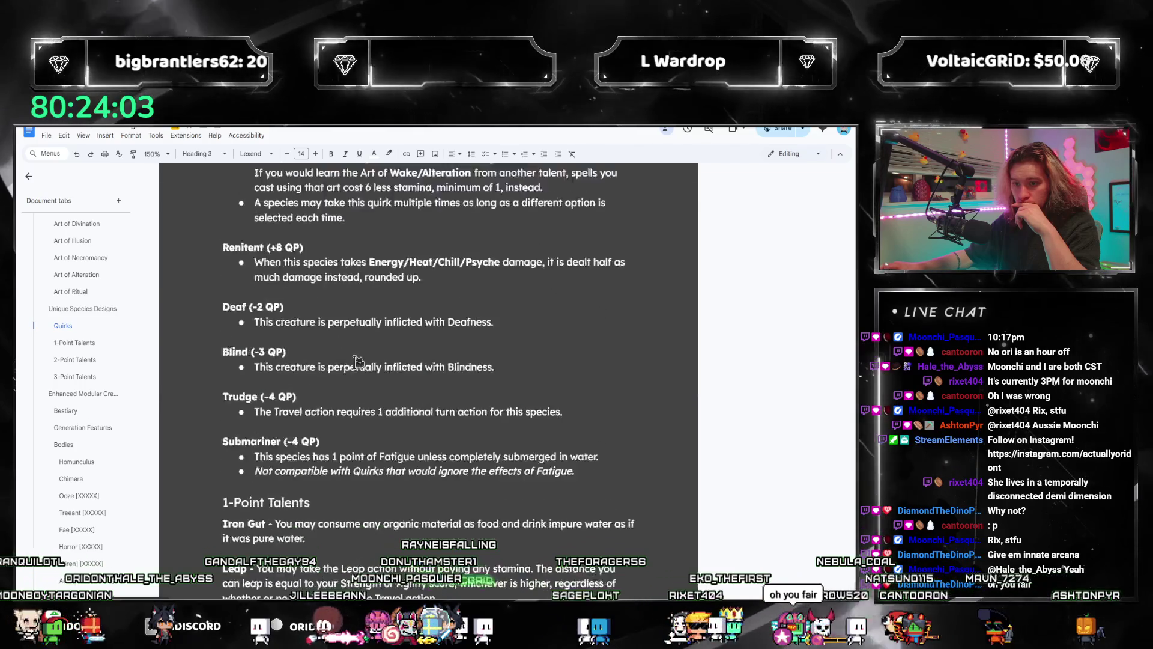
pyautogui.scroll(15, 356, 367)
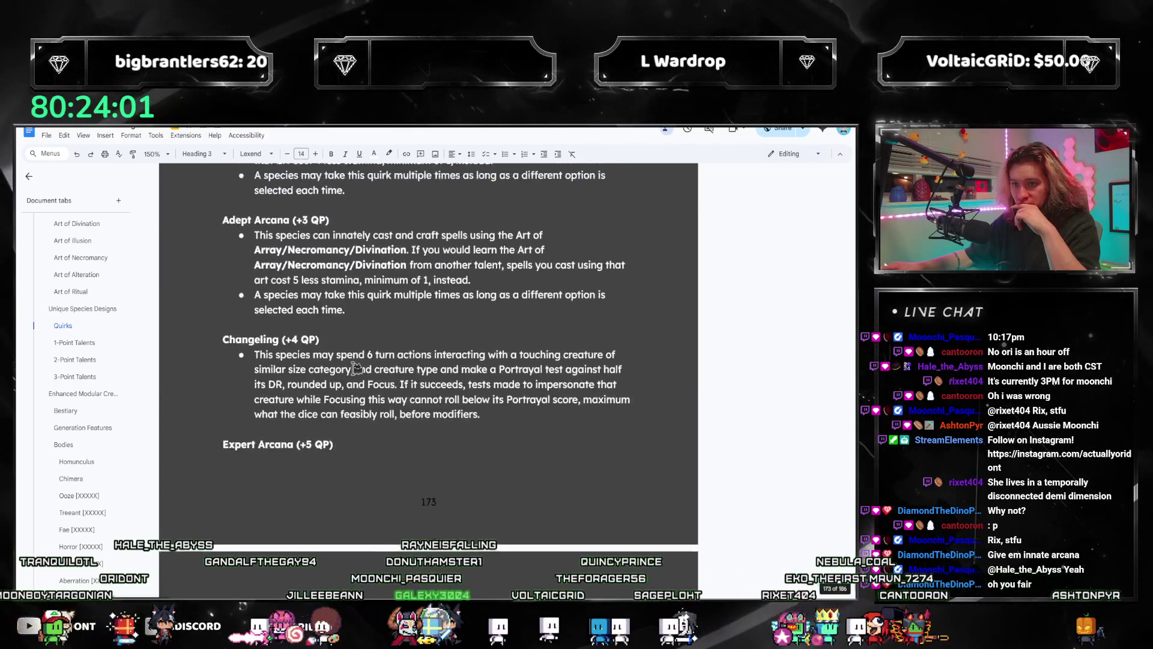
pyautogui.scroll(-1, 357, 368)
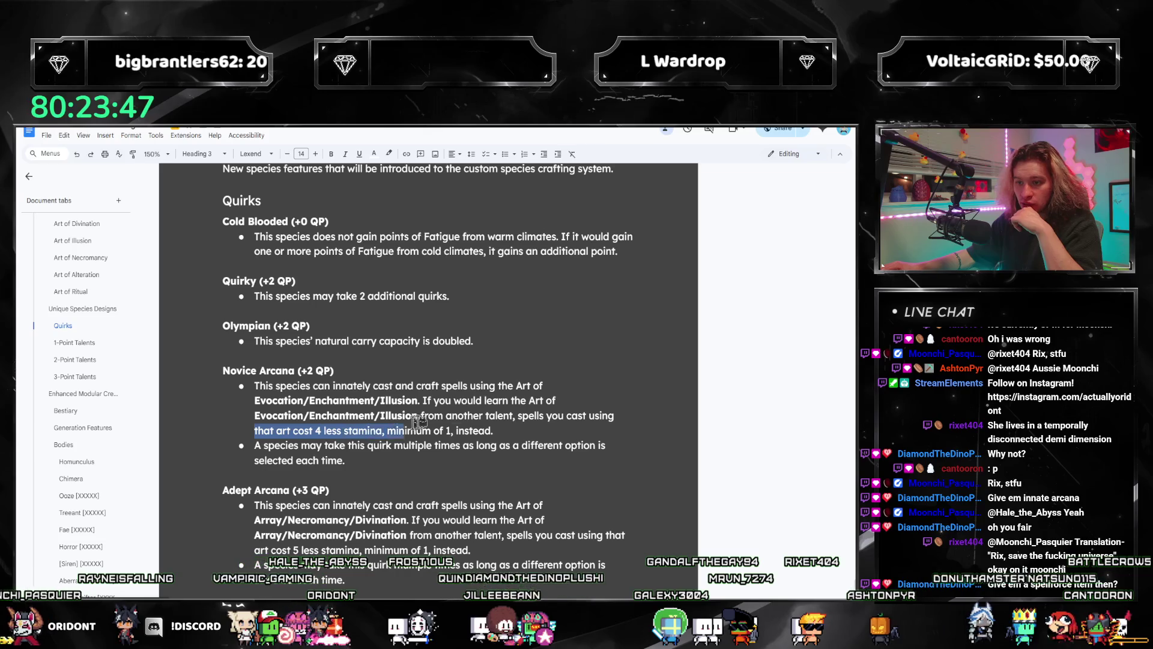
pyautogui.scroll(-10, 118, 373)
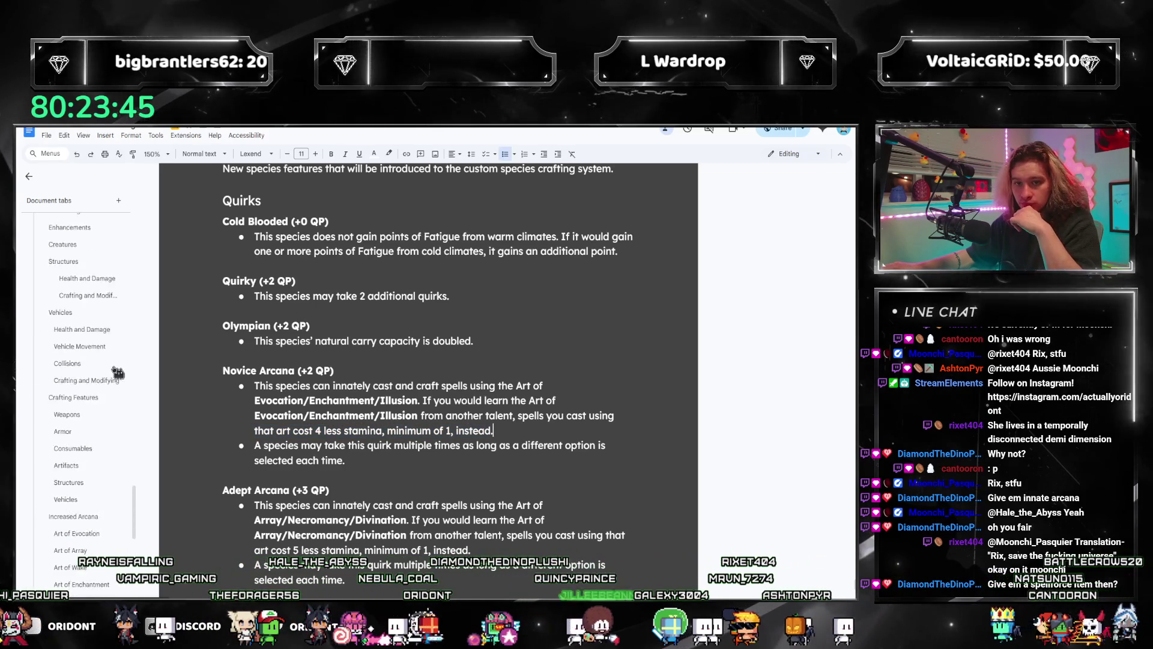
pyautogui.scroll(10, 118, 373)
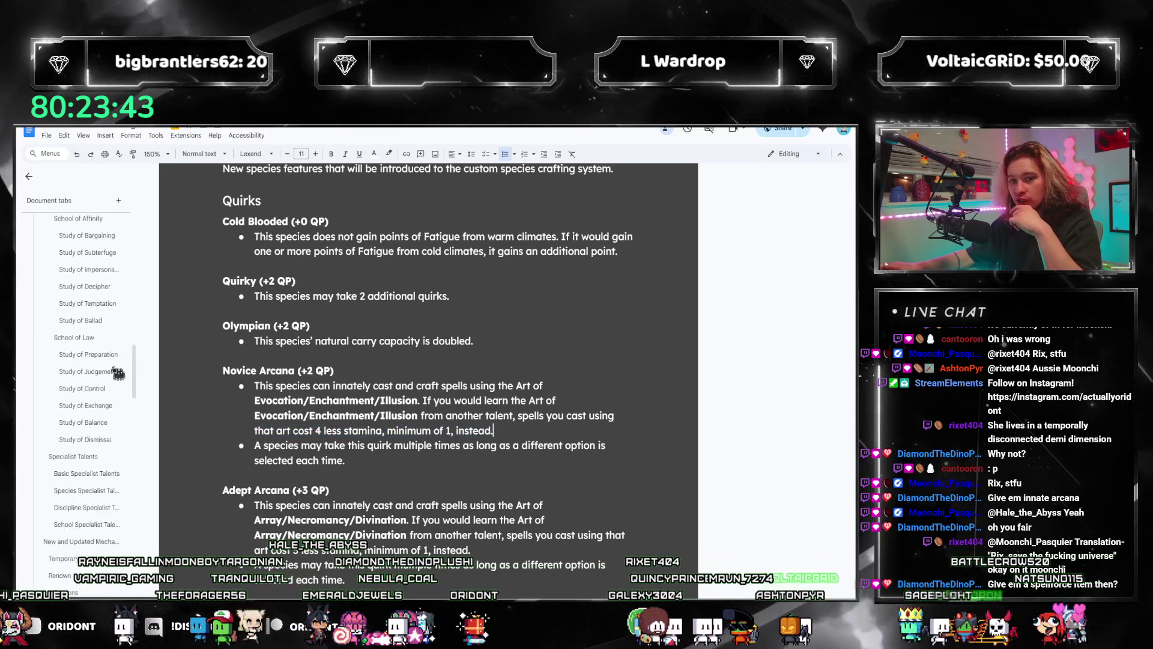
pyautogui.scroll(5, 118, 373)
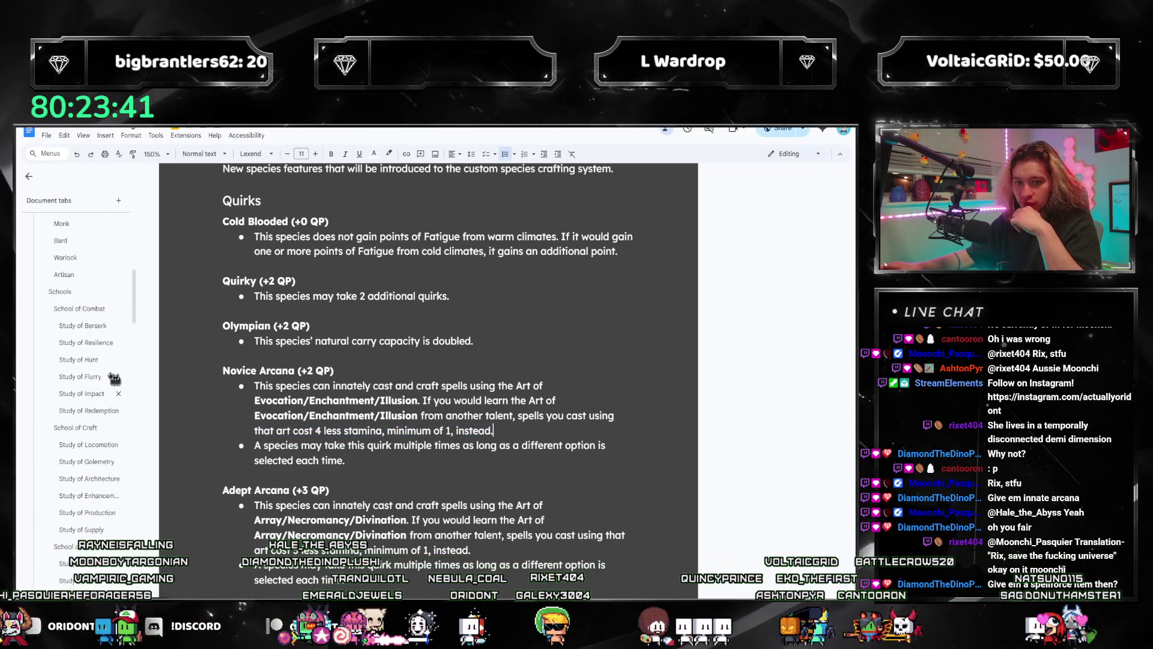
pyautogui.scroll(-5, 86, 349)
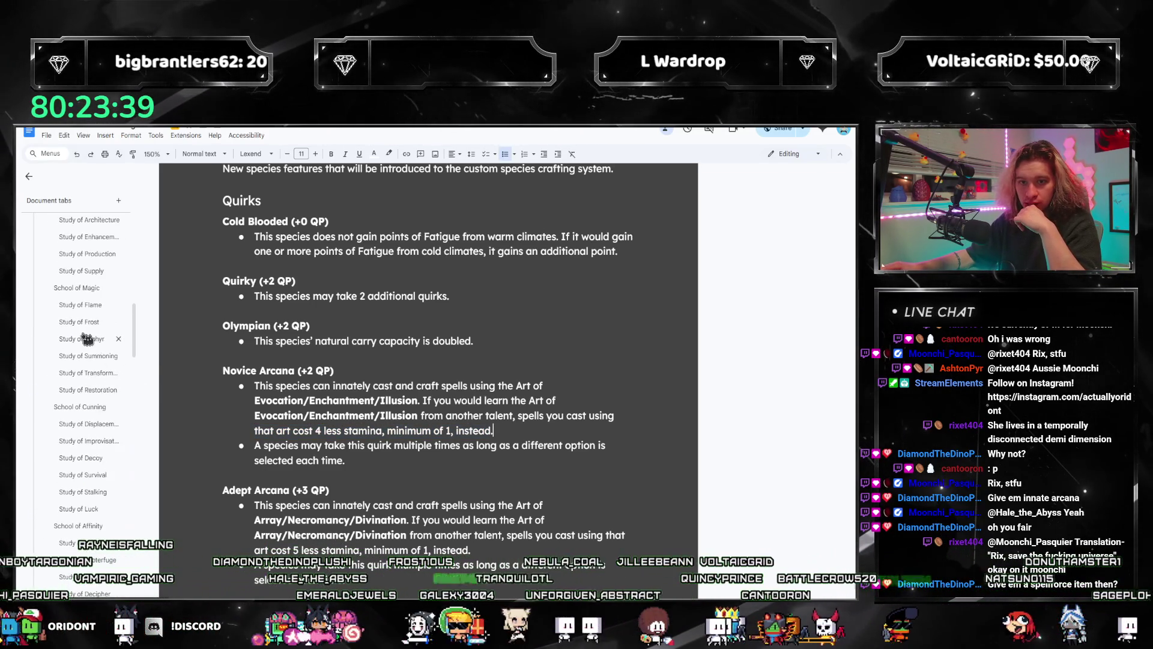
# - Step through Study of Zephyr and Study of Transformation back to Study of Frost
pyautogui.click(87, 340)
pyautogui.click(83, 360)
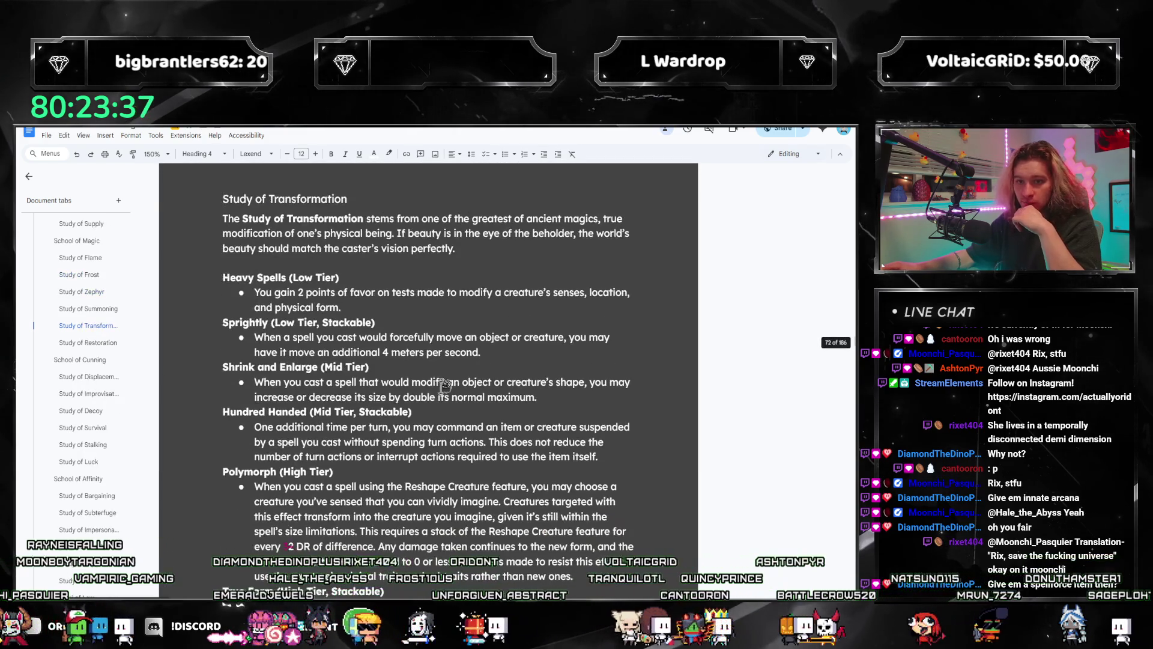
pyautogui.scroll(-3, 444, 384)
pyautogui.scroll(2, 438, 390)
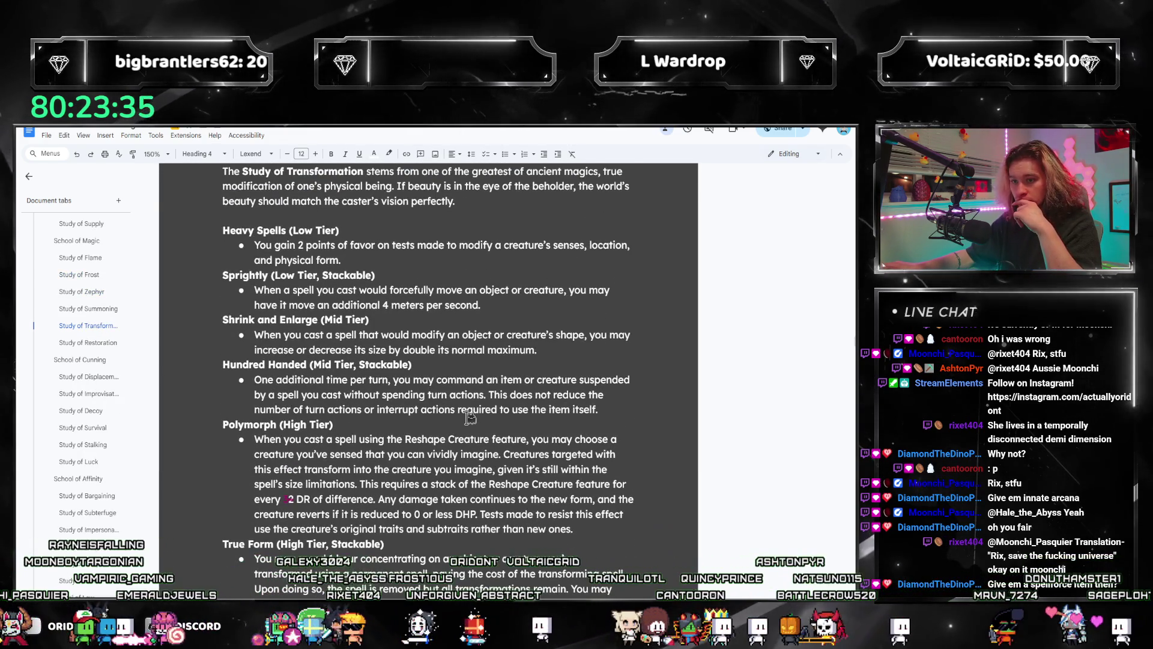
pyautogui.scroll(1, 361, 335)
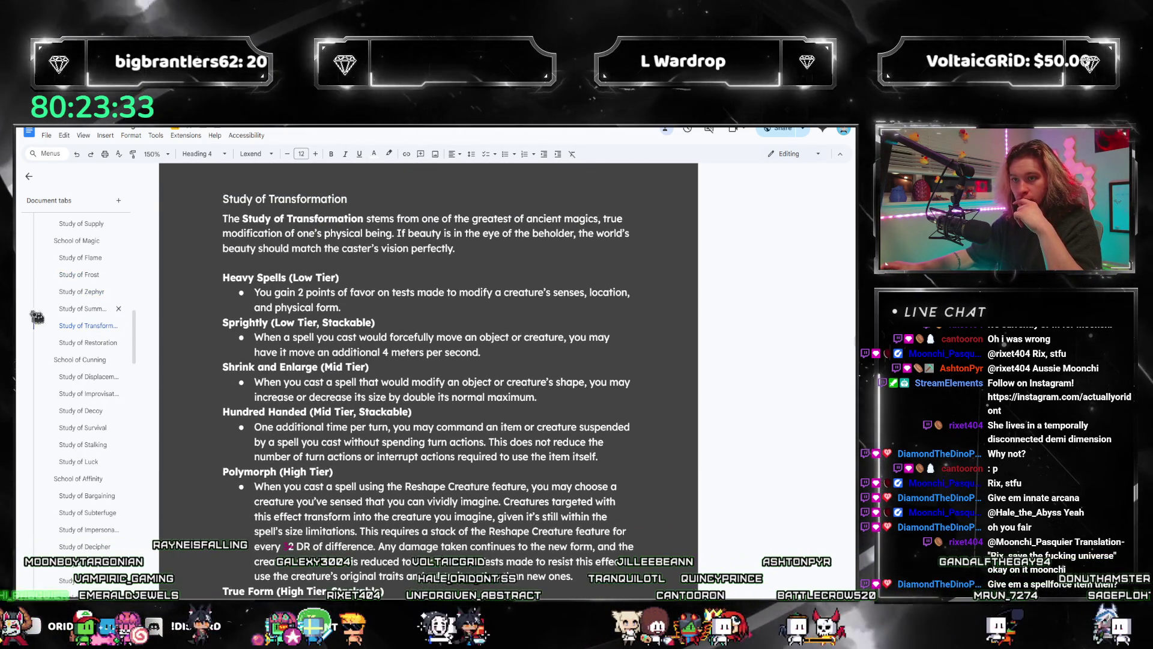
pyautogui.click(85, 278)
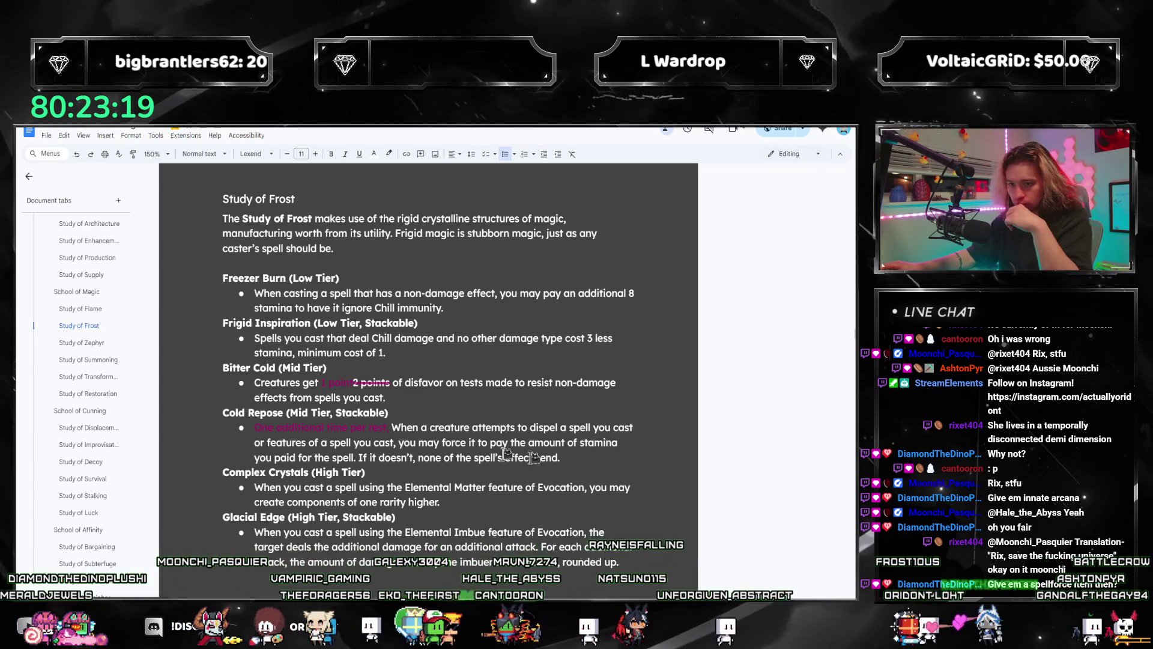
# - Delete the empty arrow line from the OOZE note, leaving the Evocation and 3x [Frigid] Inspiration entries
pyautogui.scroll(2, 491, 450)
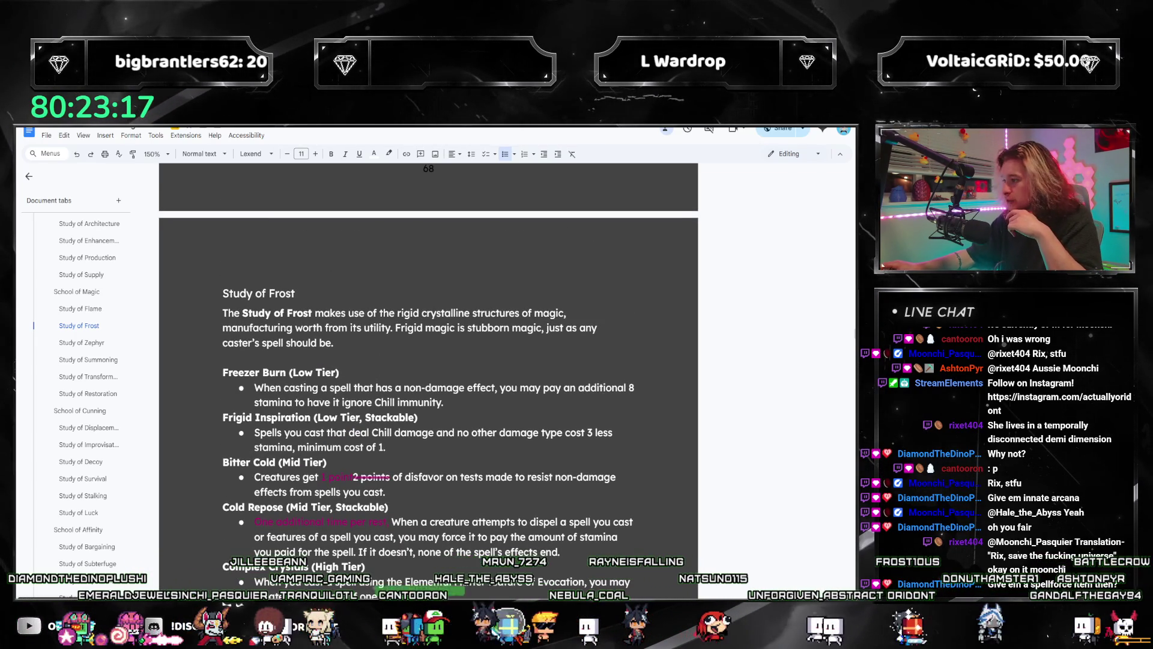
pyautogui.hotkey('alt', 'Tab')
pyautogui.moveTo(292, 369)
pyautogui.mouseDown()
pyautogui.moveTo(331, 330)
pyautogui.moveTo(316, 330)
pyautogui.mouseUp()
pyautogui.click(568, 351)
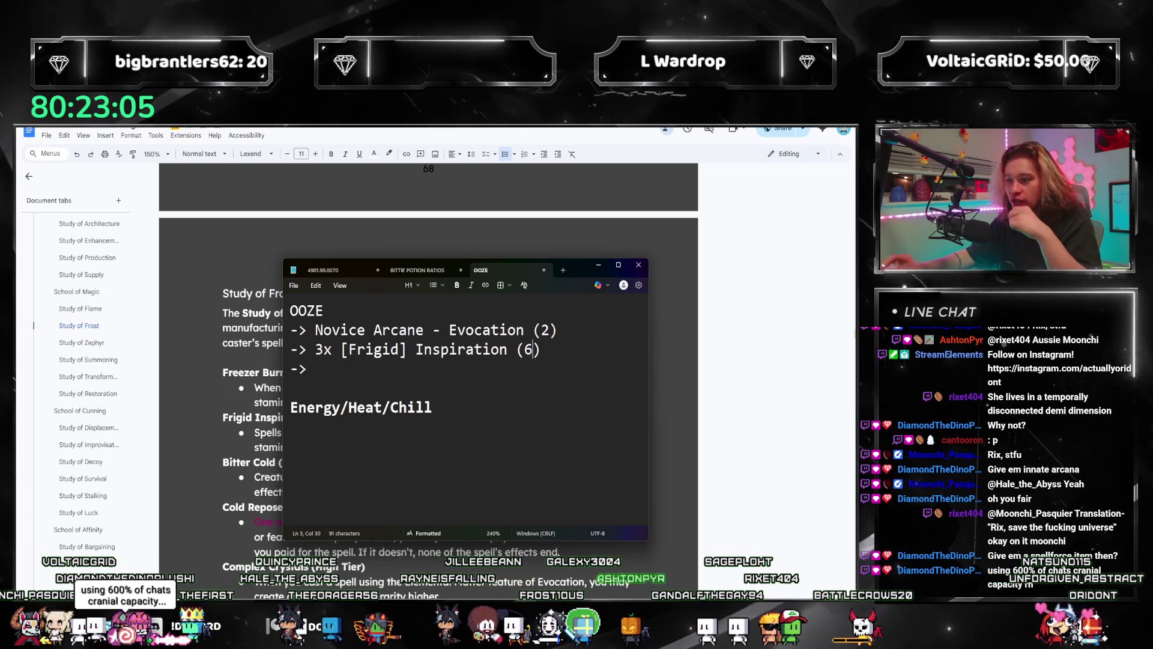
pyautogui.moveTo(471, 371); pyautogui.dragTo(193, 381)
pyautogui.press('BackSpace')
pyautogui.press('BackSpace')
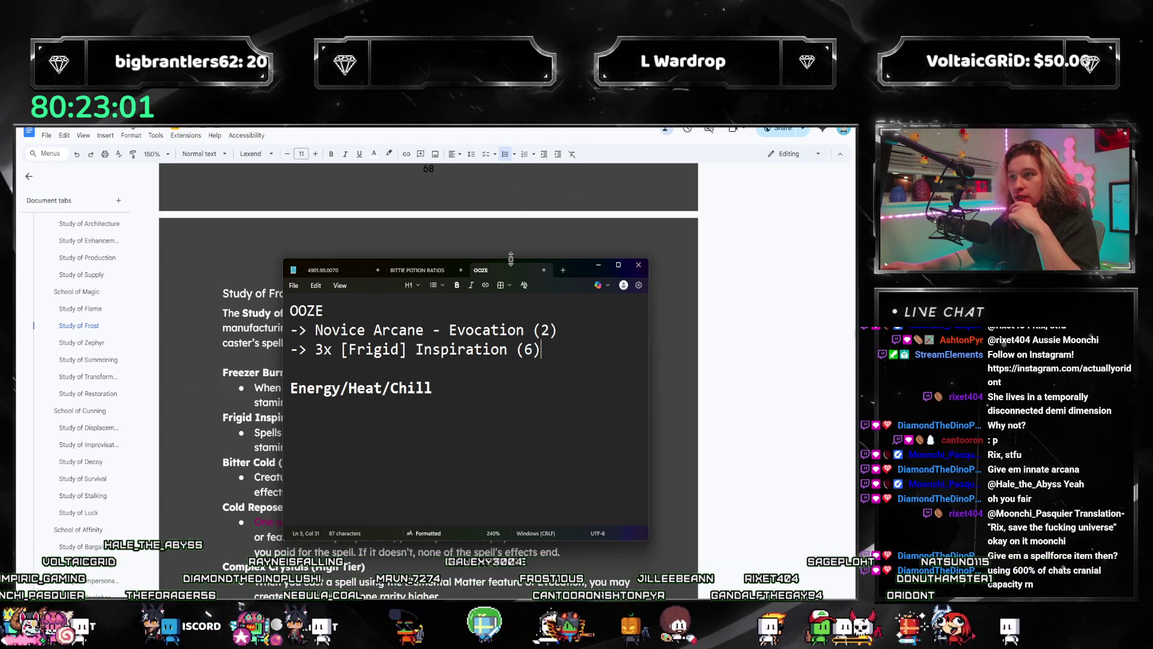
pyautogui.click(598, 265)
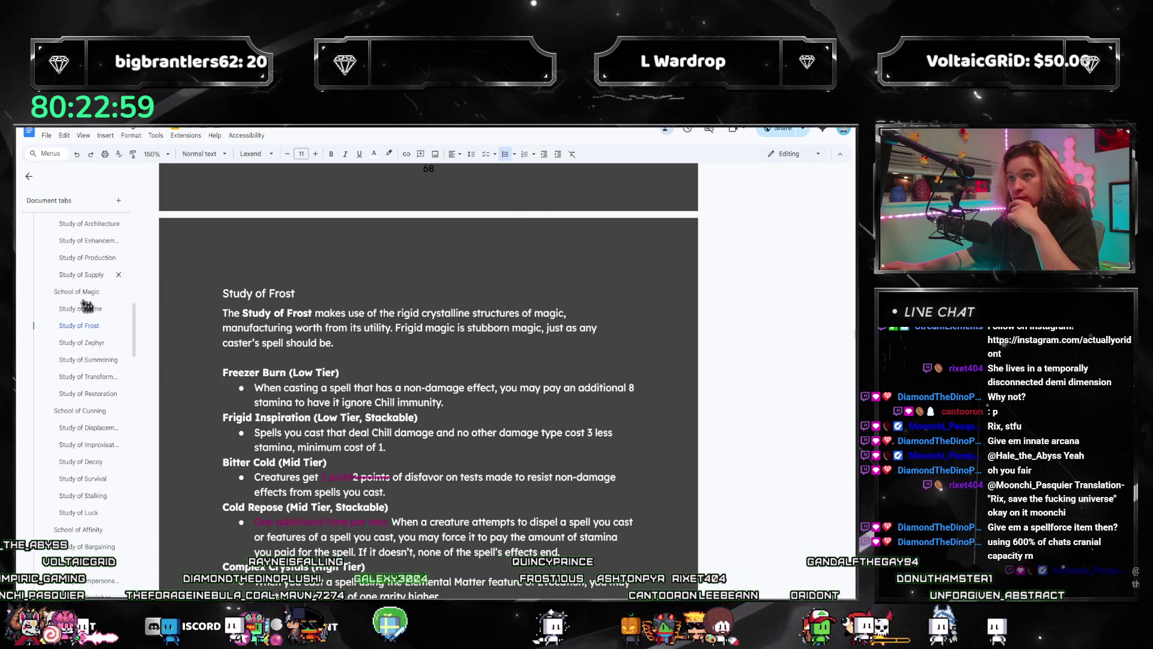
pyautogui.scroll(10, 88, 275)
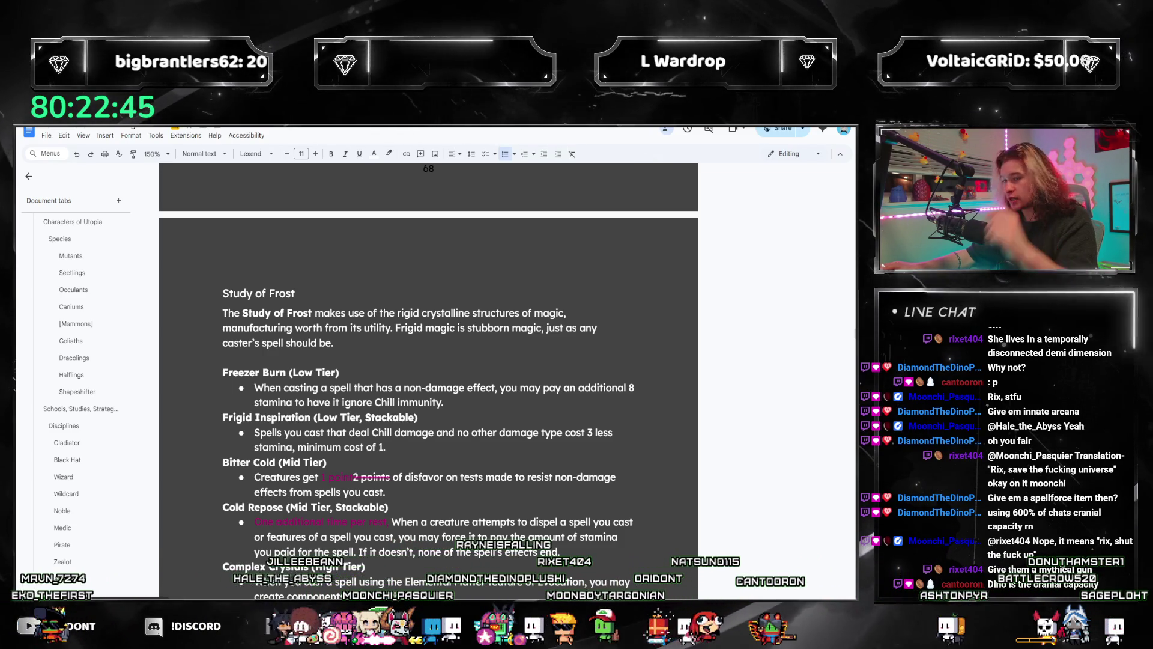
pyautogui.hotkey('alt', 'Tab')
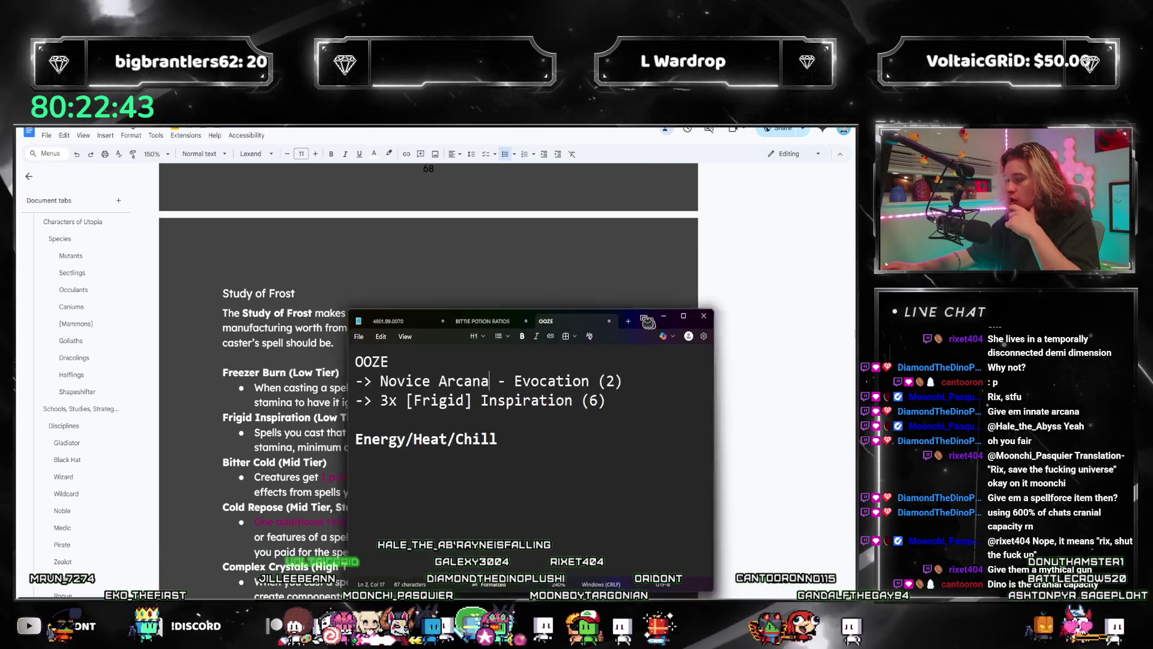
# - Select 'Novice Arcana' in the note, put Notepad away, and scroll the tabs sidebar toward Bodies
pyautogui.moveTo(430, 343); pyautogui.dragTo(323, 344)
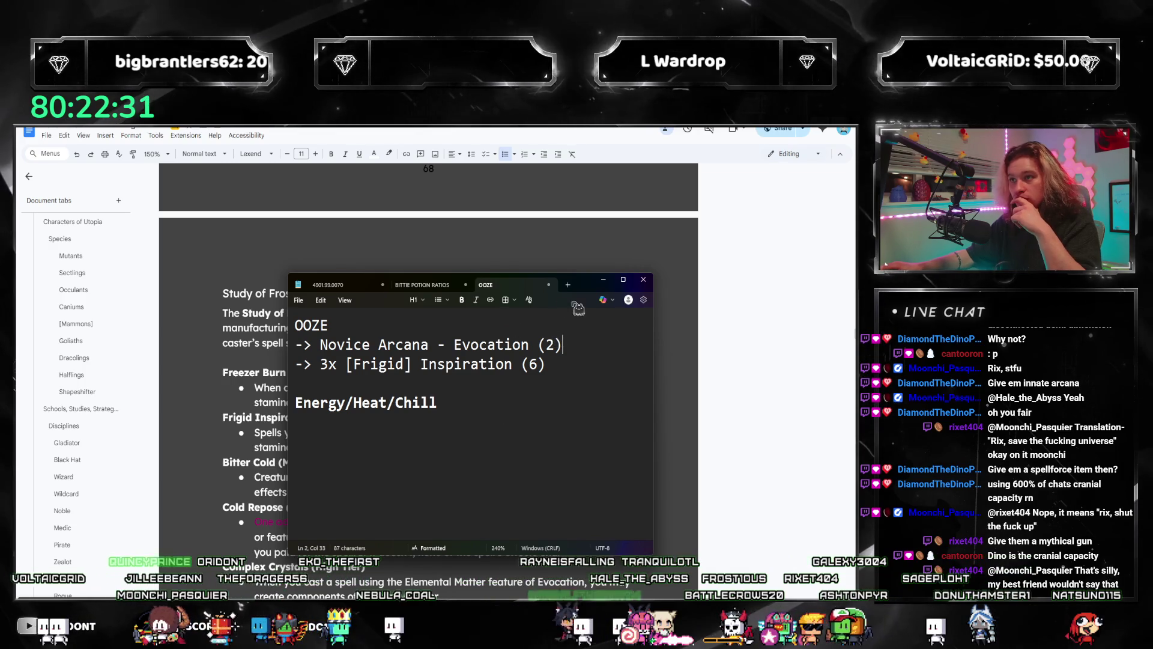
pyautogui.click(604, 279)
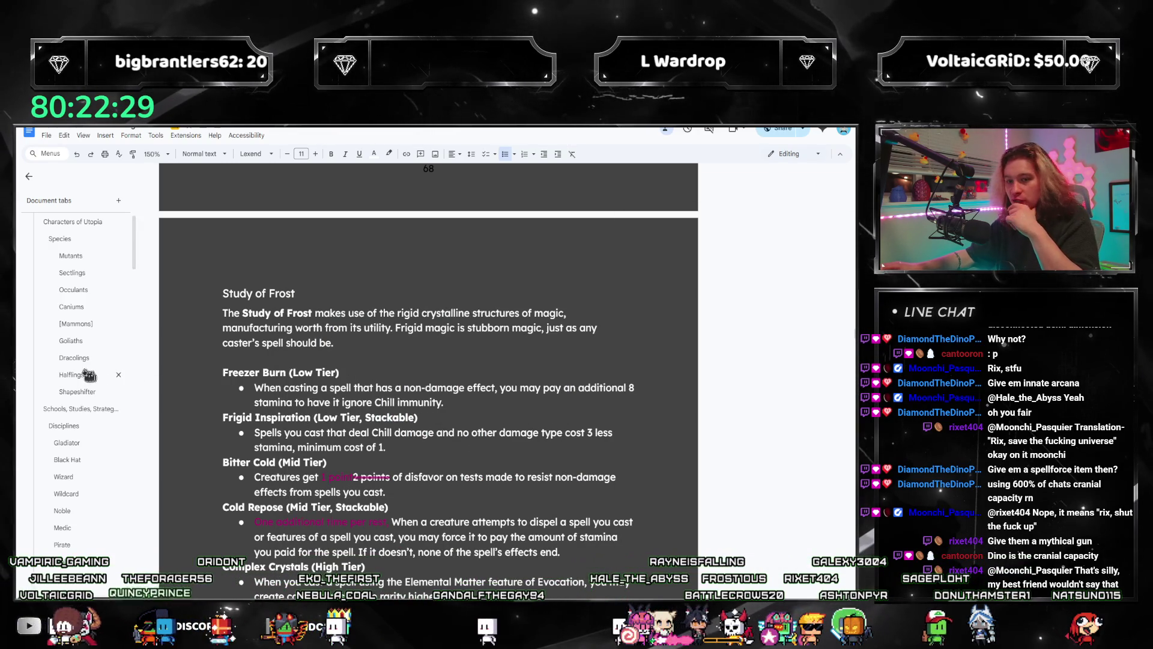
pyautogui.scroll(3, 89, 375)
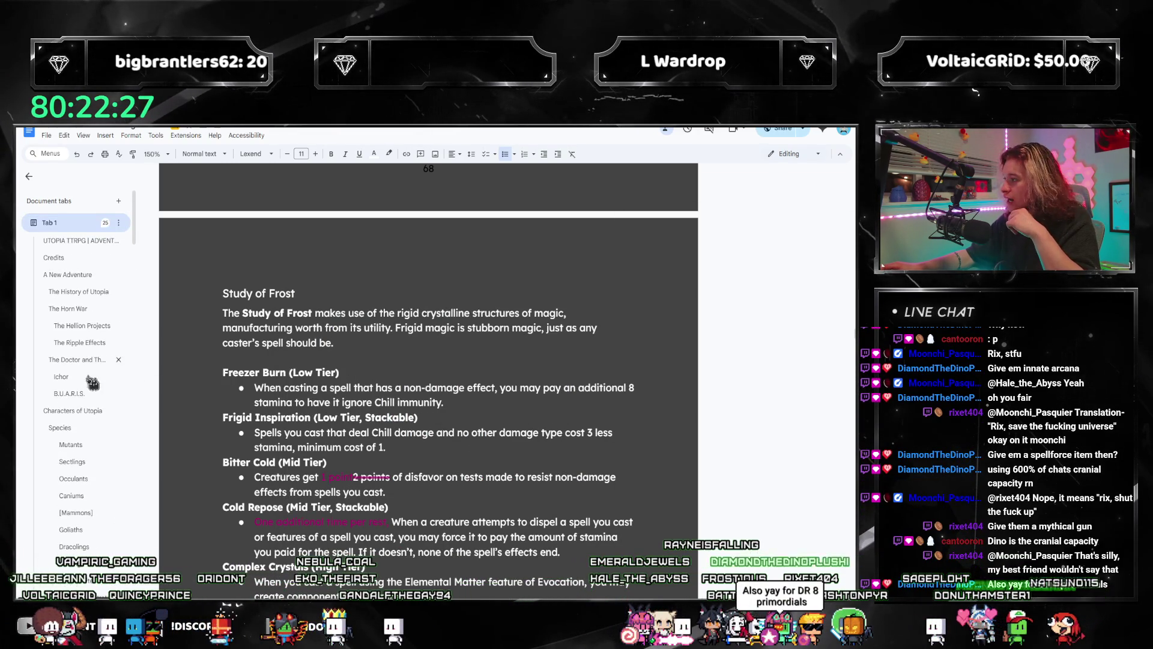
pyautogui.scroll(-4, 119, 426)
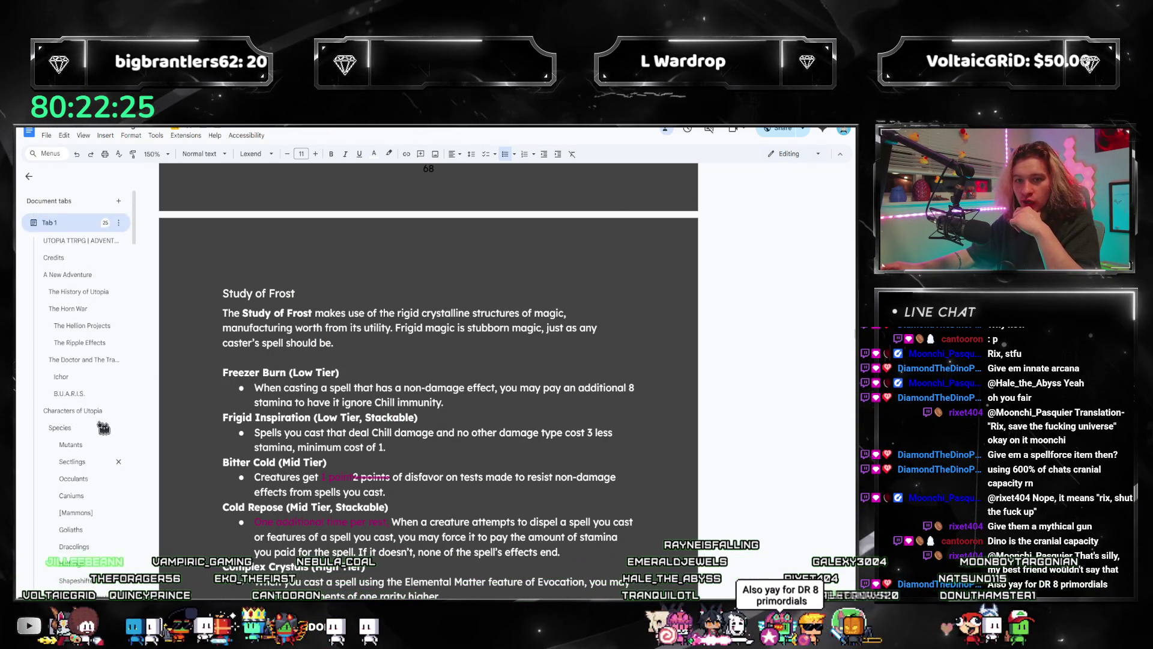
pyautogui.scroll(-10, 78, 515)
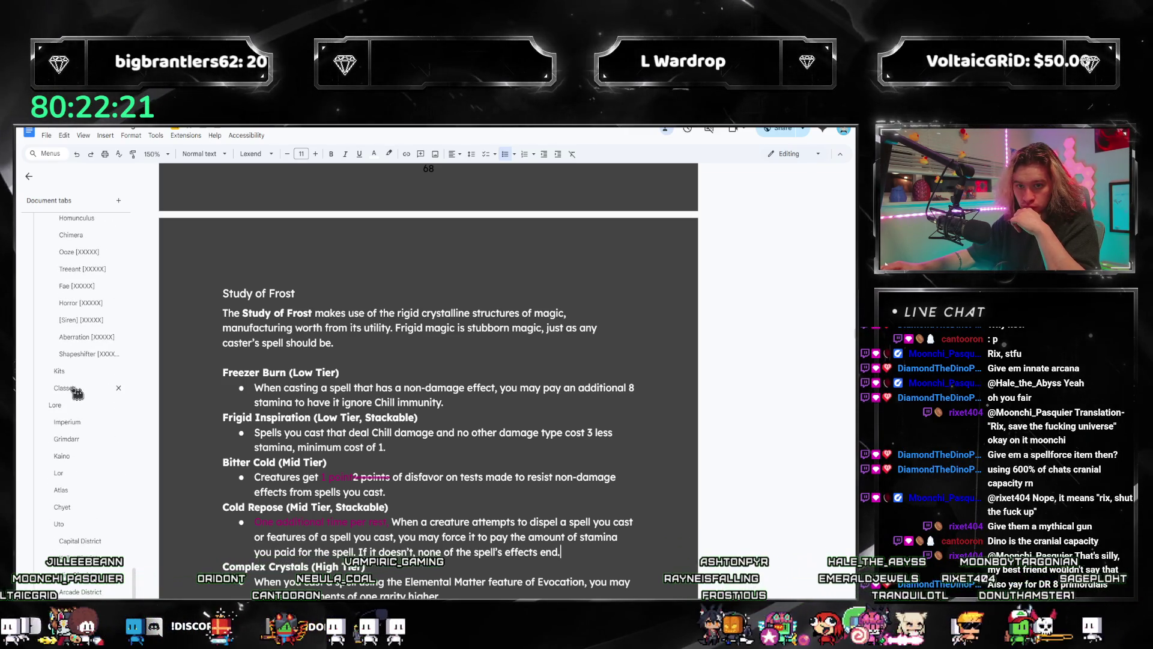
# - Begin the Ooze feature 'Novice Arcana (' and switch italic formatting off
pyautogui.click(76, 347)
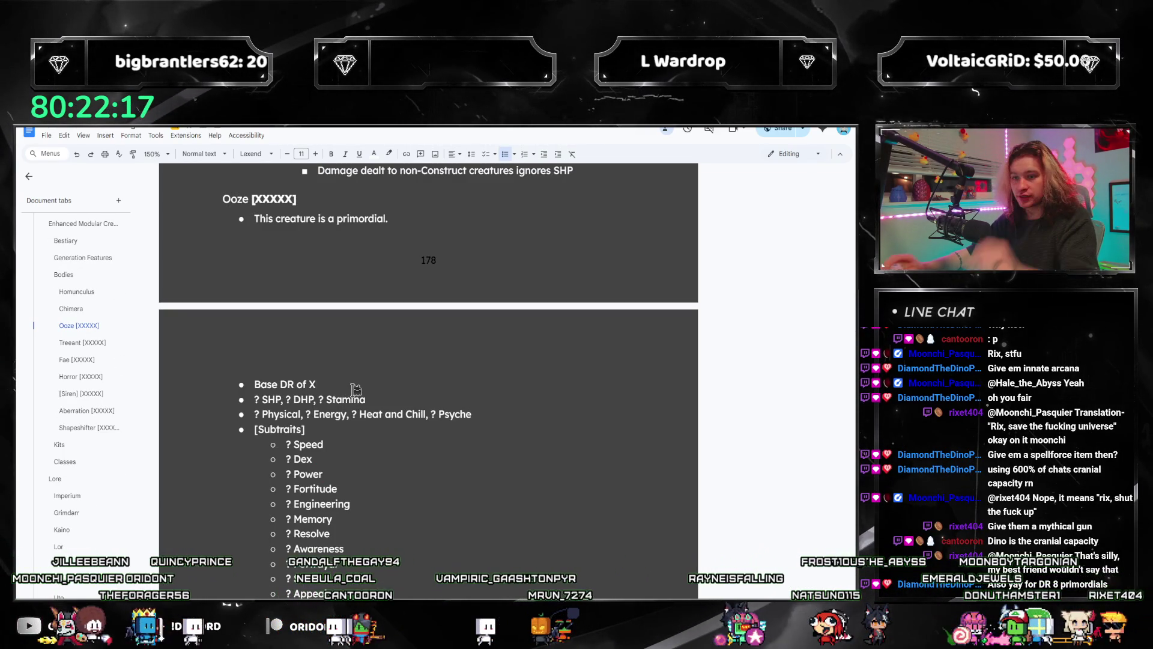
pyautogui.write('8')
pyautogui.scroll(-3, 357, 390)
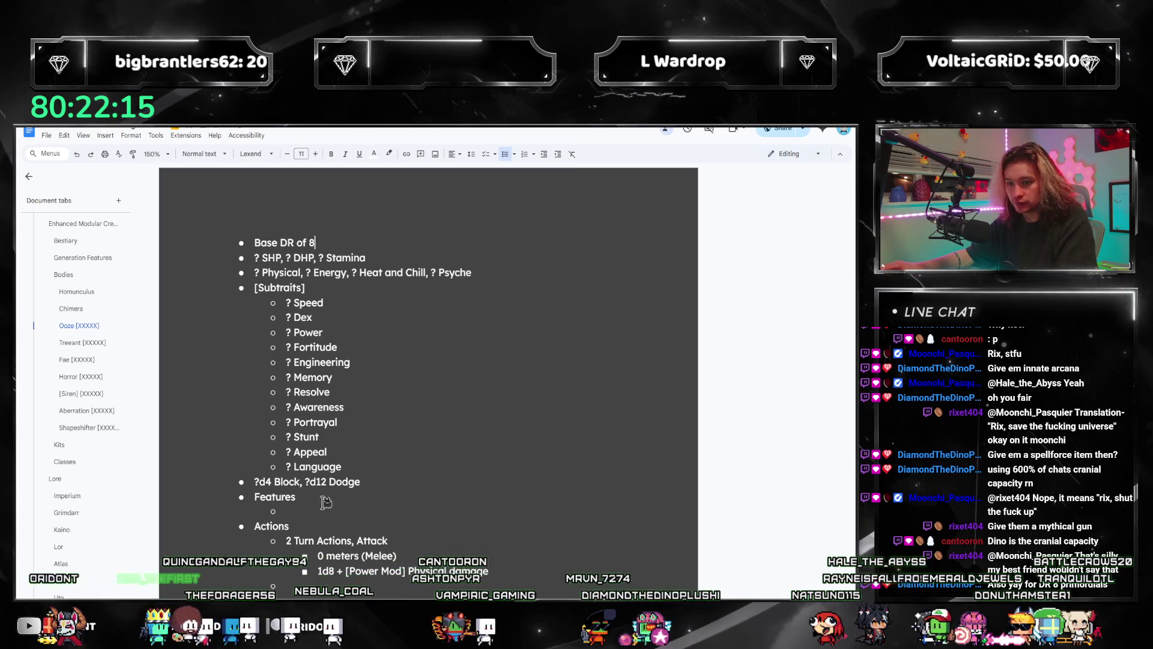
pyautogui.write('No')
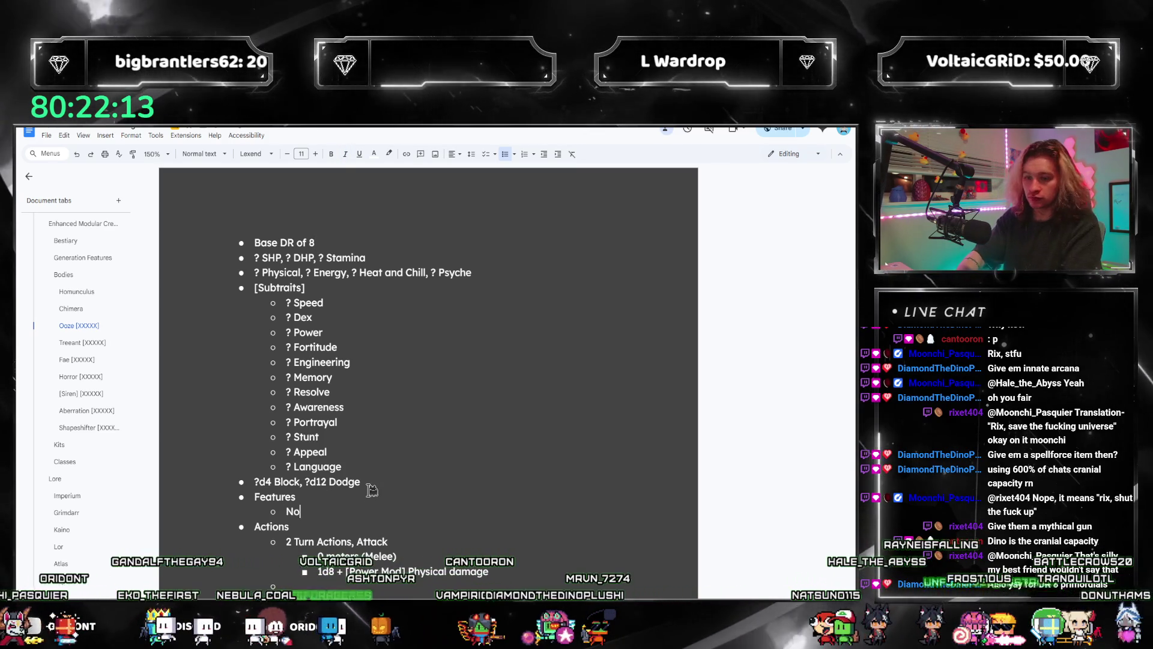
pyautogui.write('vice Arcana (')
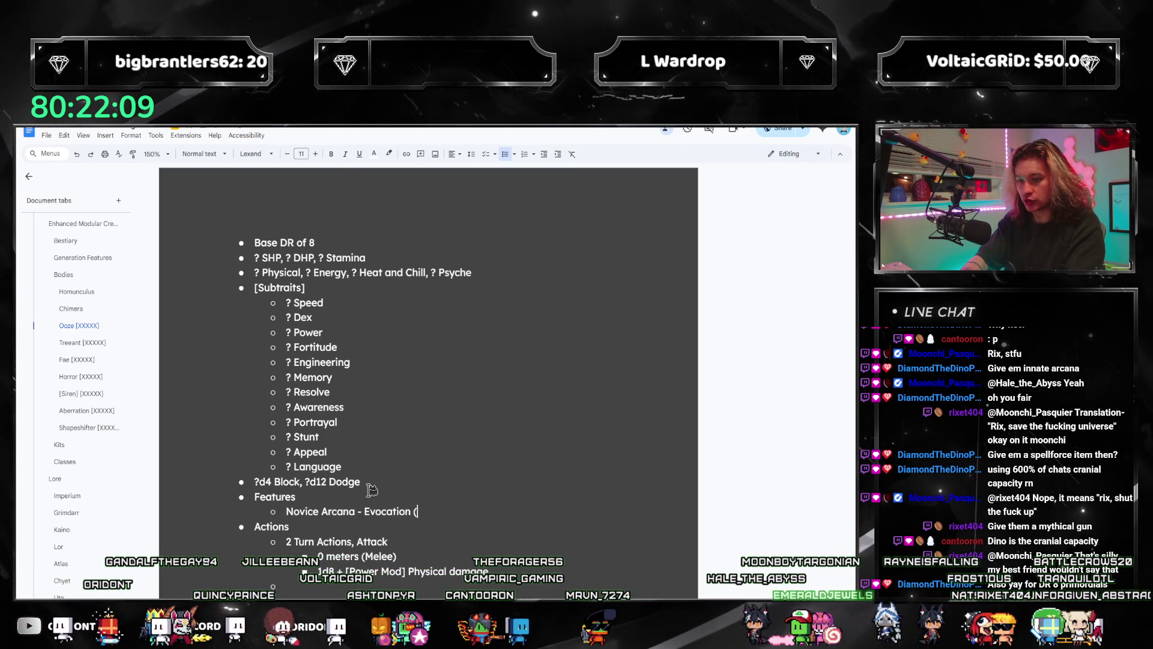
pyautogui.scroll(8, 372, 489)
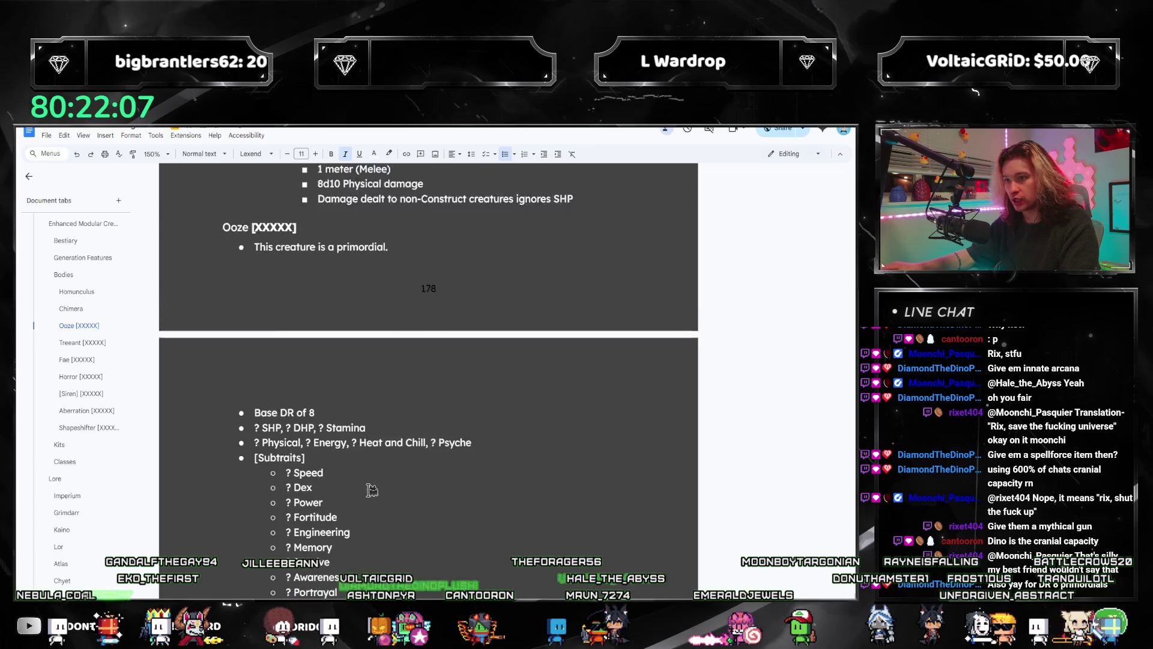
pyautogui.scroll(-6, 371, 490)
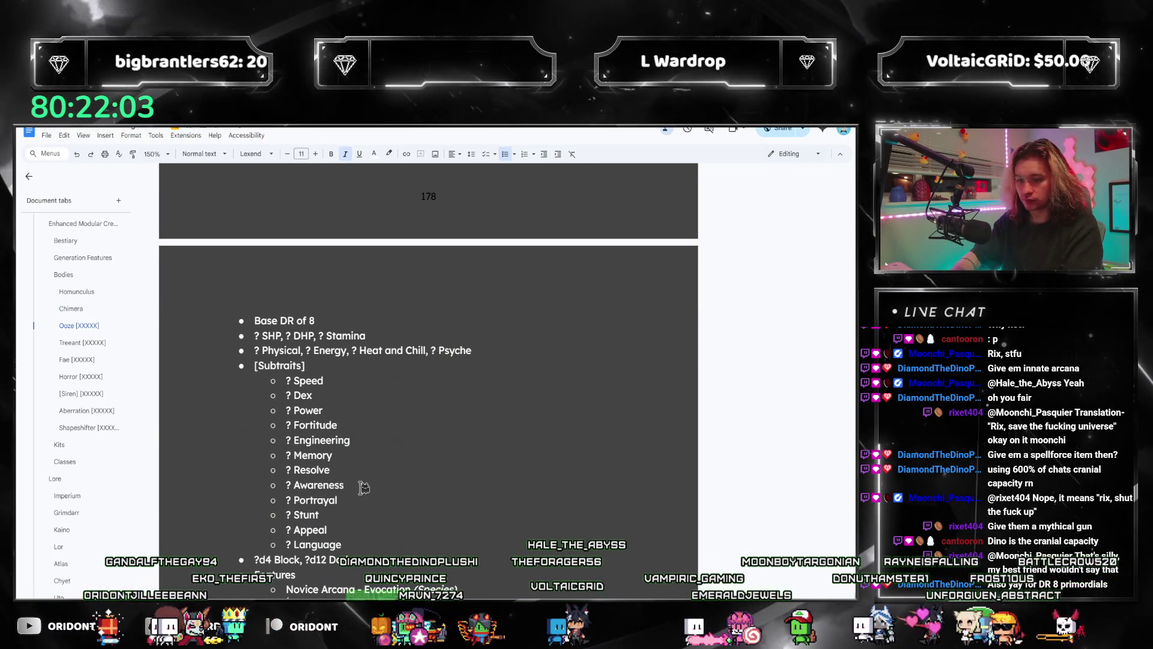
pyautogui.hotkey('ctrl', 'i')
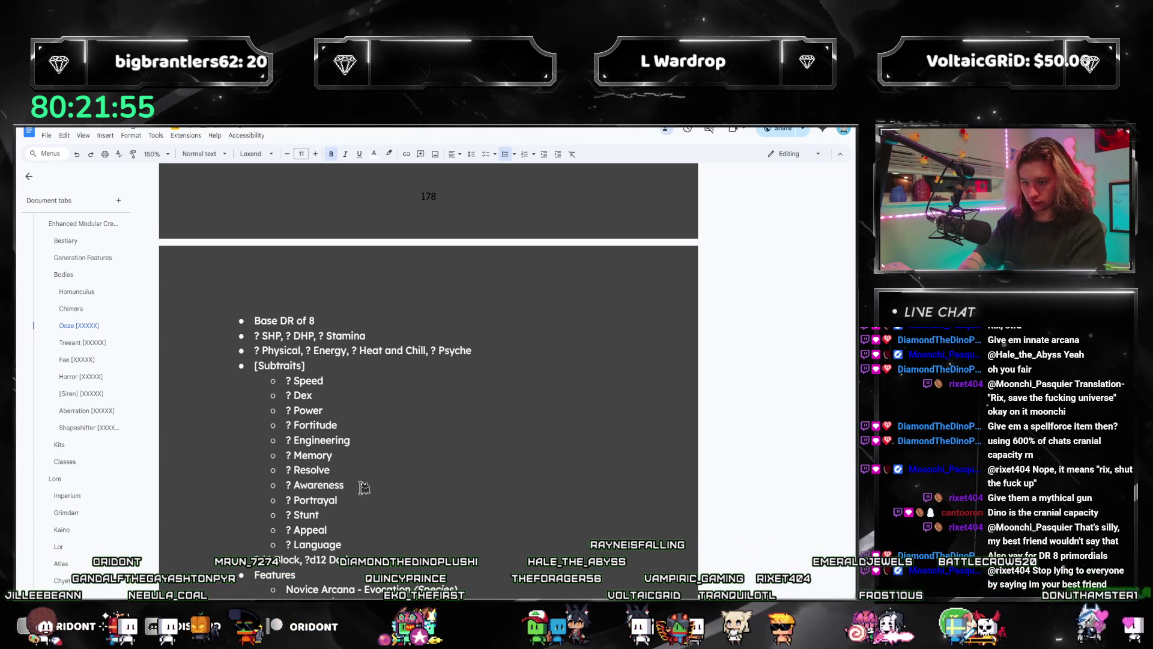
# - Review the Study of Flame and Study of Zephyr sections for reference
pyautogui.scroll(2, 48, 329)
pyautogui.scroll(10, 49, 329)
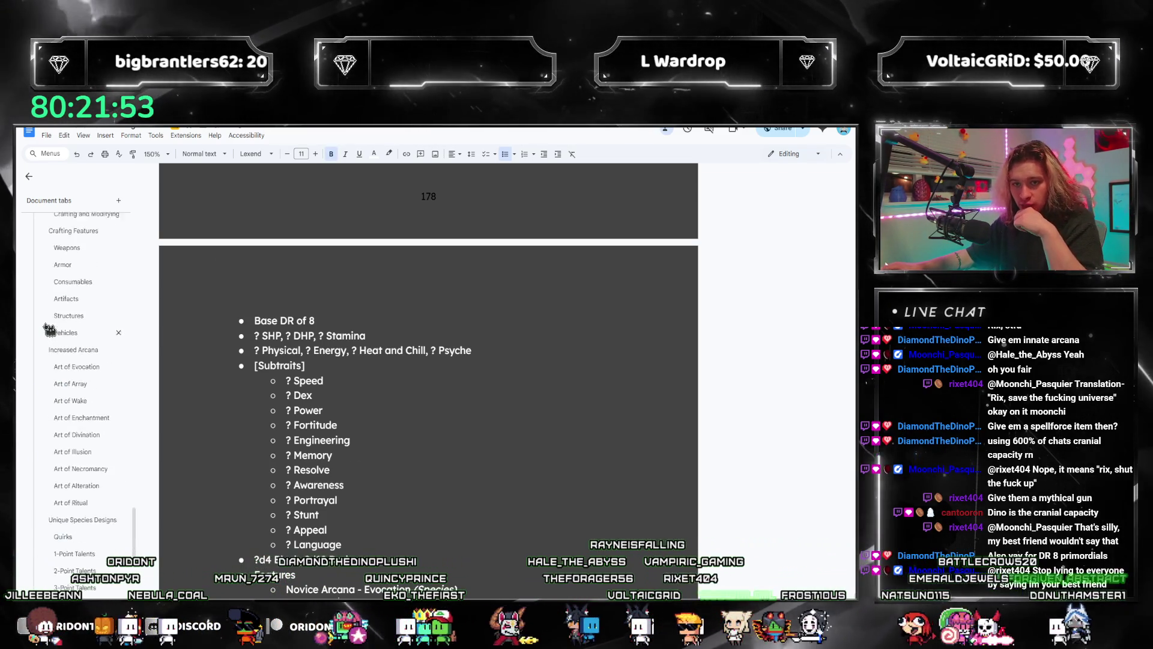
pyautogui.scroll(10, 51, 337)
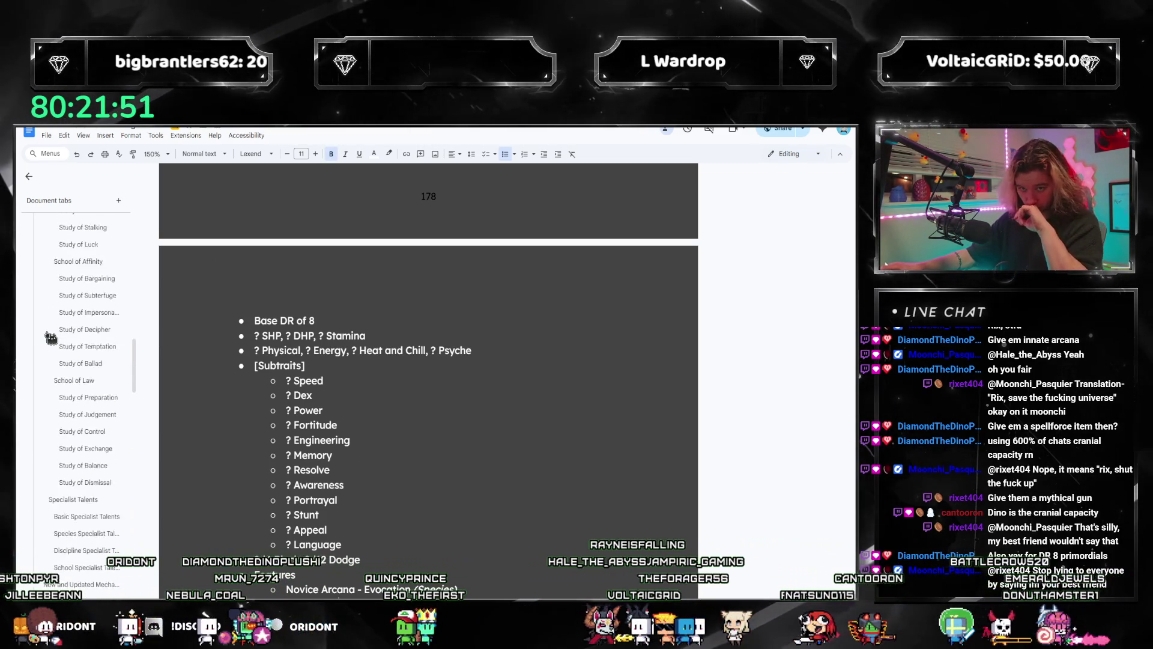
pyautogui.scroll(1, 66, 385)
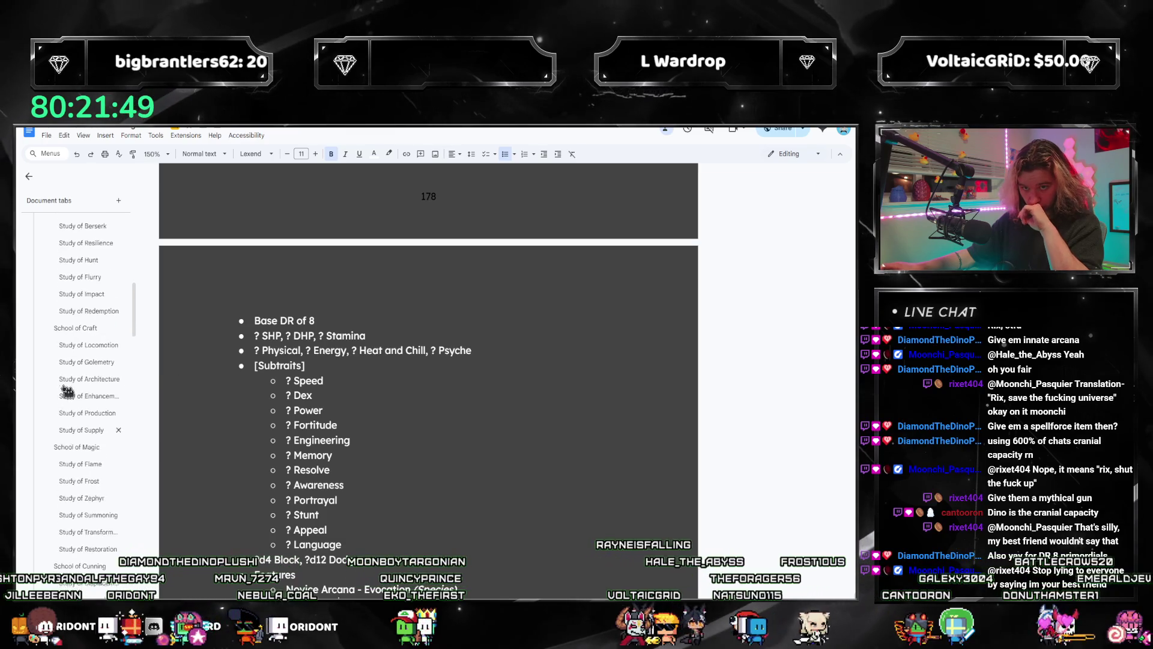
pyautogui.click(73, 470)
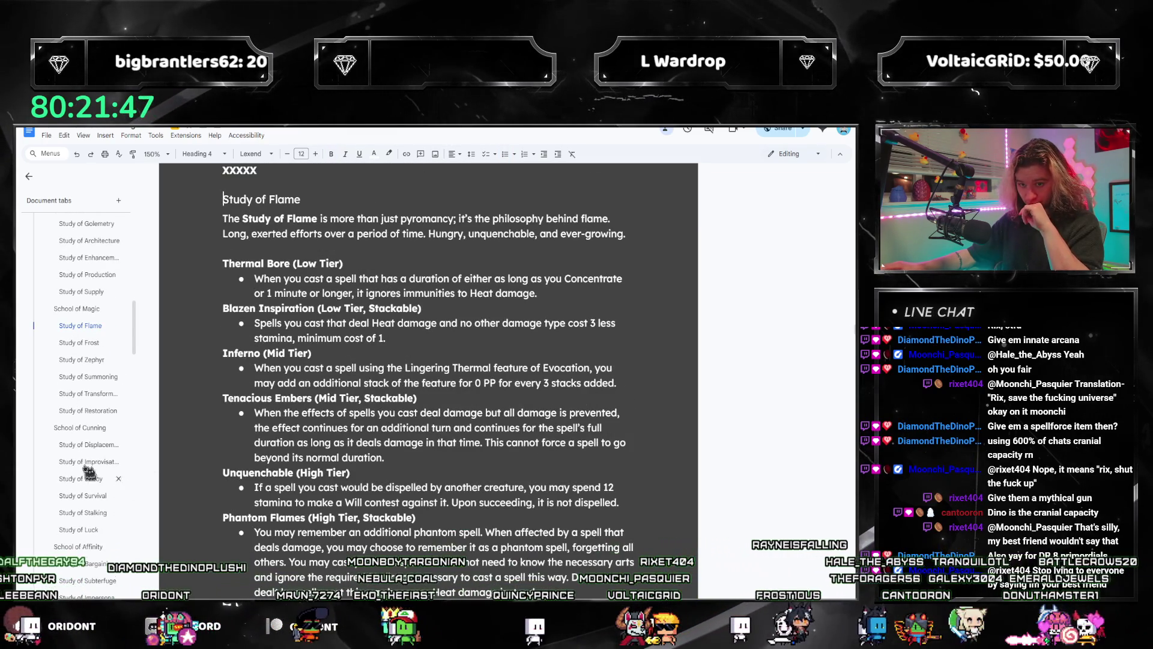
pyautogui.click(80, 360)
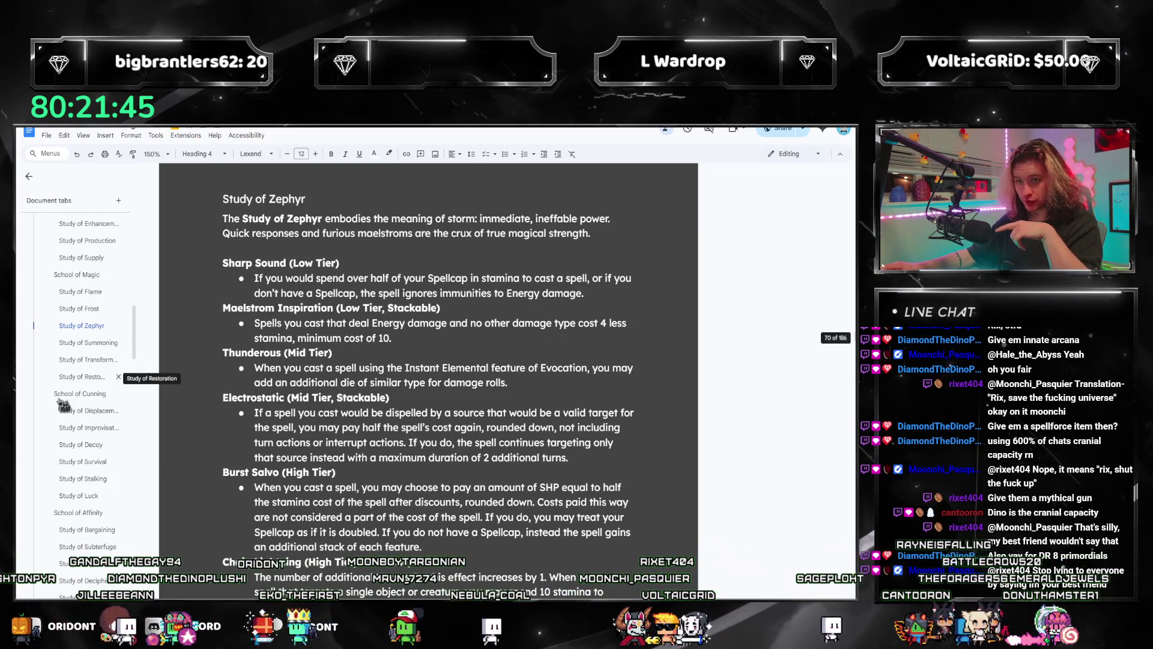
pyautogui.scroll(-6, 83, 447)
pyautogui.scroll(-10, 84, 448)
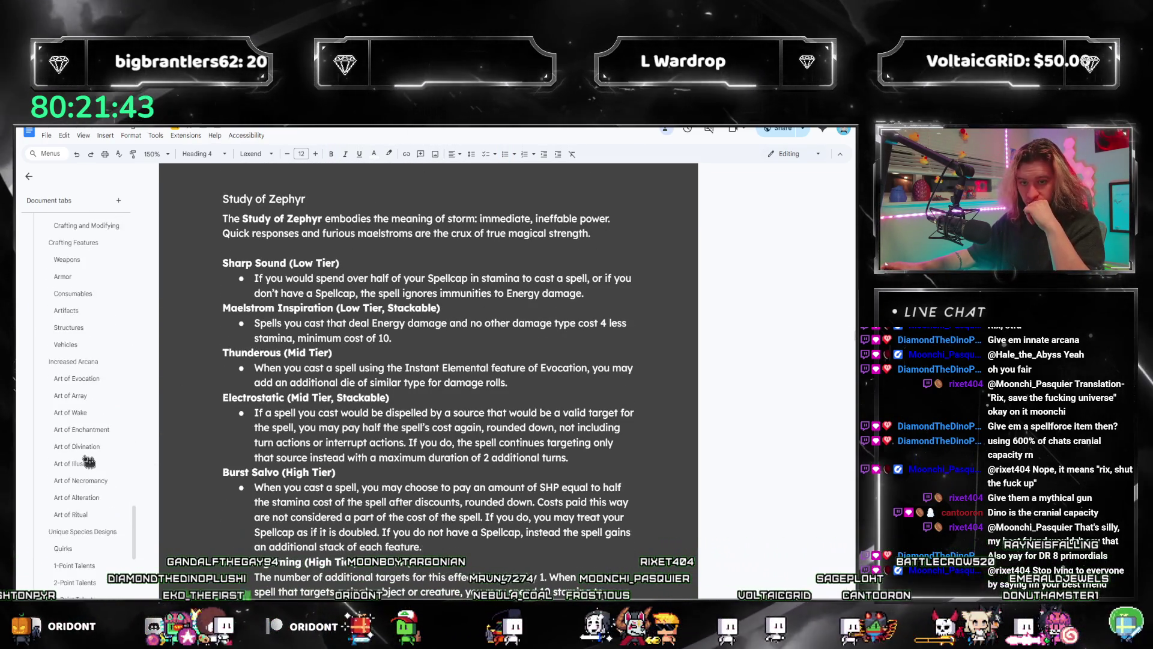
# - Finish the Ooze line '3x [Blazen/Frigid/Maelstrom] Inspiration' with Blazen/ bolded like the rest
pyautogui.click(78, 482)
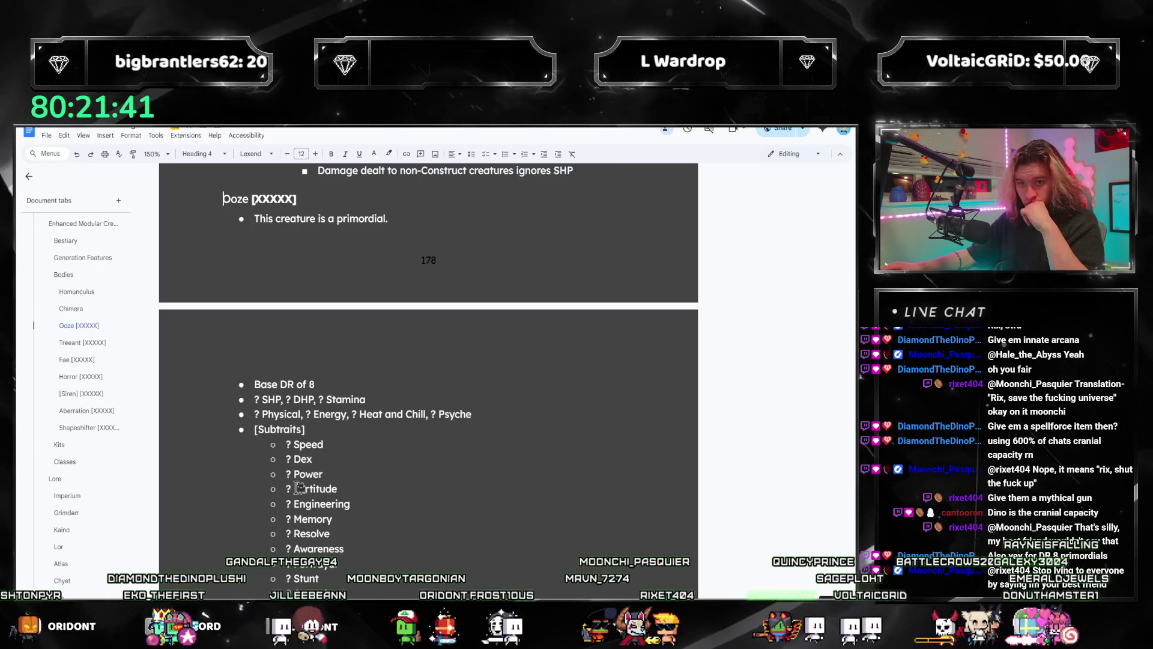
pyautogui.scroll(-2, 312, 441)
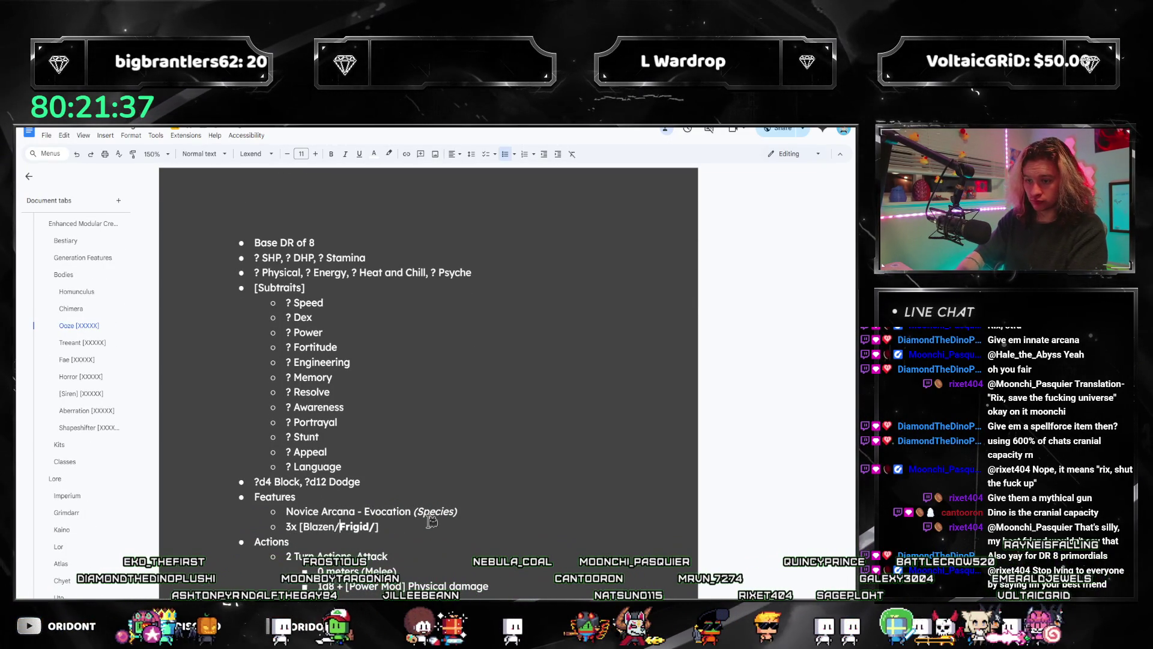
pyautogui.write('trom]')
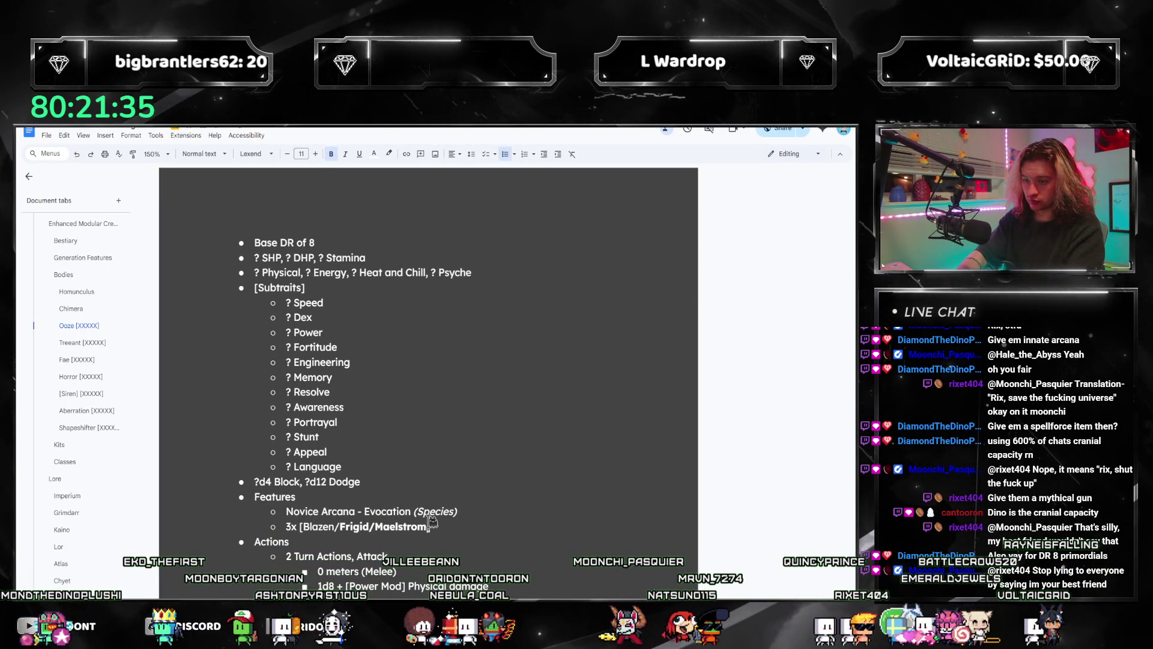
pyautogui.hotkey('ctrl', 'Left')
pyautogui.hotkey('ctrl', 'Left')
pyautogui.hotkey('ctrl', 'Left')
pyautogui.hotkey('ctrl', 'shift', 'Right')
pyautogui.hotkey('ctrl', 'b')
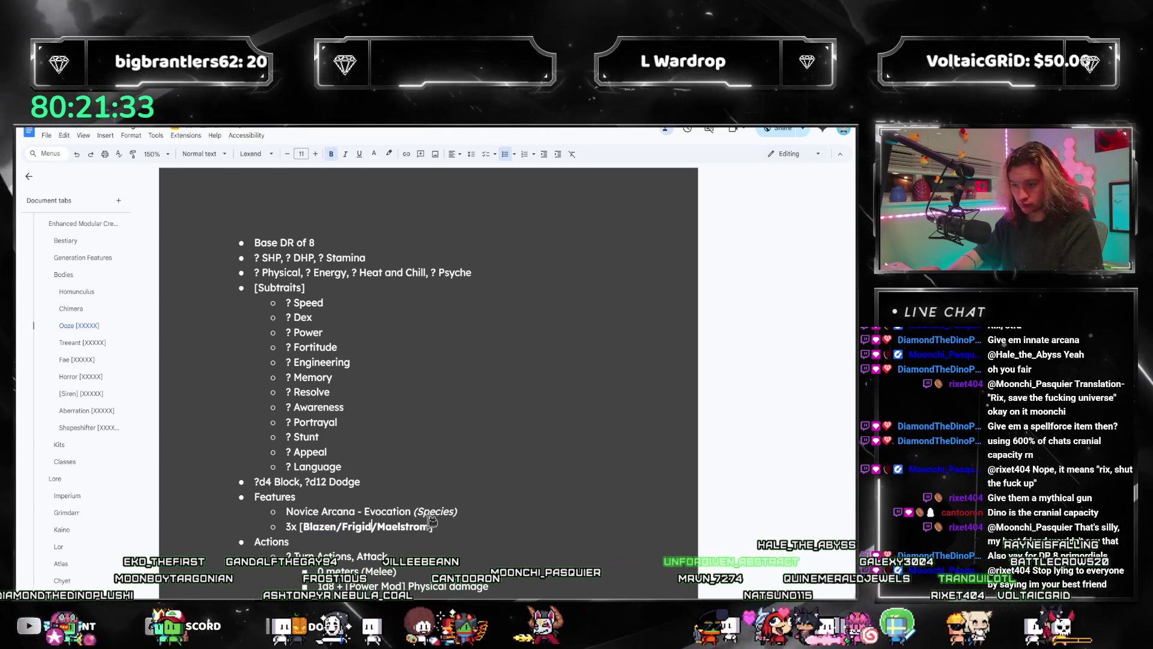
pyautogui.press('End')
pyautogui.write('Inspir')
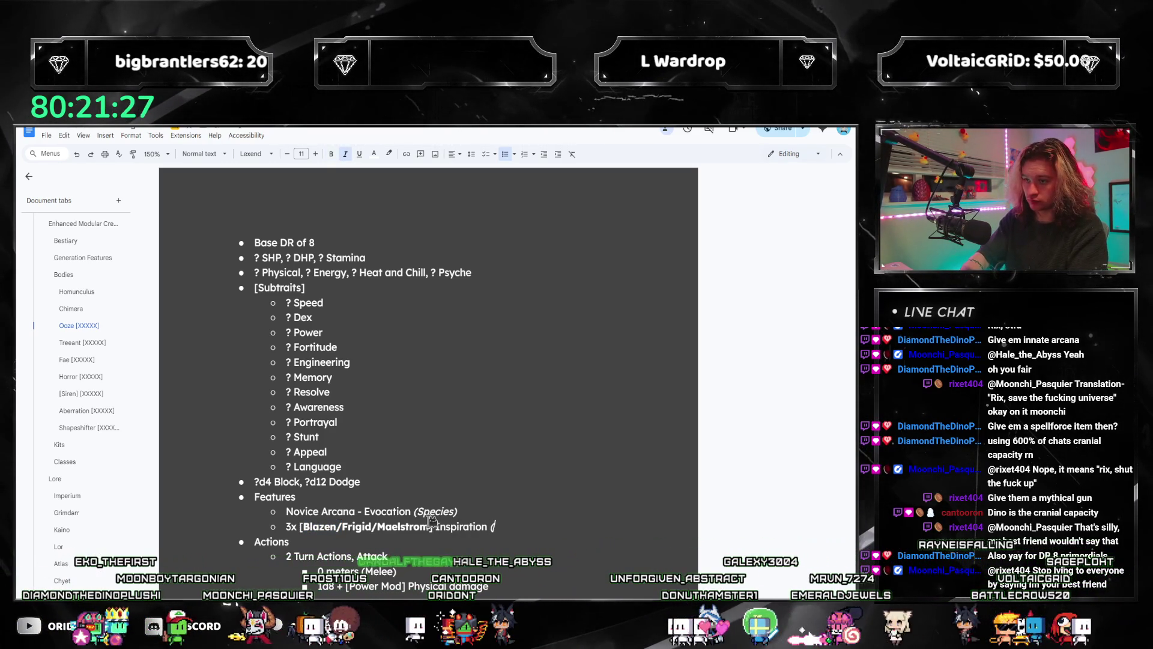
# - Look over the Ooze entry, then bring the PDF rulebook to the front
pyautogui.scroll(10, 421, 523)
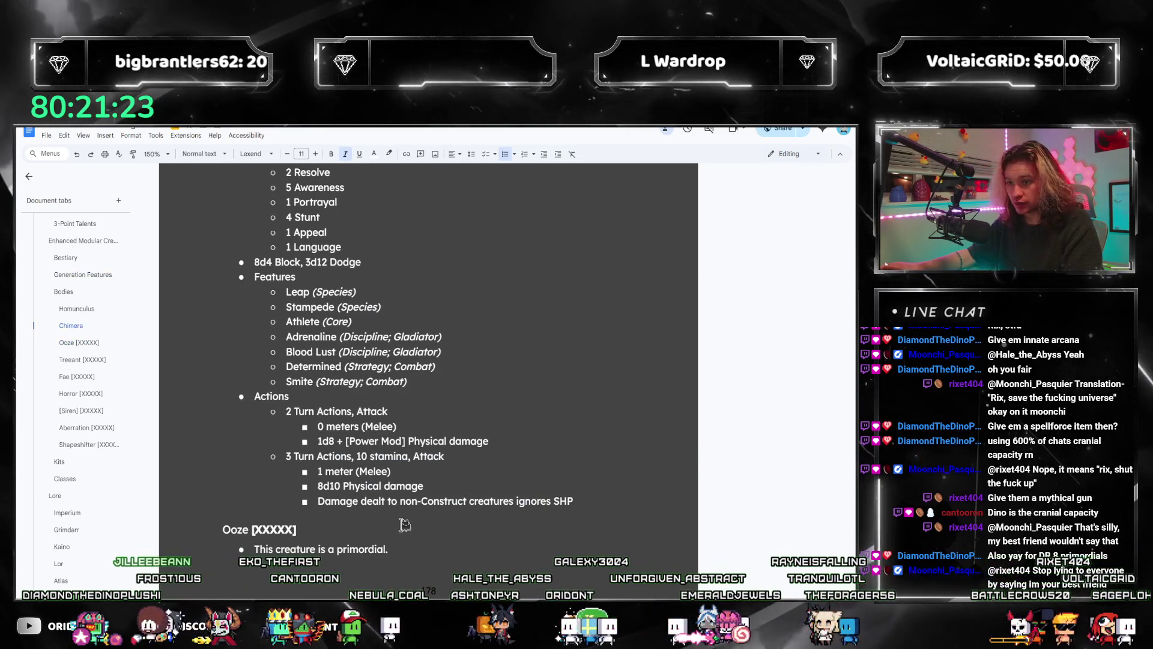
pyautogui.scroll(-7, 404, 524)
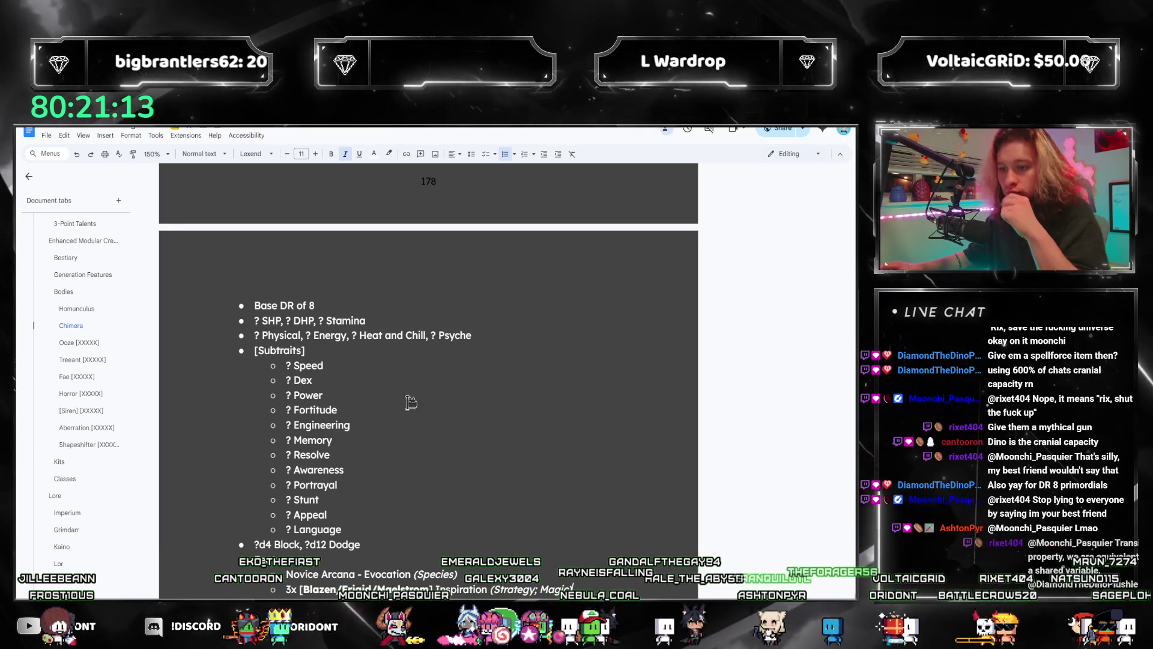
pyautogui.scroll(-3, 454, 494)
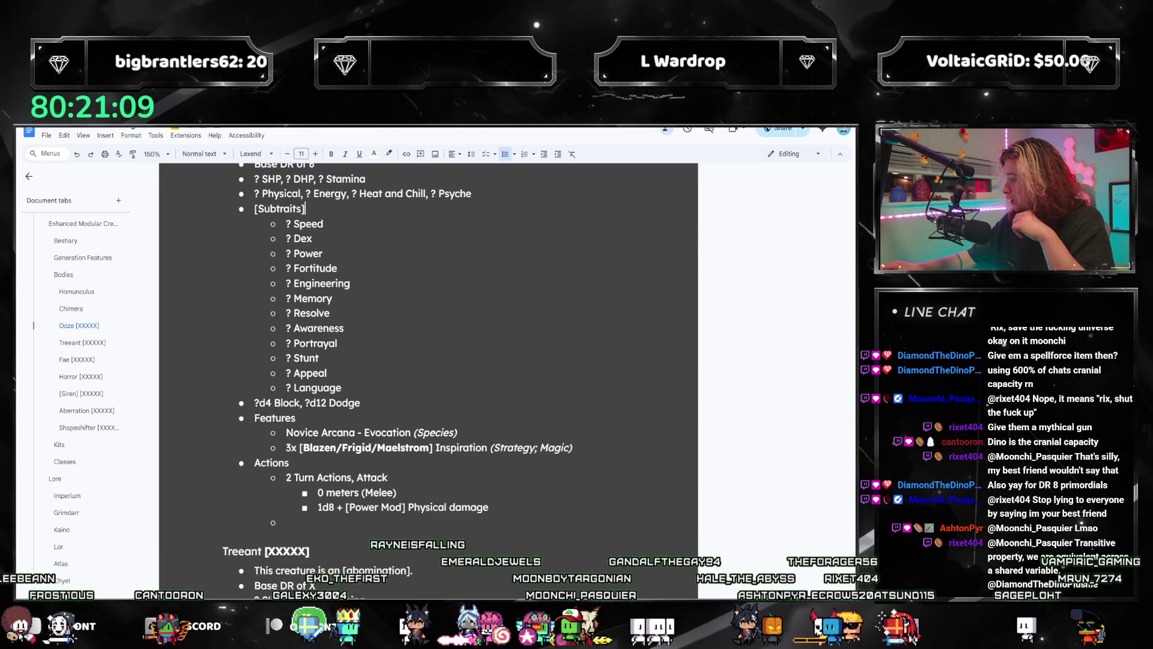
pyautogui.hotkey('alt', 'Tab')
pyautogui.scroll(-15, 485, 397)
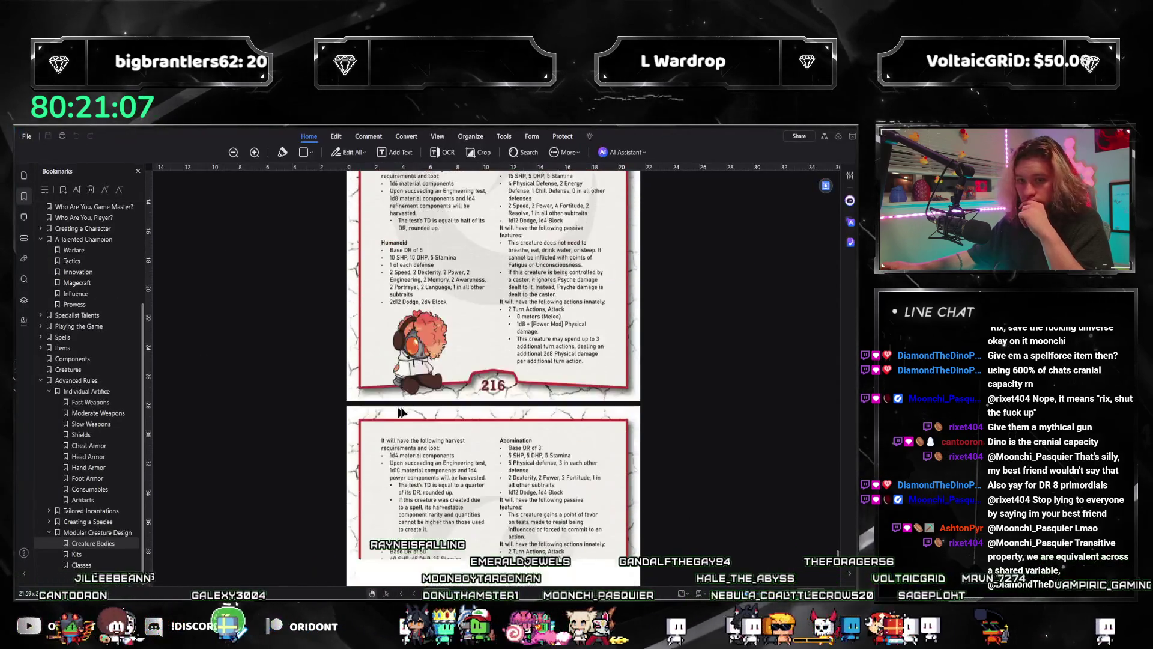
# - Browse the PDF's Artifacts pages 181–184, then return to Google Docs
pyautogui.scroll(-6, 495, 432)
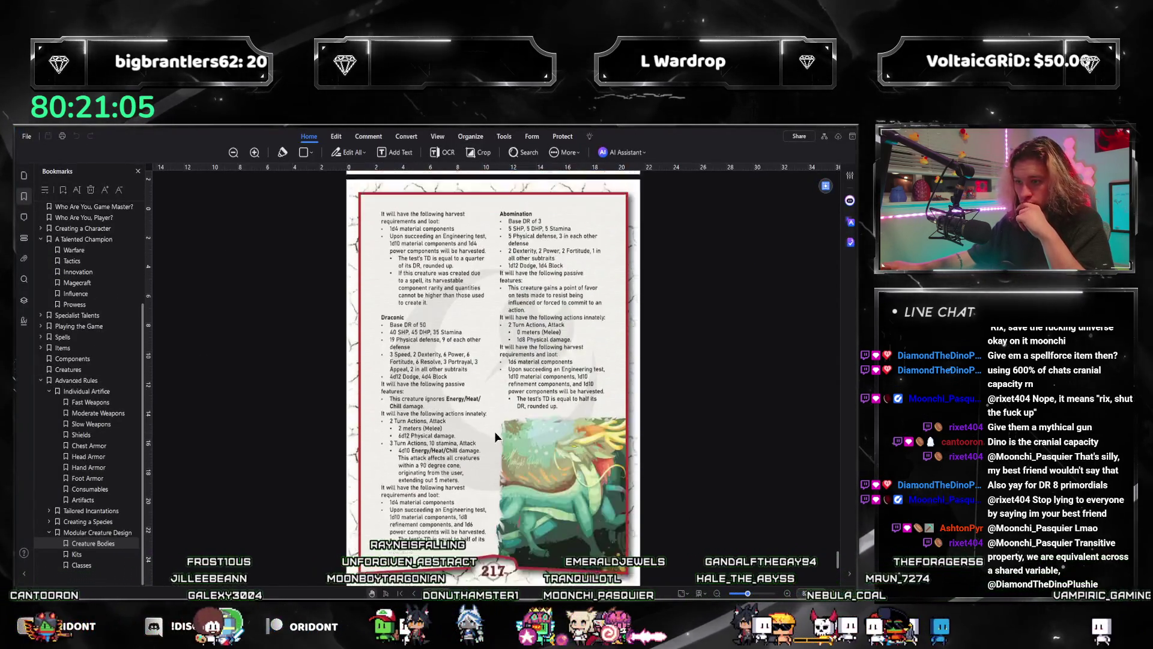
pyautogui.scroll(-8, 498, 431)
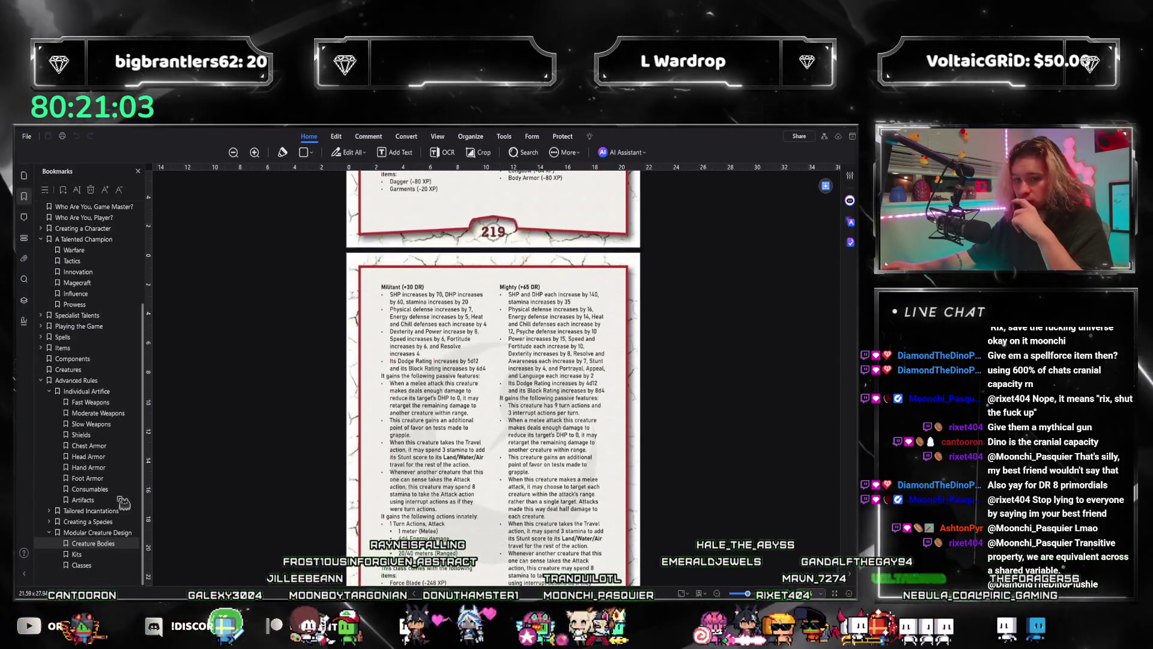
pyautogui.click(83, 500)
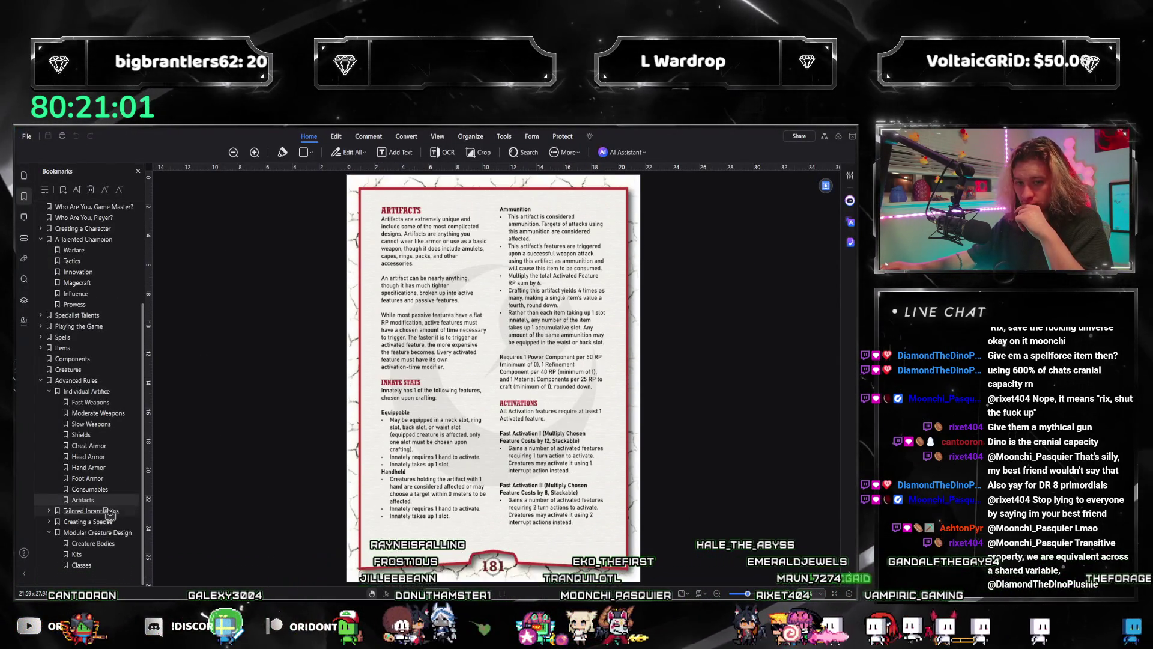
pyautogui.scroll(-1, 540, 458)
pyautogui.scroll(-8, 539, 460)
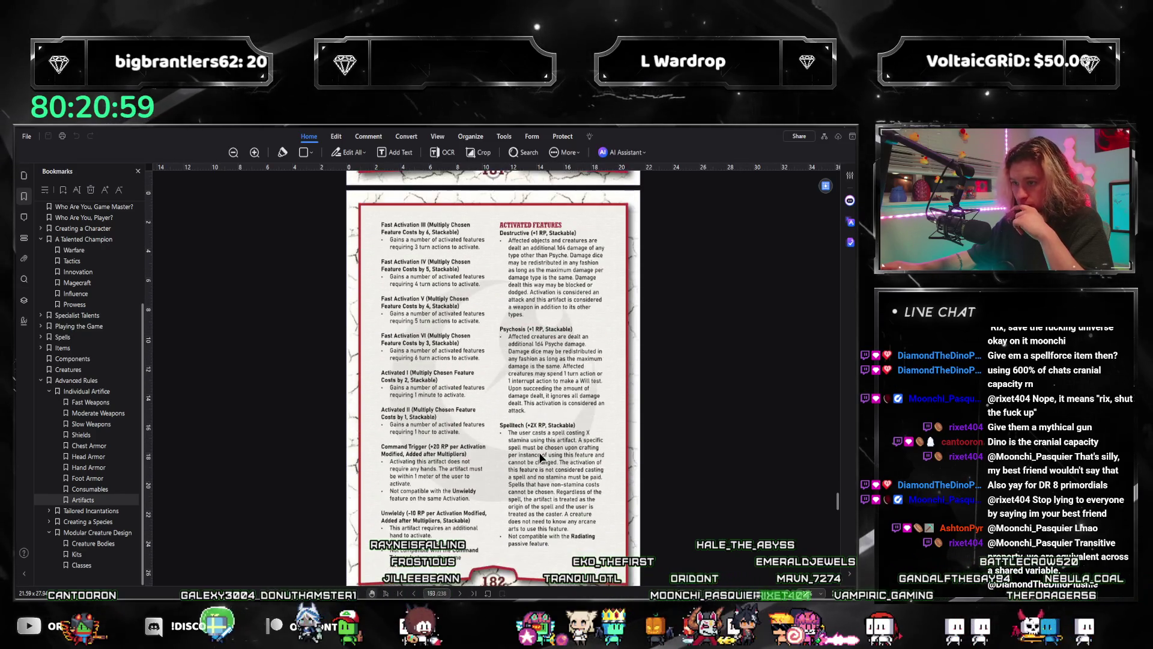
pyautogui.scroll(-3, 537, 461)
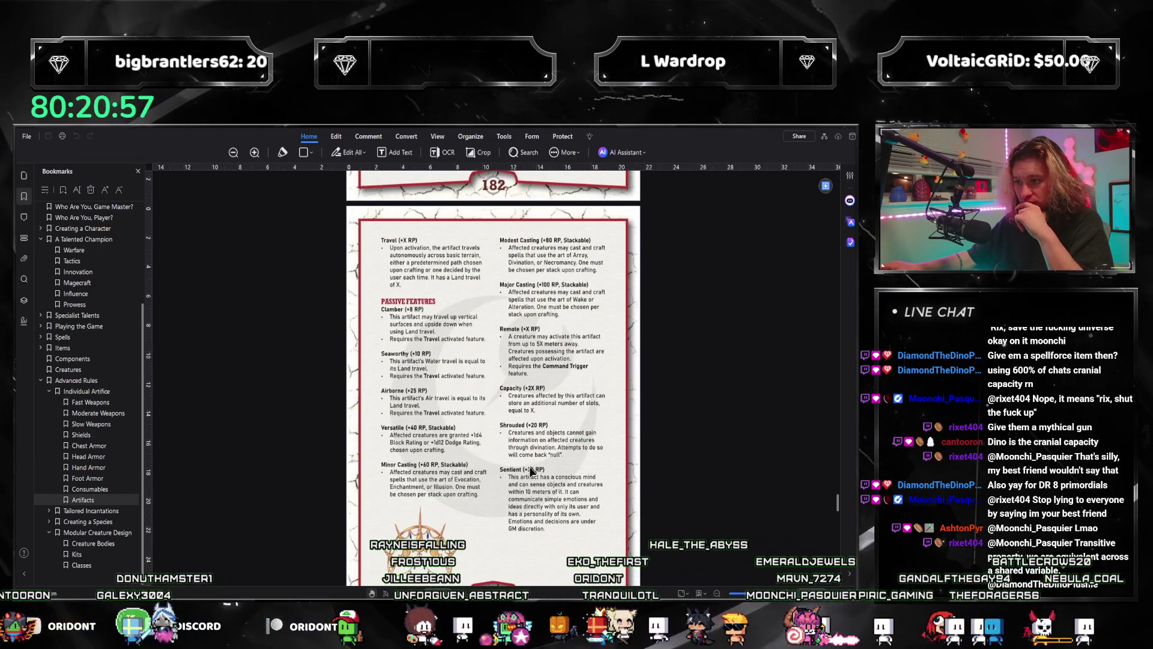
pyautogui.scroll(6, 453, 293)
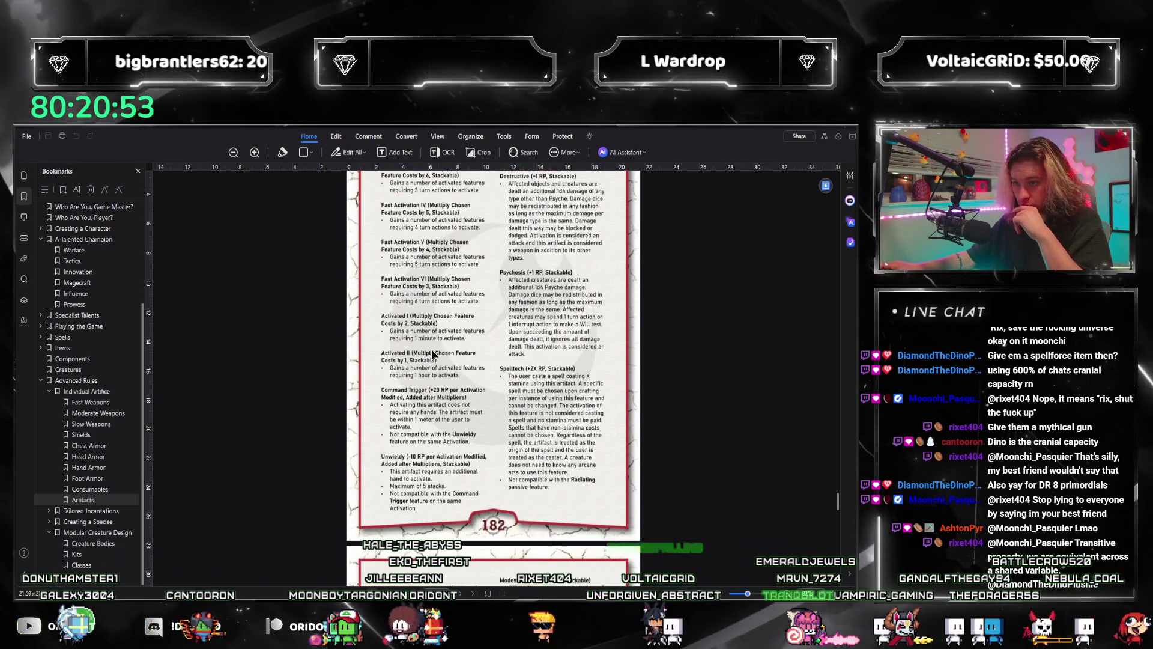
pyautogui.scroll(-10, 597, 419)
pyautogui.scroll(-2, 597, 428)
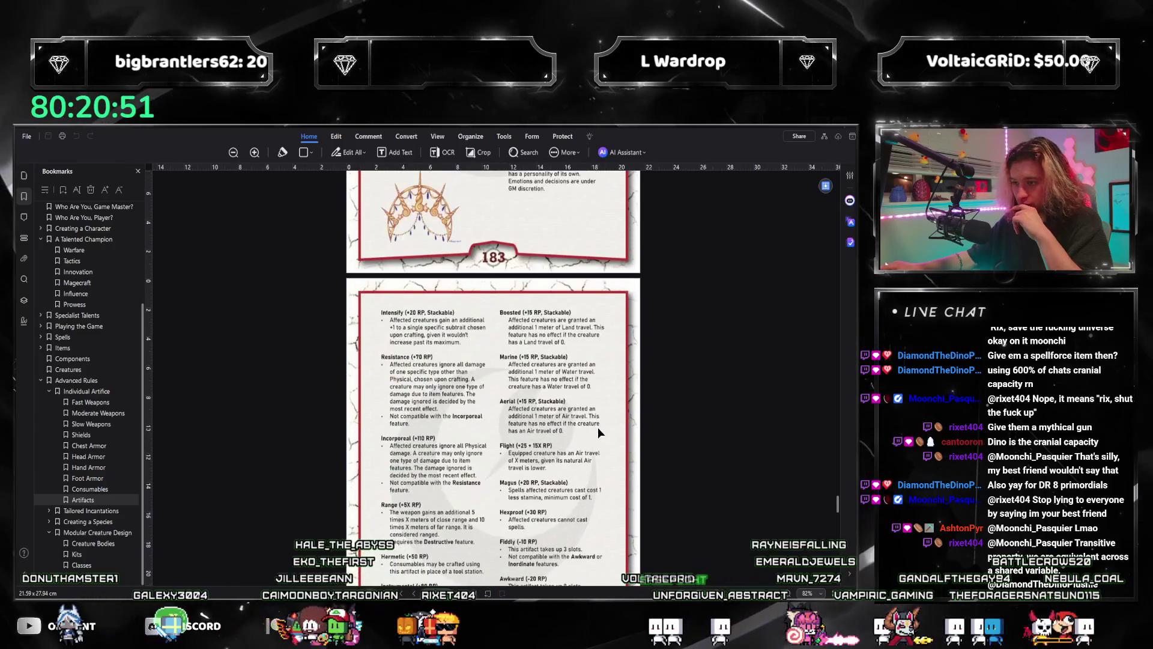
pyautogui.hotkey('alt', 'Tab')
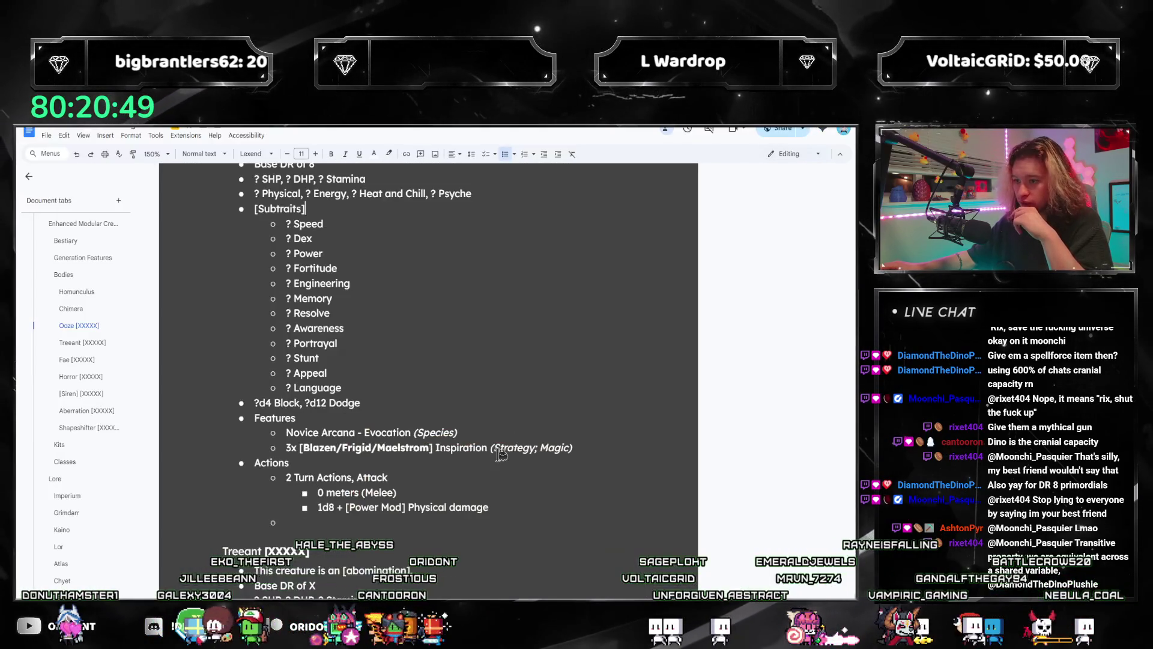
# - Add an 'Immune to…' heat/energy immunity bullet below the Inspiration feature
pyautogui.scroll(-1, 504, 464)
pyautogui.scroll(2, 369, 433)
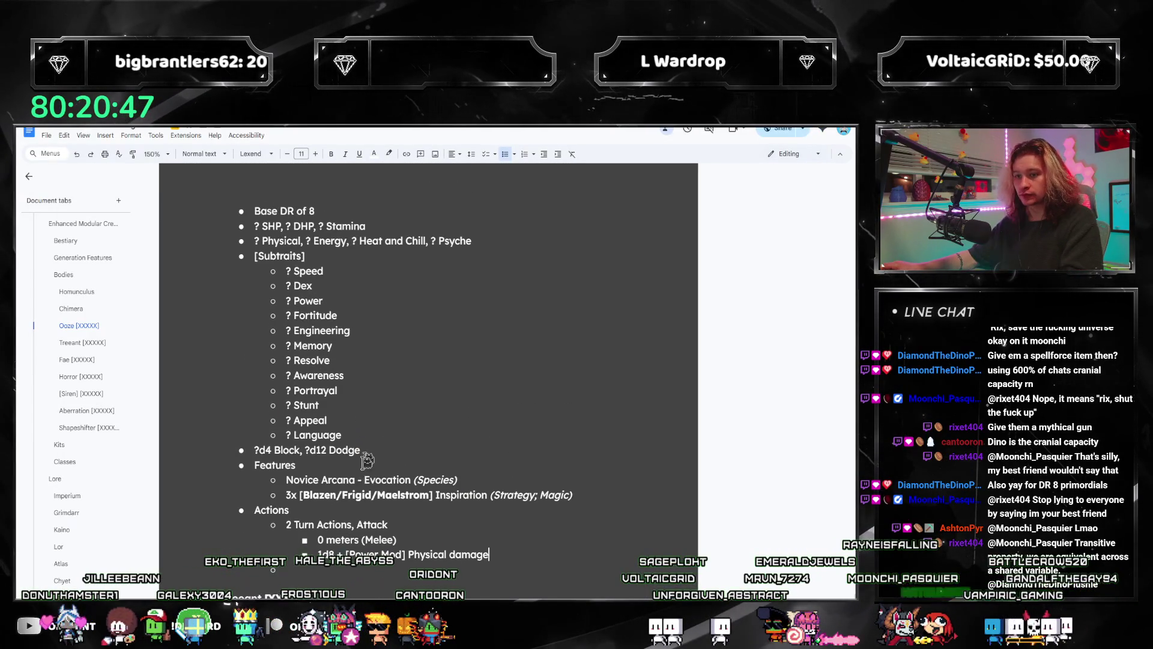
pyautogui.click(631, 492)
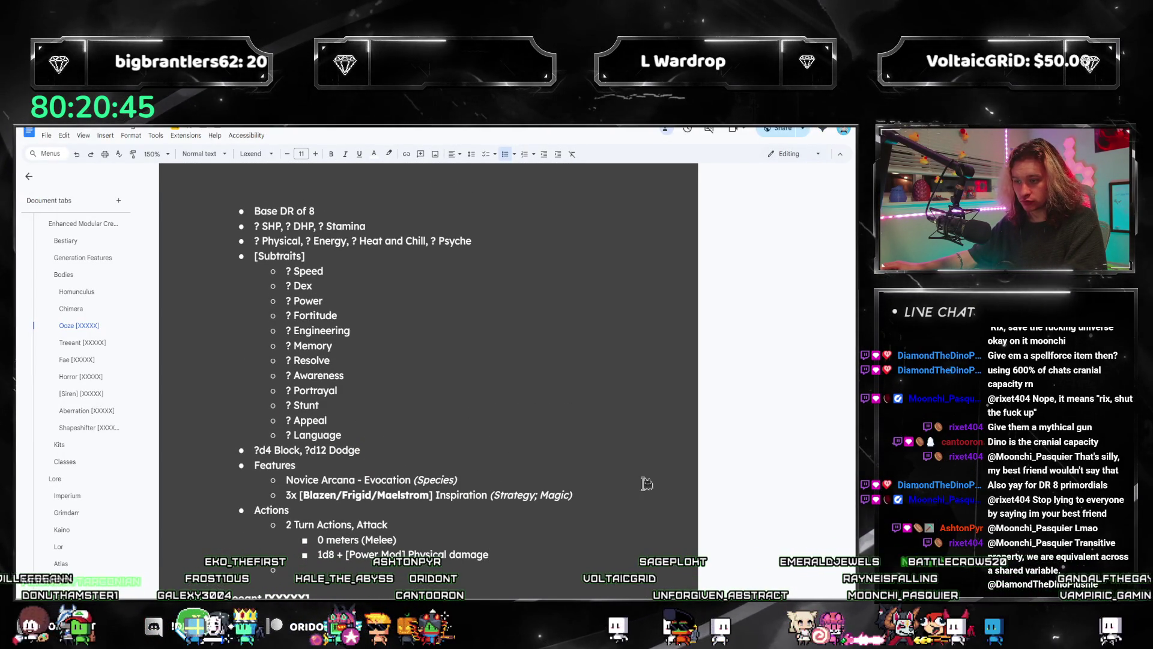
pyautogui.press('Return')
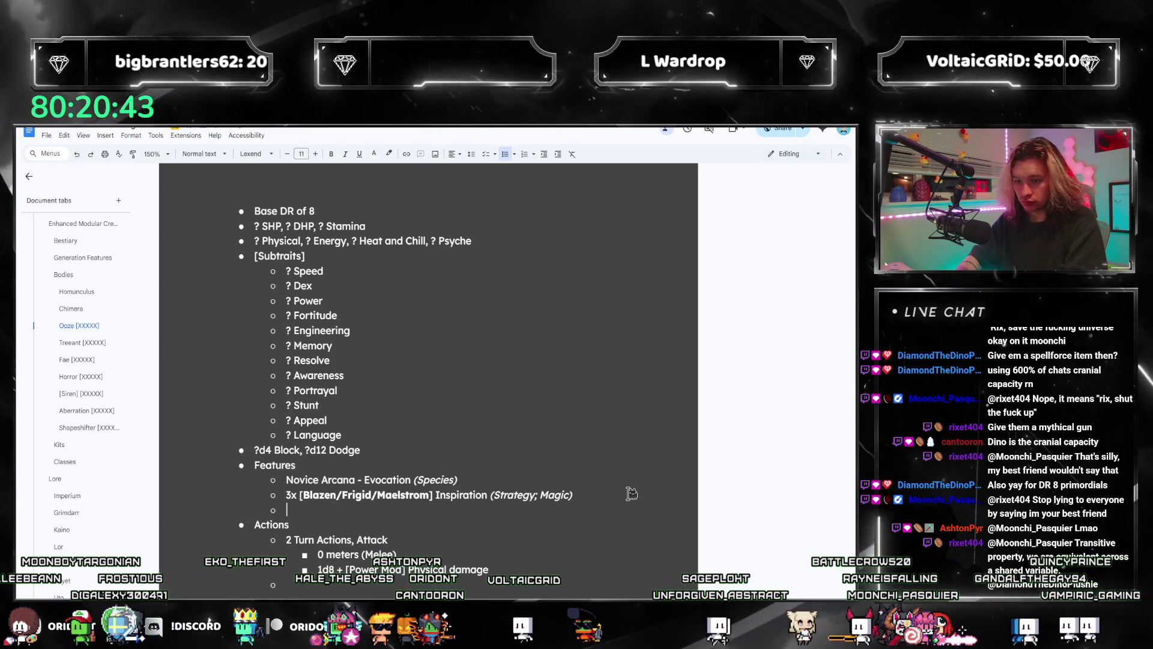
pyautogui.write('Immune to Heat')
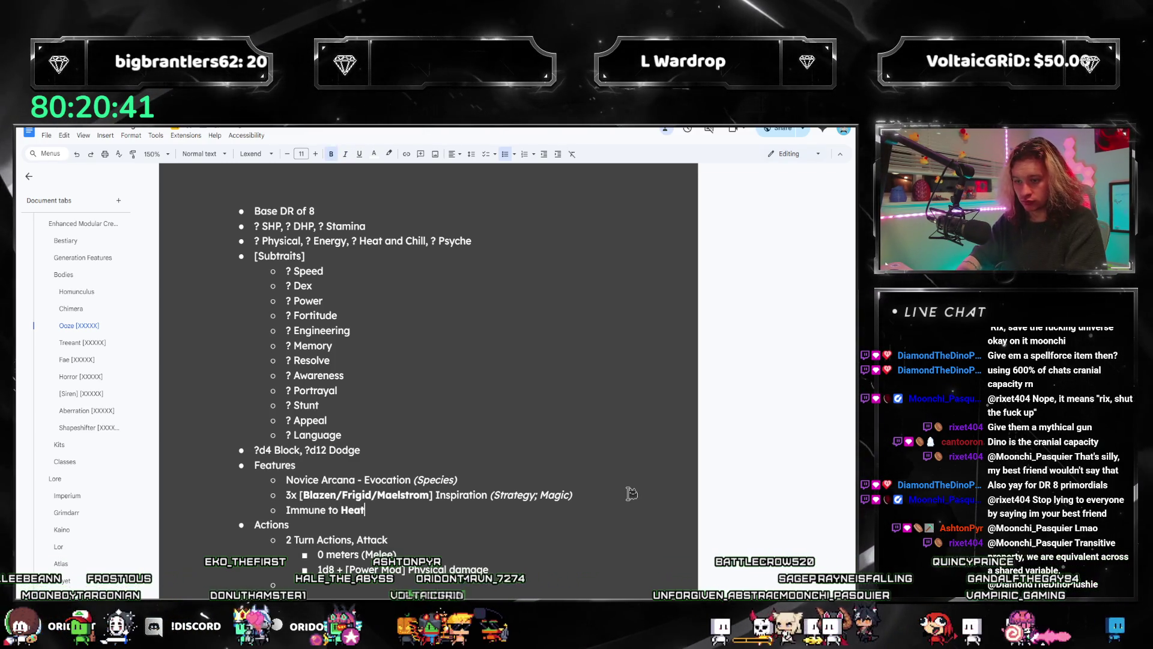
pyautogui.write('nergy/')
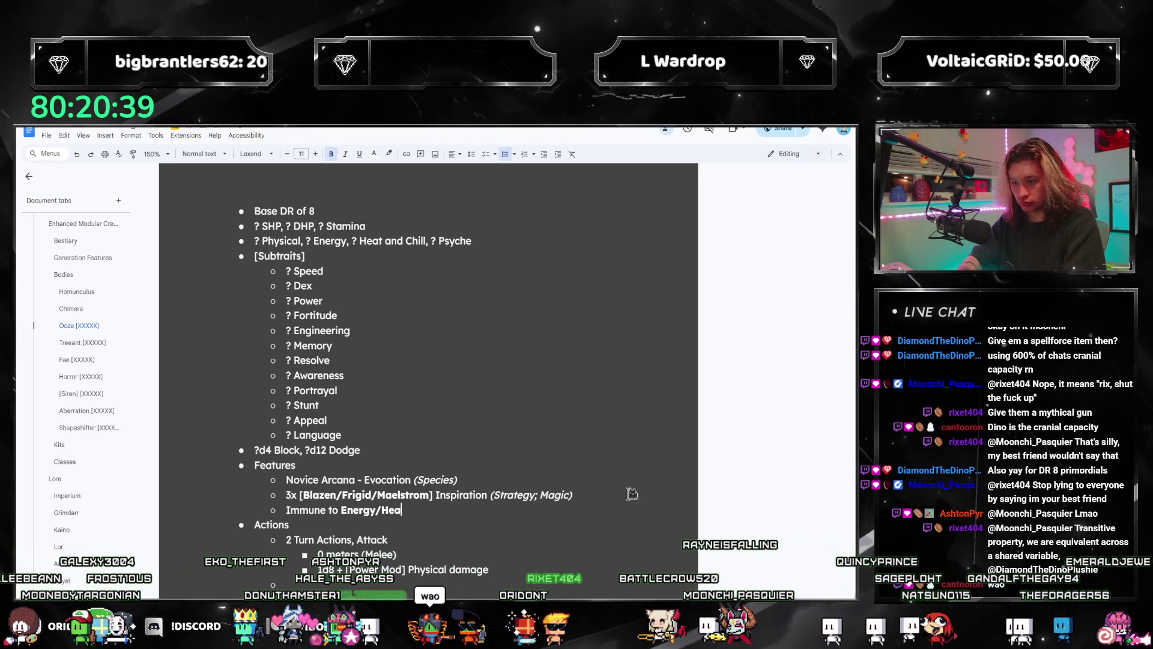
pyautogui.write('t/Chill')
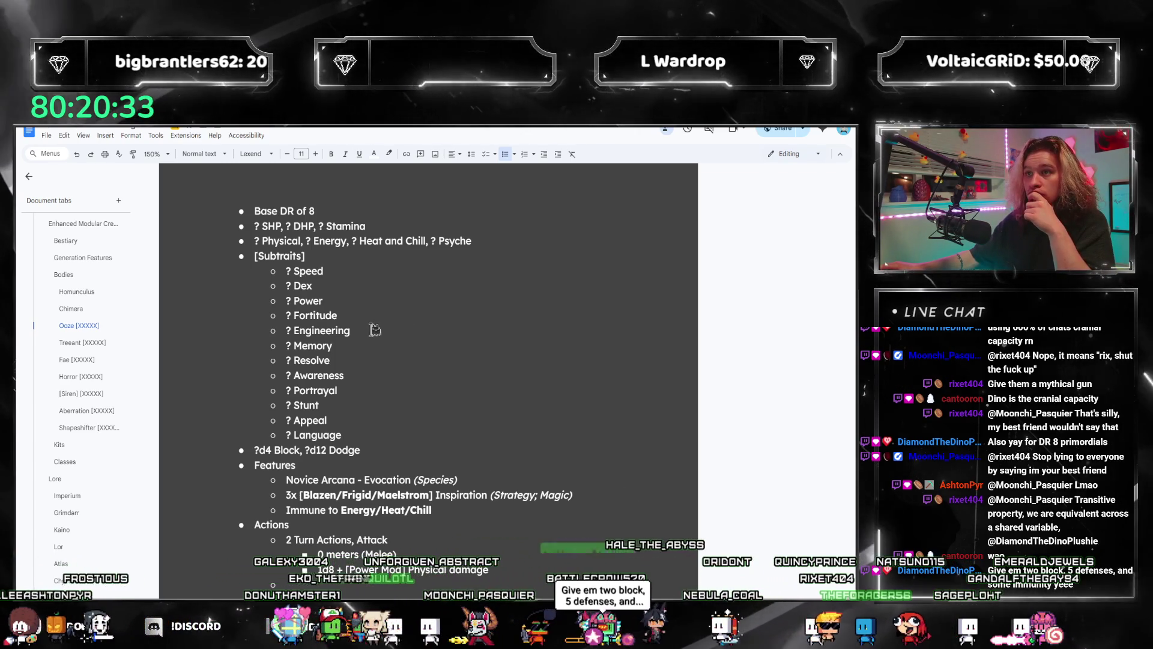
# - Replace the Ooze's unknown Physical and Energy defense values
pyautogui.click(355, 286)
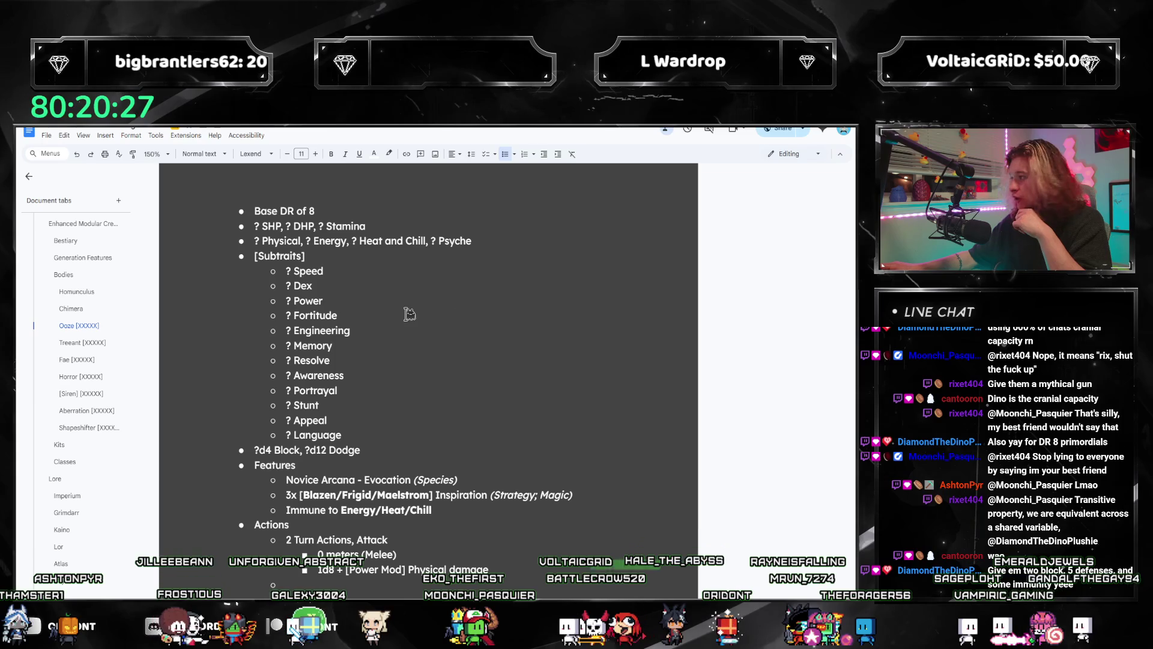
pyautogui.click(339, 271)
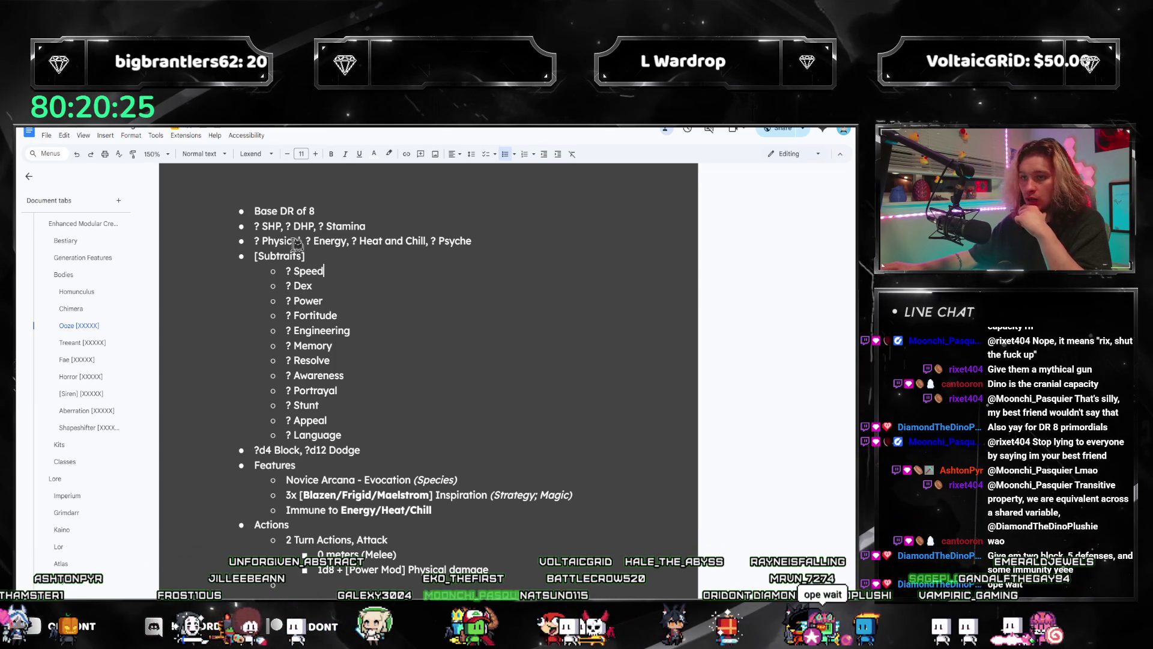
pyautogui.doubleClick(257, 240)
pyautogui.write('1')
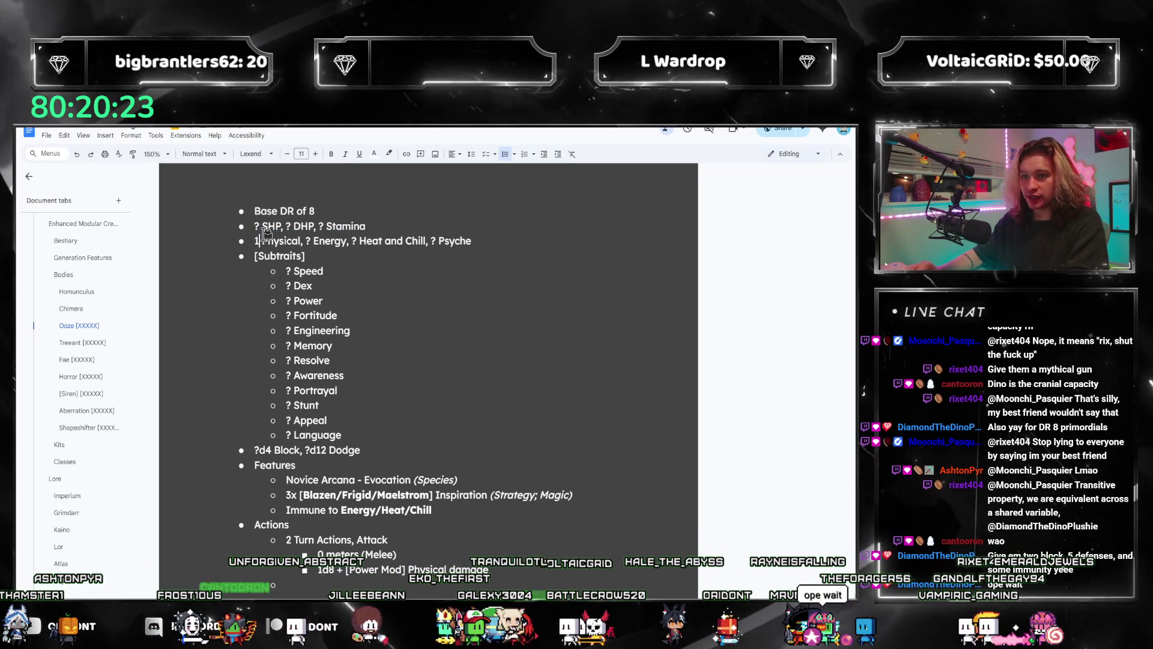
pyautogui.hotkey('ctrl', 'Right')
pyautogui.hotkey('ctrl', 'Right')
pyautogui.hotkey('shift', 'Right')
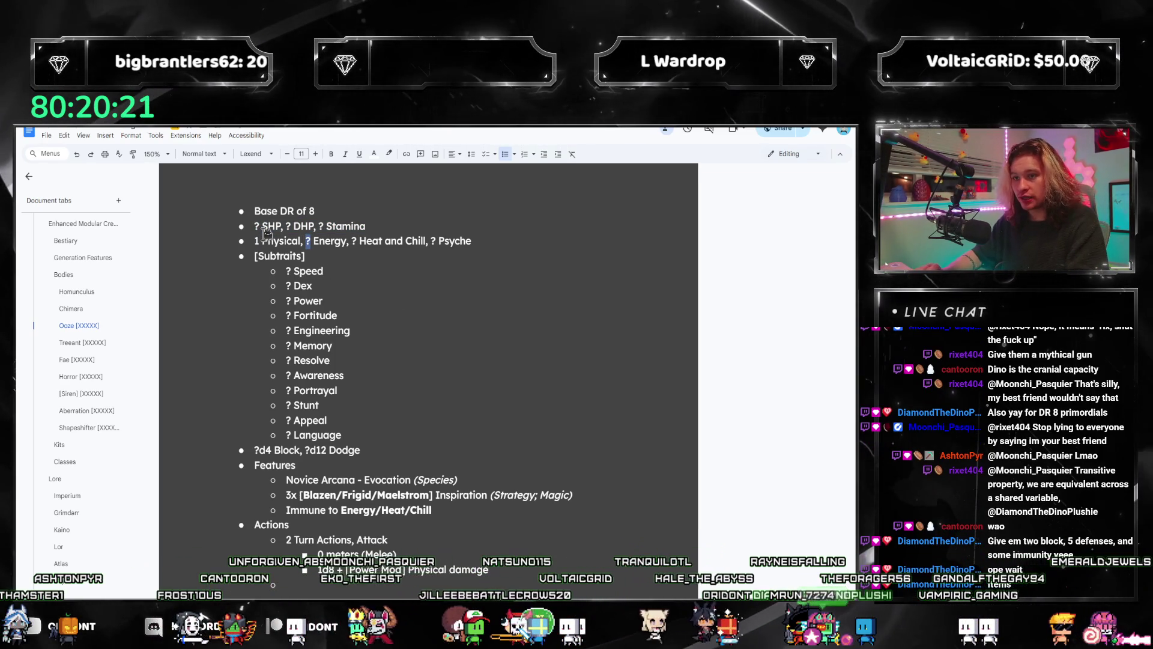
pyautogui.write('0')
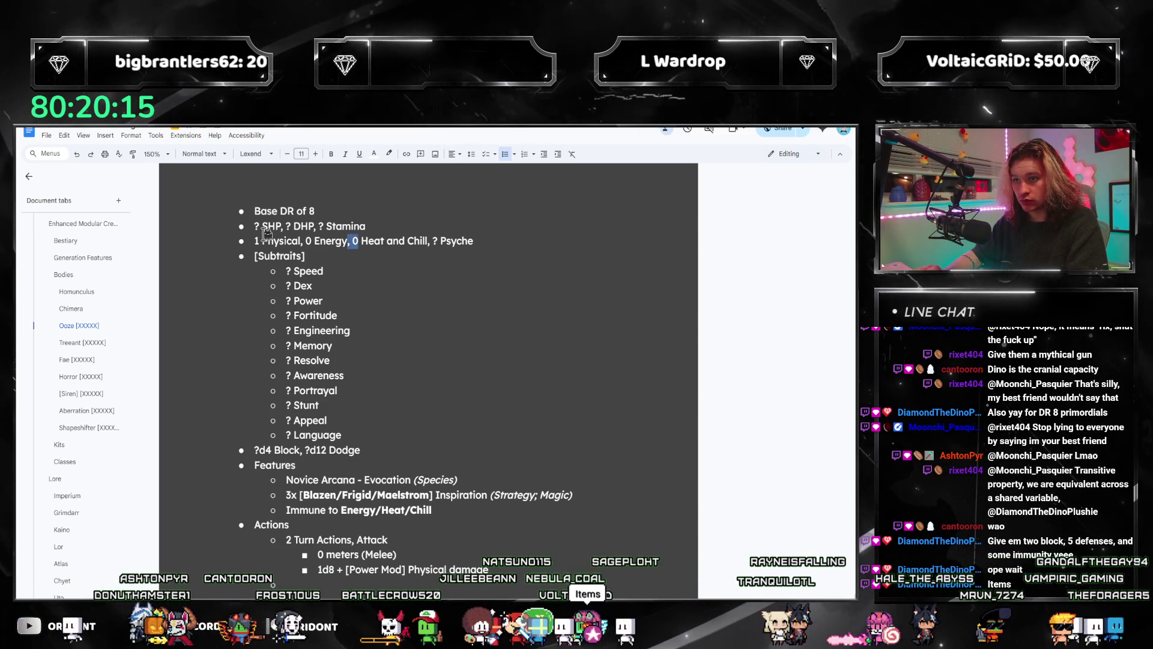
# - Complete the defense line to read '5 Physical, 0 in all others'
pyautogui.press('BackSpace')
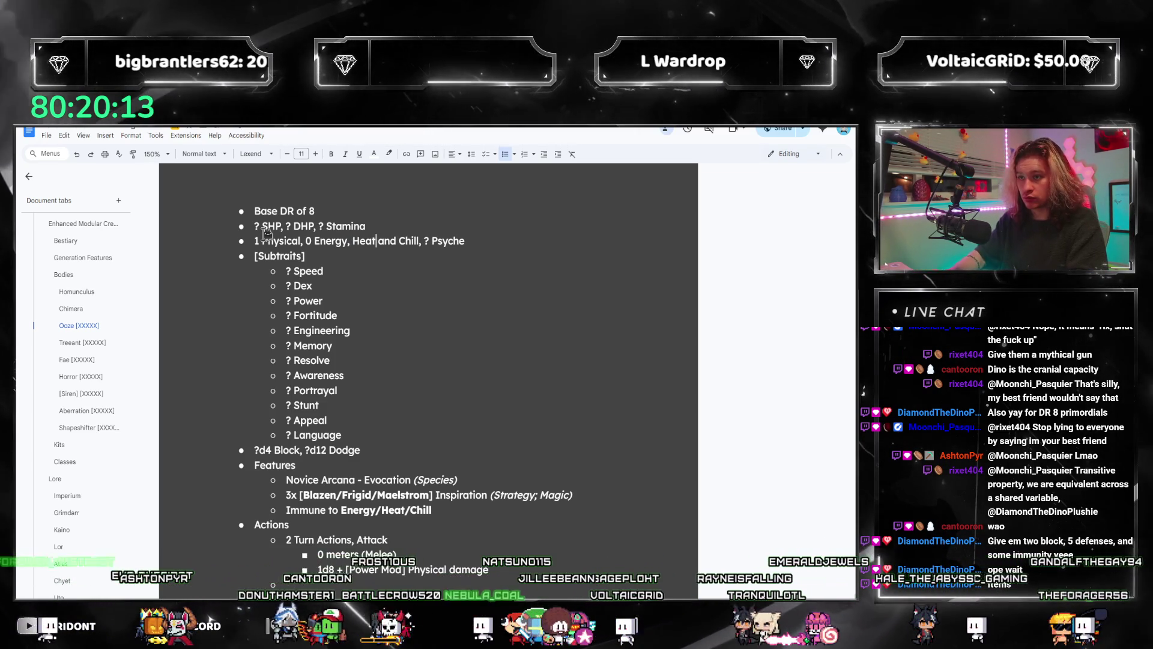
pyautogui.write(',')
pyautogui.hotkey('ctrl', 'Right')
pyautogui.hotkey('ctrl', 'Right')
pyautogui.hotkey('ctrl', 'Right')
pyautogui.hotkey('shift', 'Right')
pyautogui.write('1')
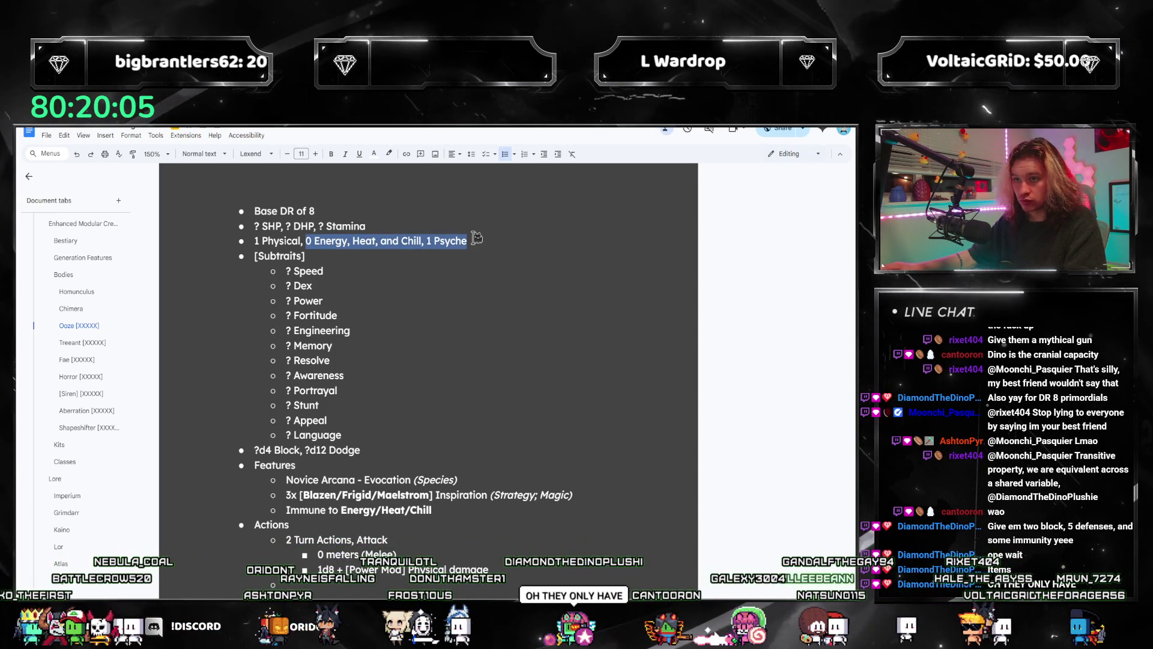
pyautogui.write('0 in all o')
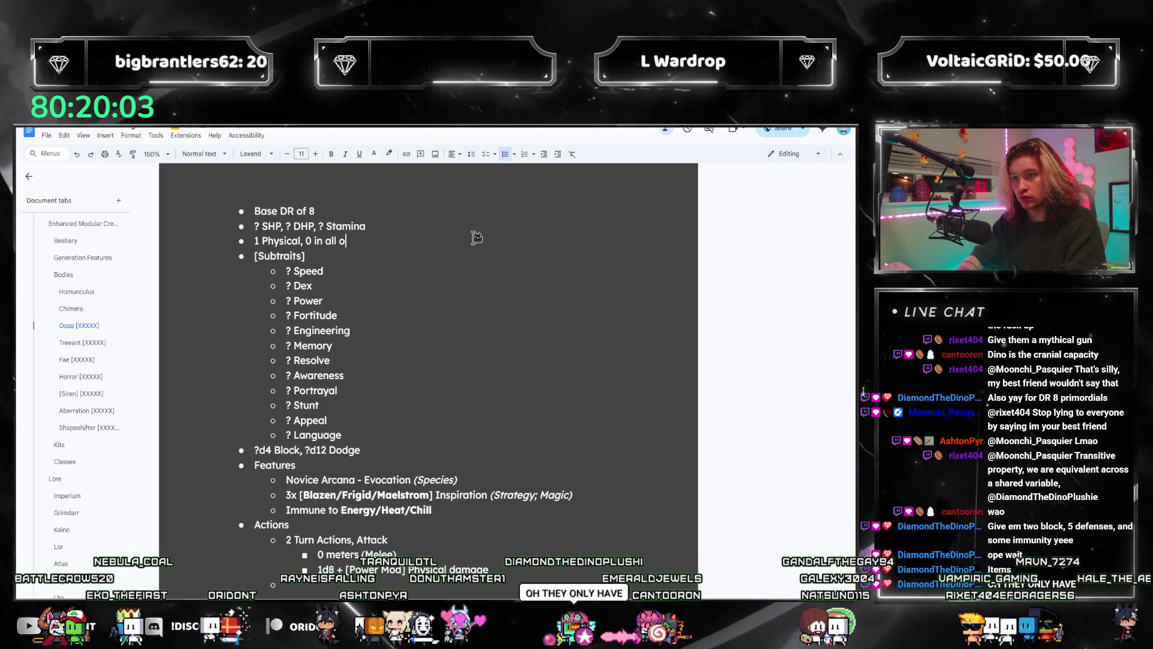
pyautogui.write('thers')
pyautogui.press('Home')
pyautogui.hotkey('shift', 'Right')
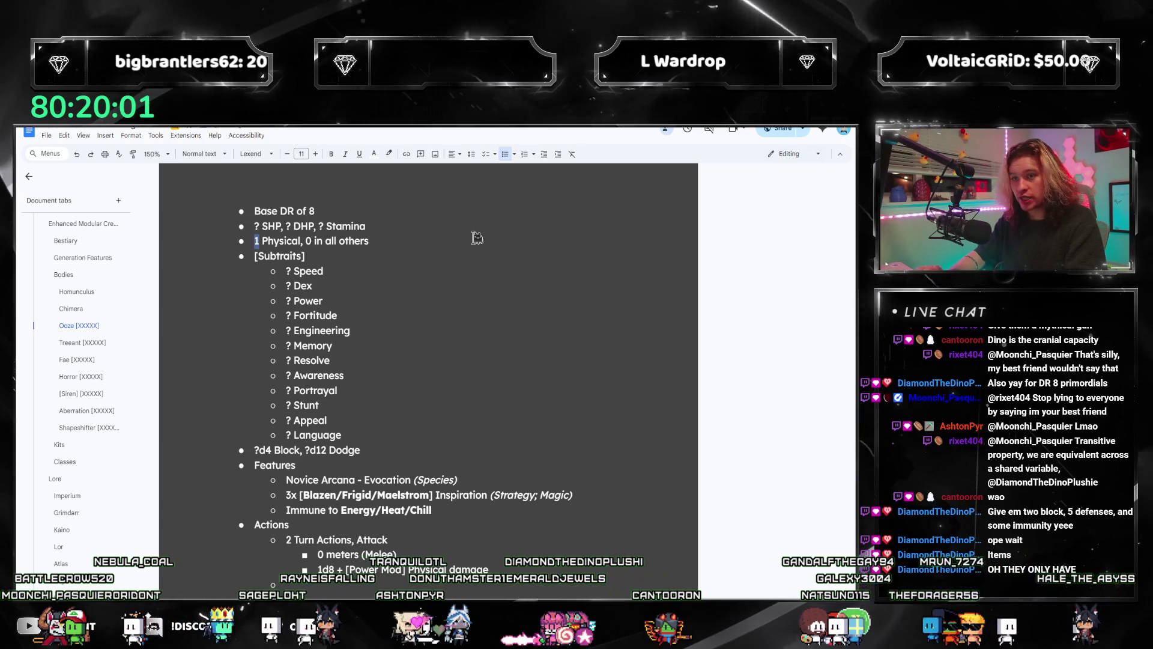
pyautogui.write('5')
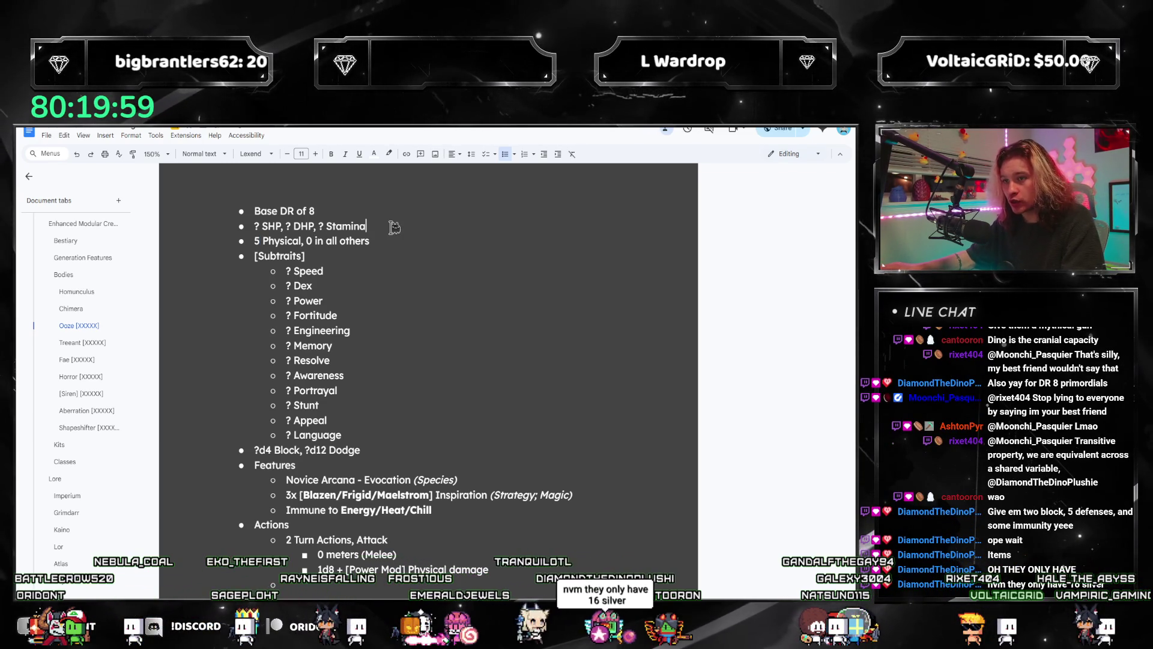
pyautogui.moveTo(502, 522)
pyautogui.mouseDown()
pyautogui.moveTo(294, 495)
pyautogui.moveTo(292, 479)
pyautogui.mouseUp()
# - Set the Ooze dice to 1d4 Block and 1d12 Dodge
pyautogui.click(294, 480)
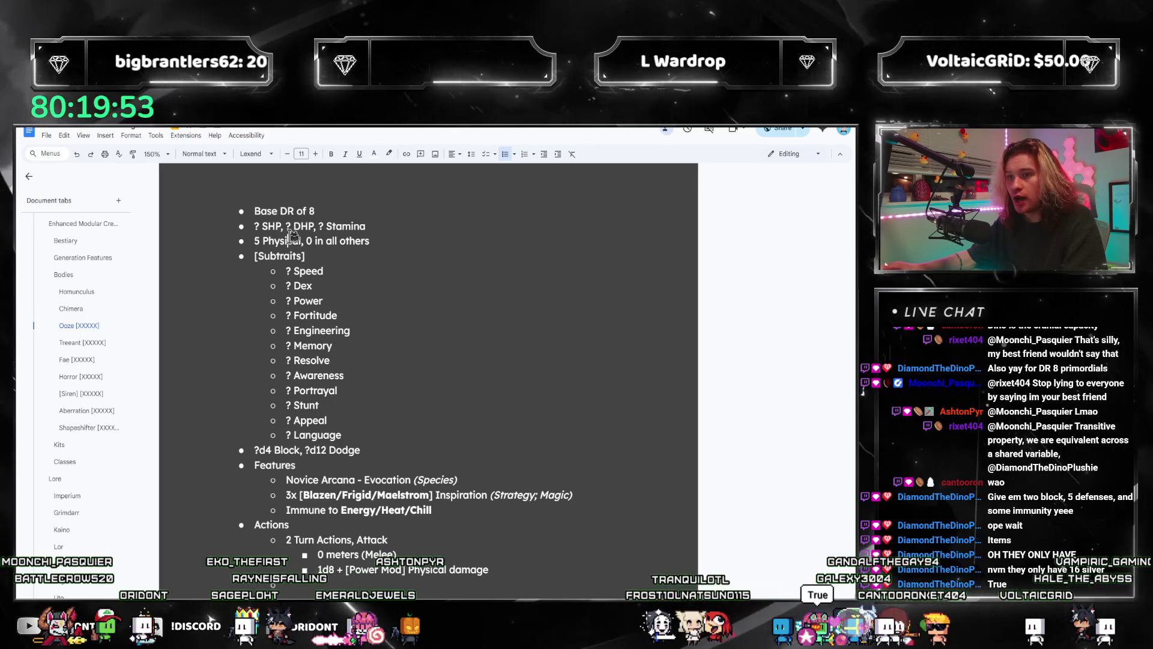
pyautogui.click(315, 227)
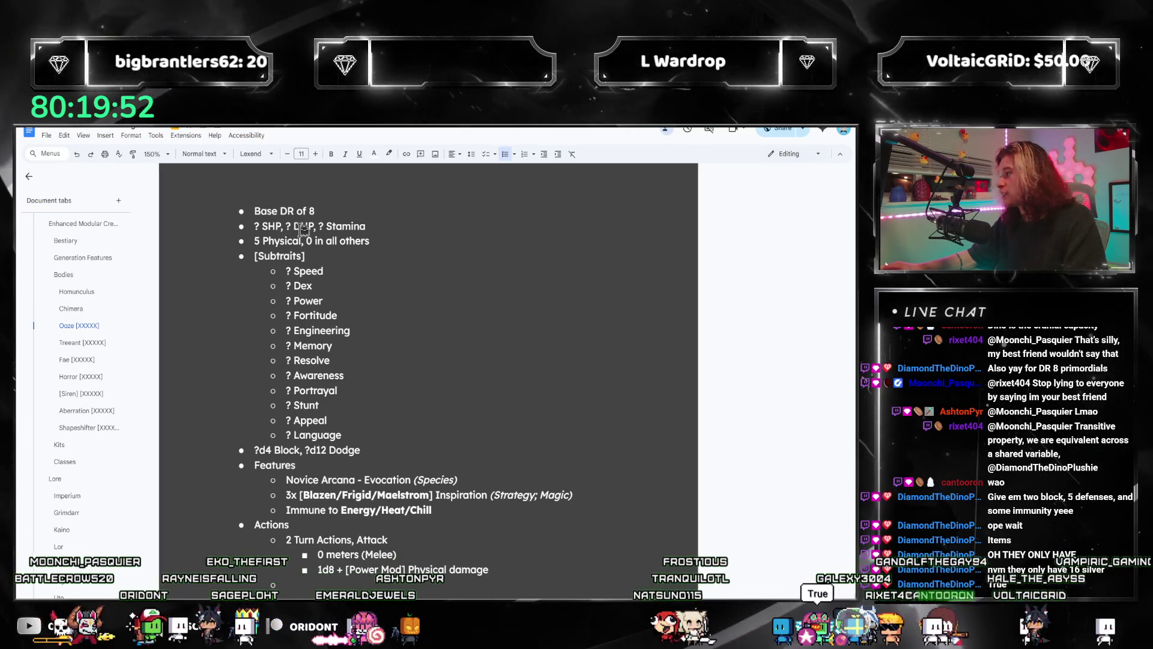
pyautogui.click(389, 233)
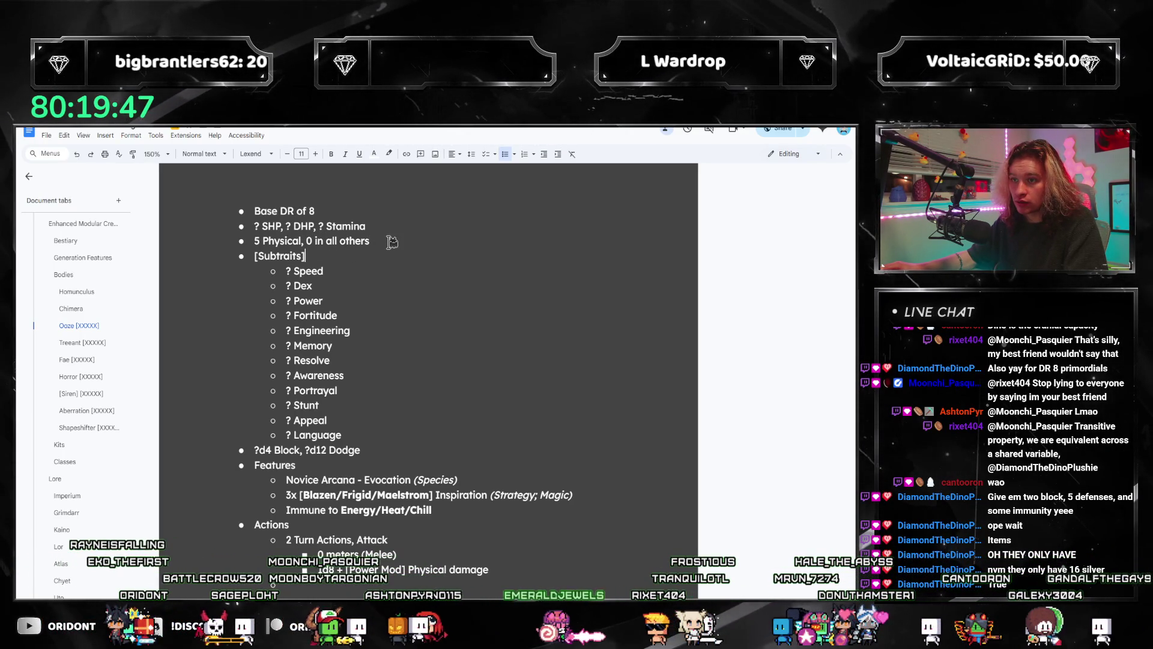
pyautogui.scroll(1, 396, 280)
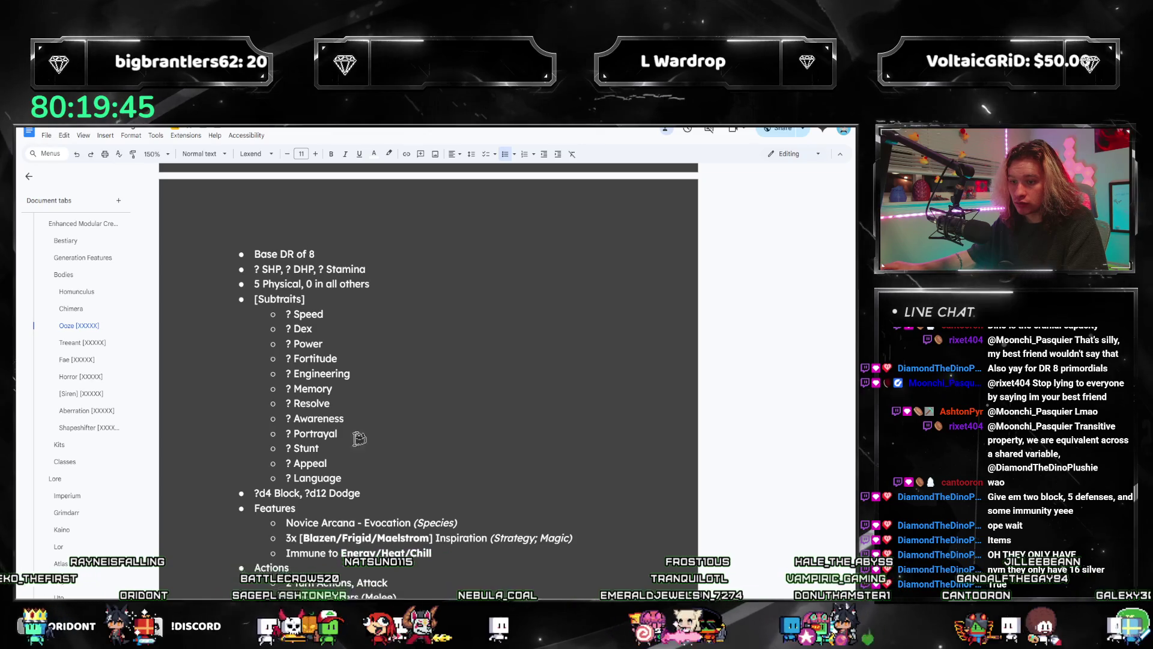
pyautogui.scroll(-1, 390, 327)
pyautogui.click(259, 450)
pyautogui.press('BackSpace')
pyautogui.write('1')
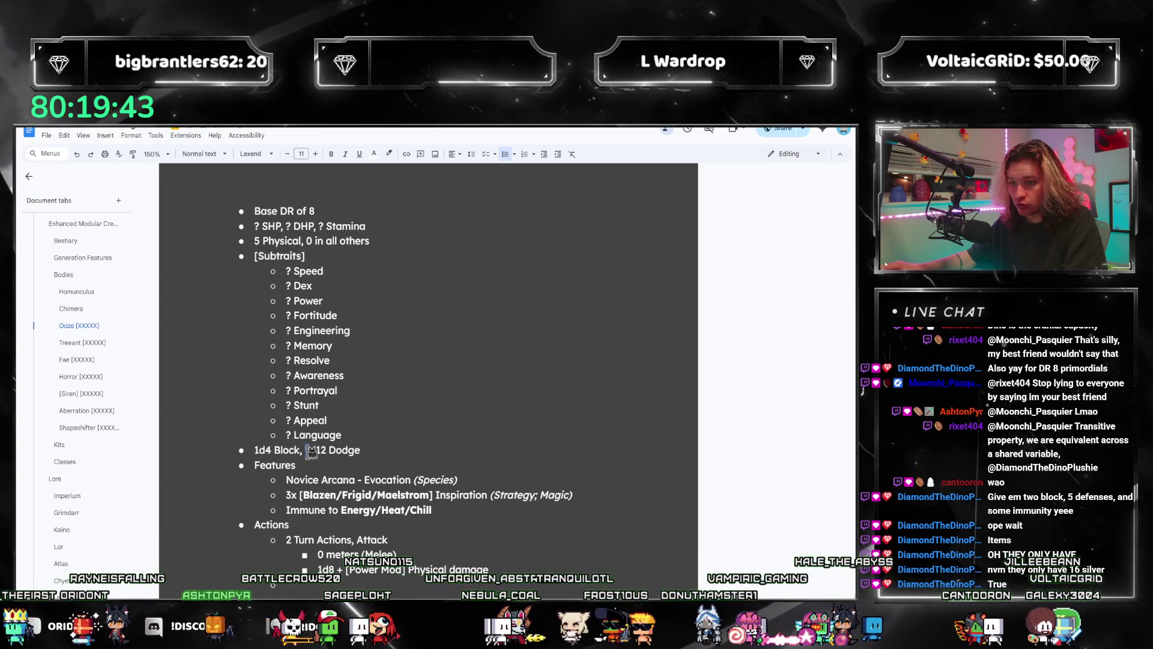
pyautogui.click(311, 450)
pyautogui.press('BackSpace')
pyautogui.write('1')
# - Scroll through the document to review the Homunculus body entry (Base DR 3)
pyautogui.scroll(-1, 375, 459)
pyautogui.scroll(2, 372, 472)
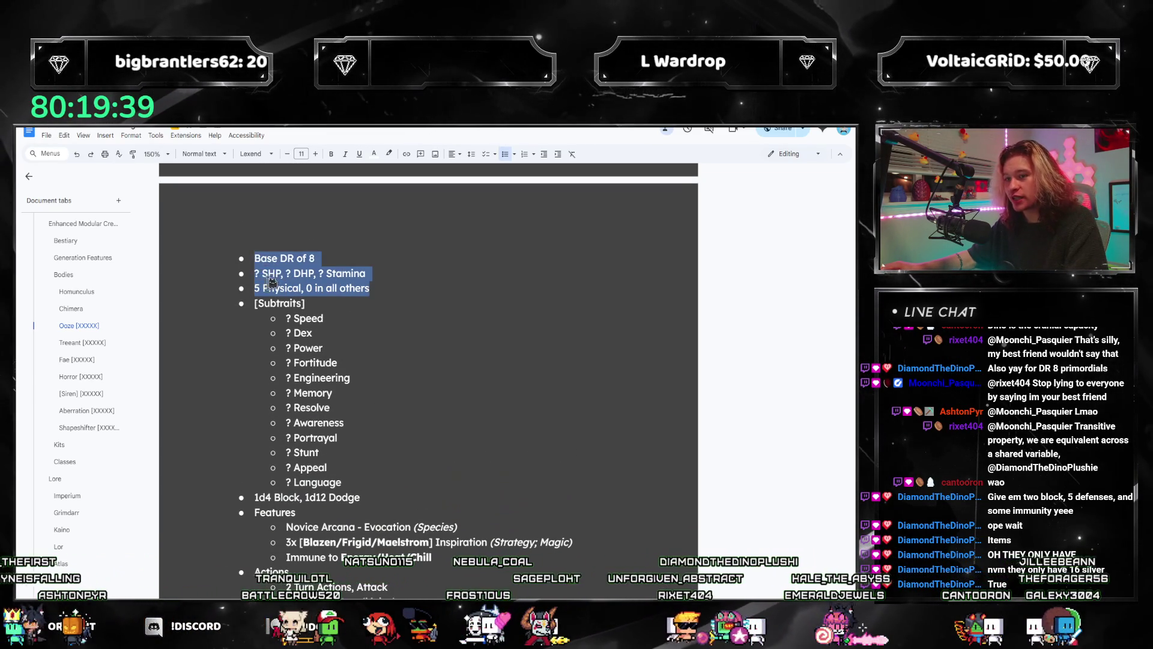
pyautogui.scroll(3, 276, 300)
pyautogui.scroll(-2, 301, 325)
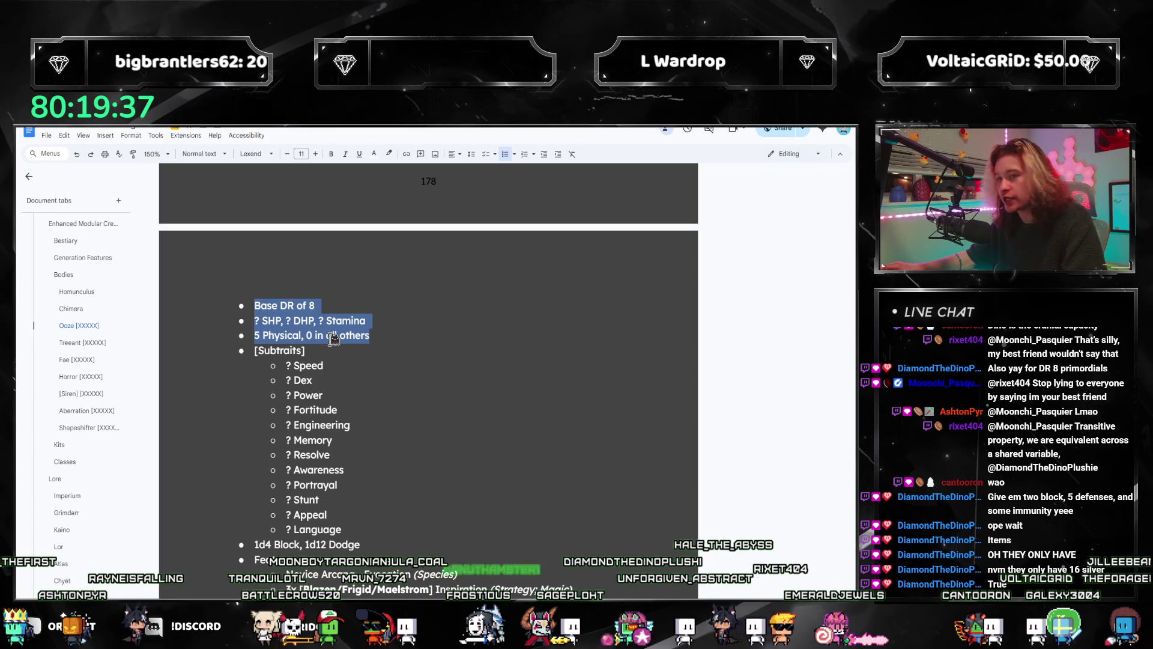
pyautogui.scroll(2, 341, 329)
pyautogui.scroll(-7, 337, 336)
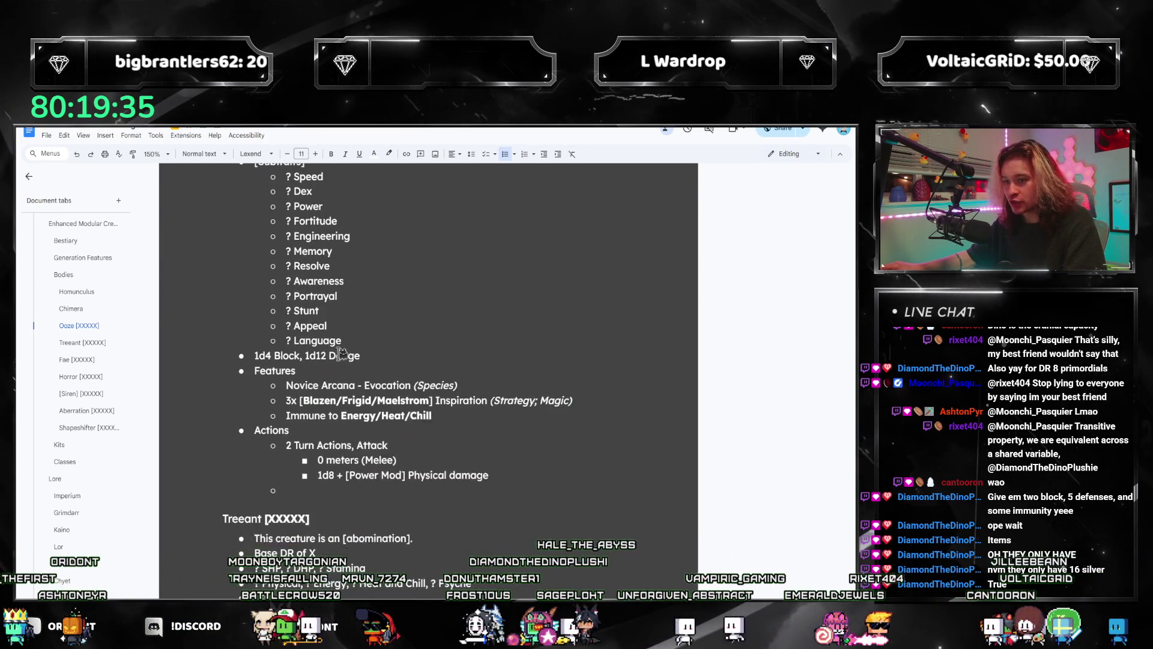
pyautogui.scroll(2, 354, 372)
pyautogui.scroll(2, 369, 325)
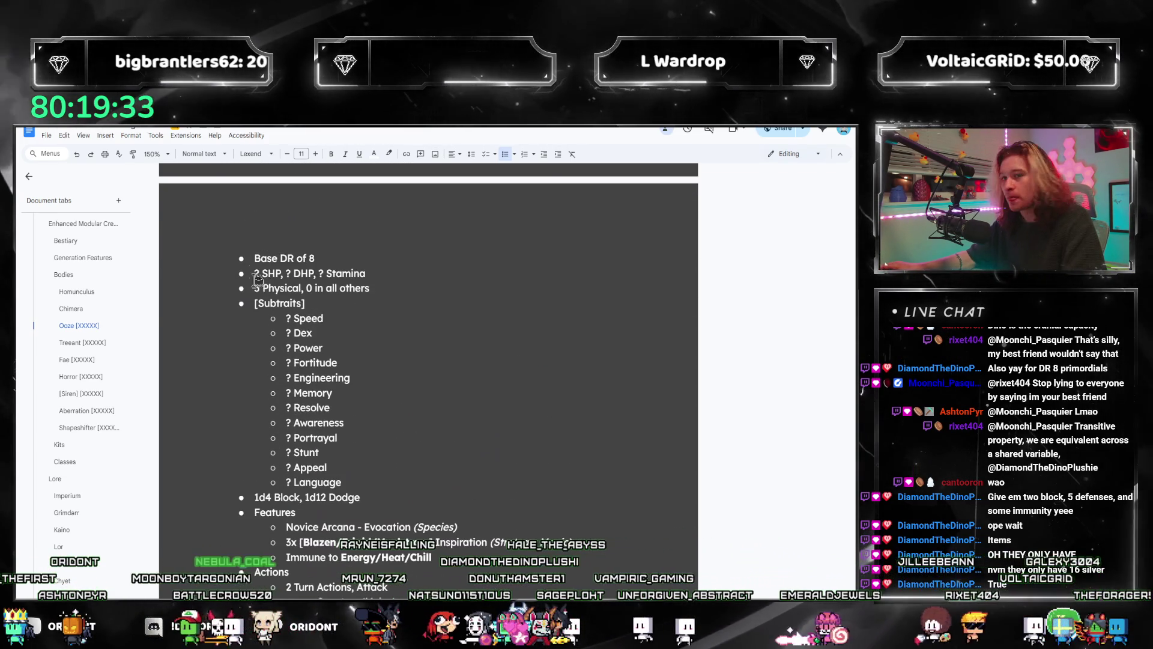
pyautogui.scroll(2, 336, 306)
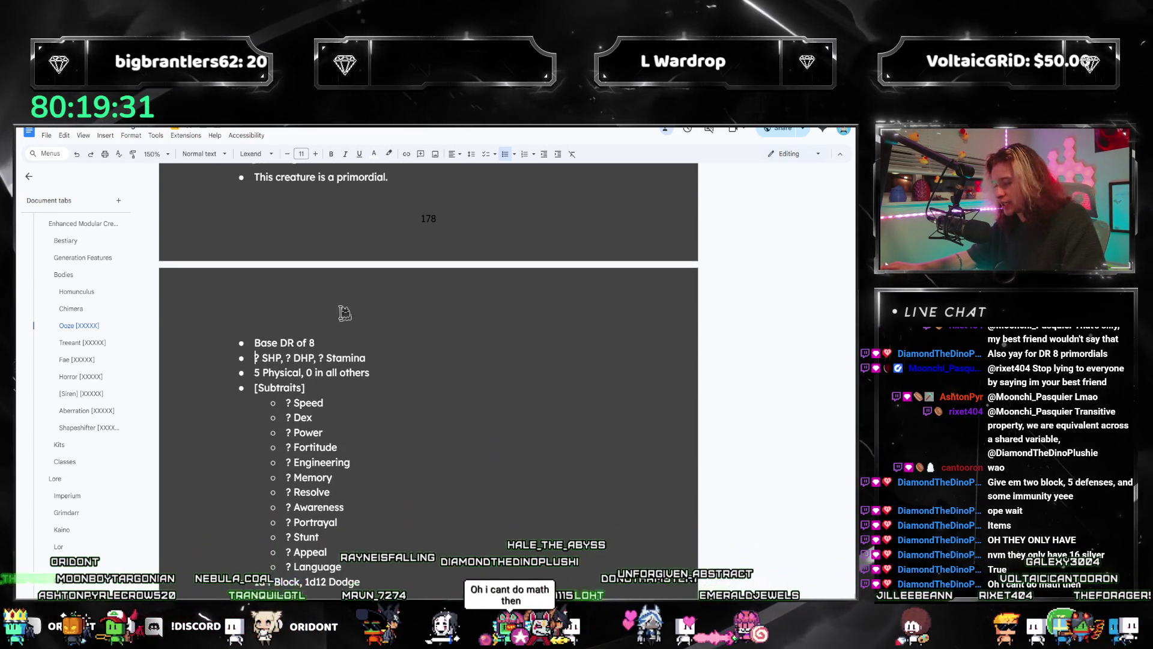
pyautogui.scroll(-2, 317, 299)
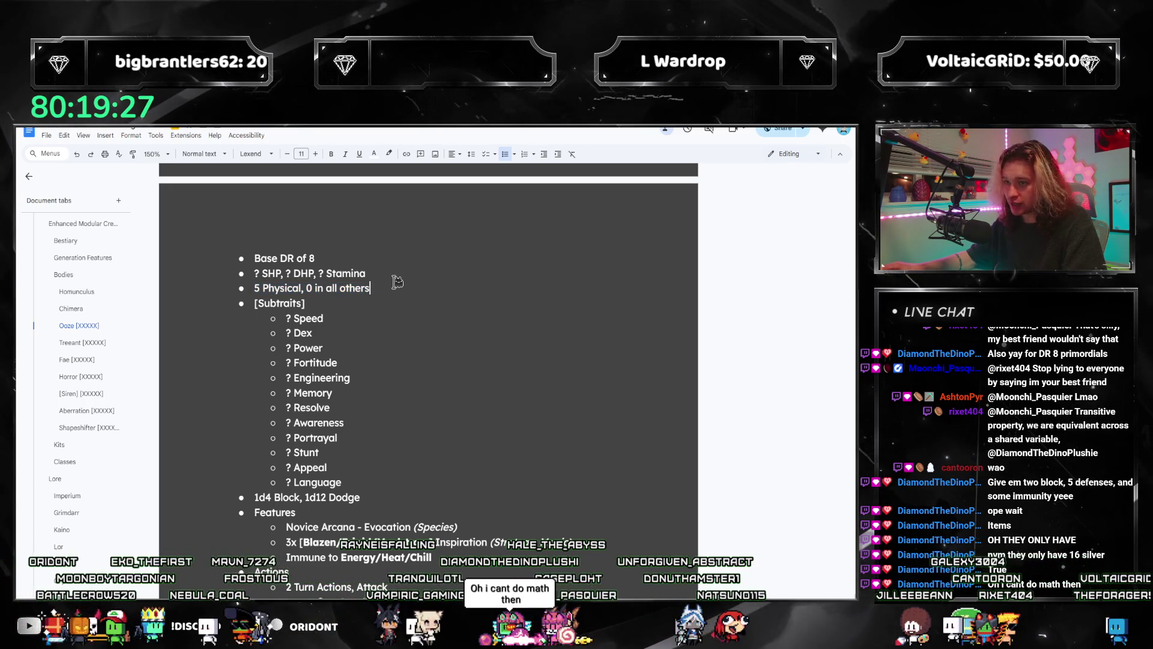
pyautogui.scroll(-4, 398, 282)
pyautogui.scroll(15, 409, 337)
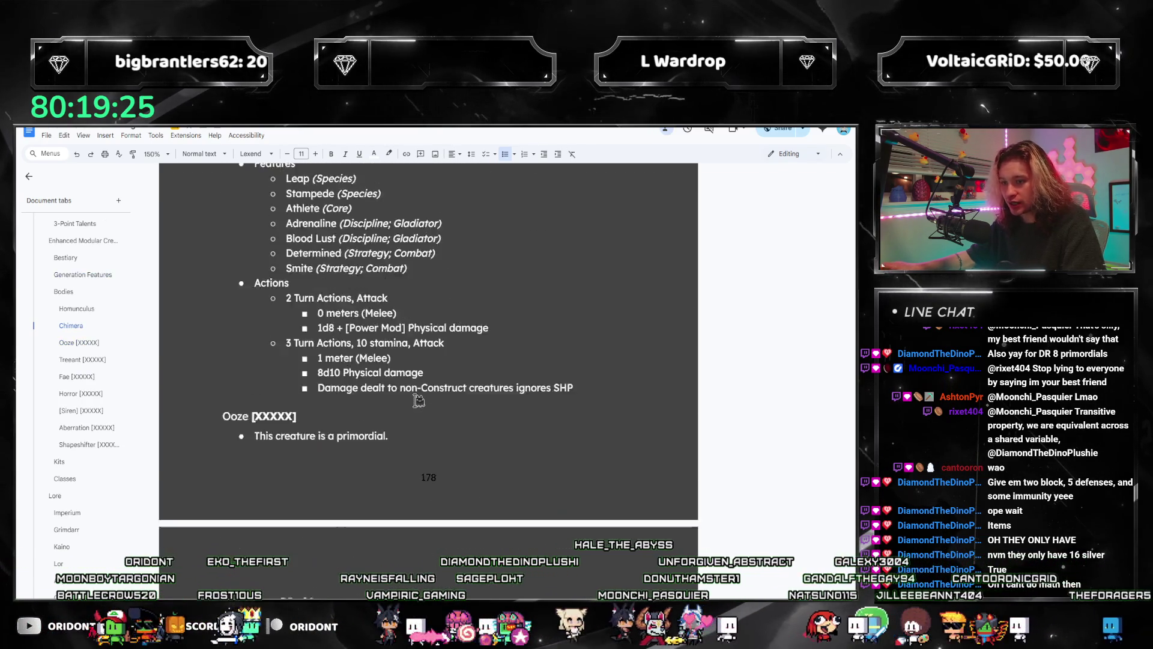
pyautogui.scroll(12, 418, 400)
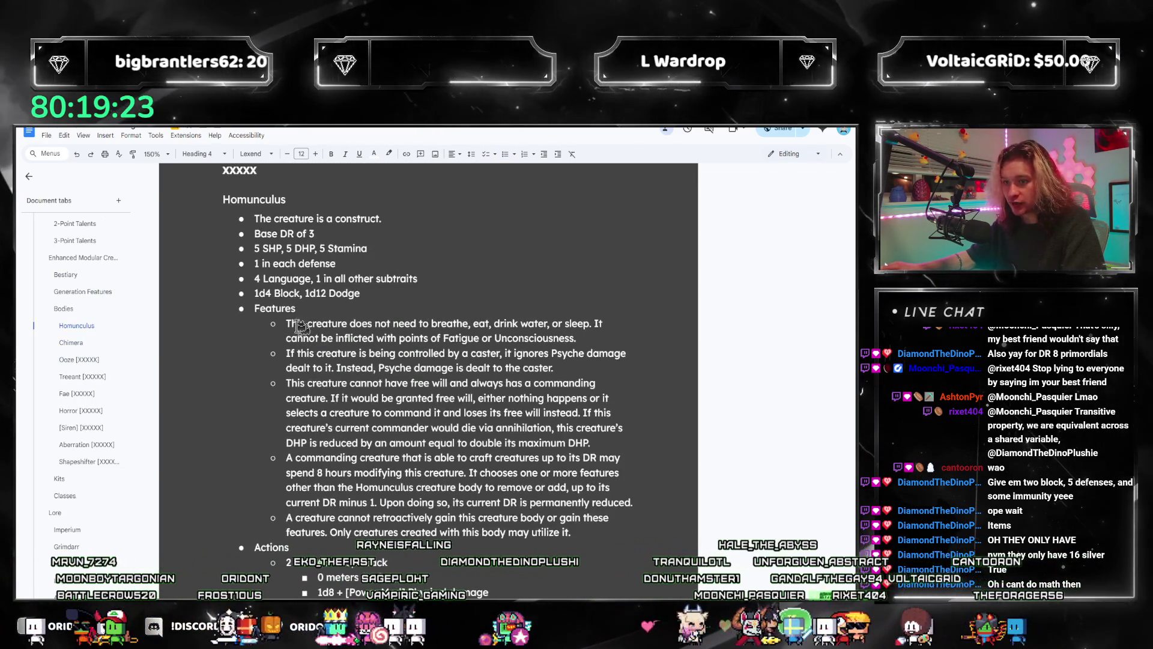
# - Copy the Homunculus's first two feature descriptions into the Ooze features above Novice Arcana
pyautogui.moveTo(286, 323); pyautogui.dragTo(592, 368)
pyautogui.hotkey('ctrl', 'c')
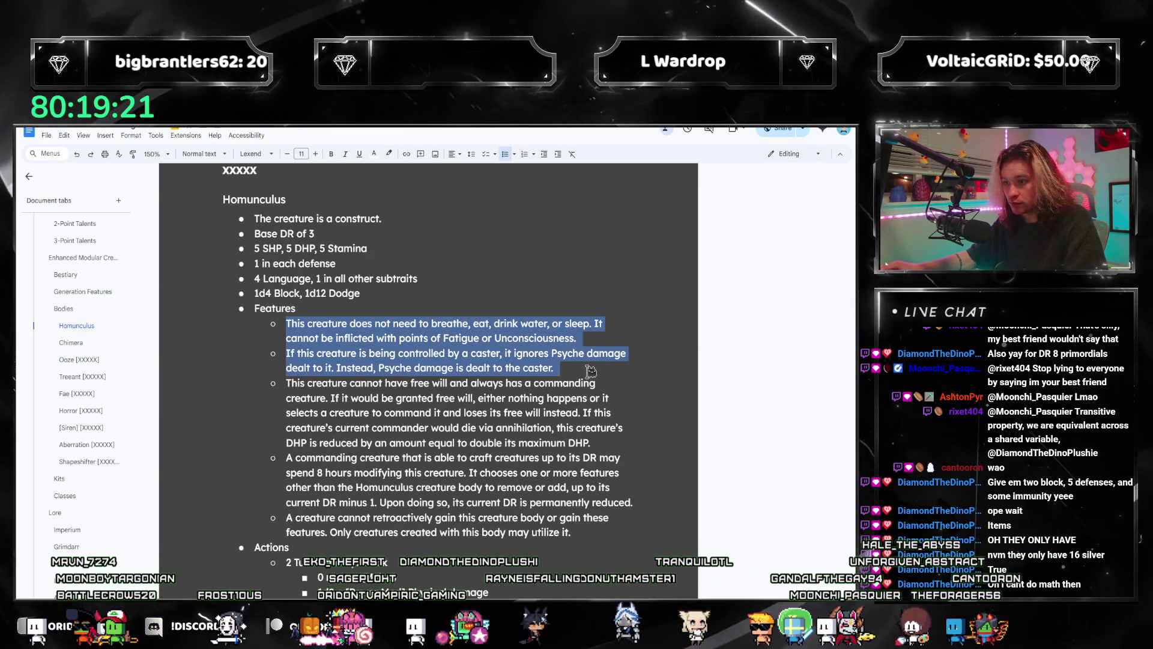
pyautogui.click(77, 359)
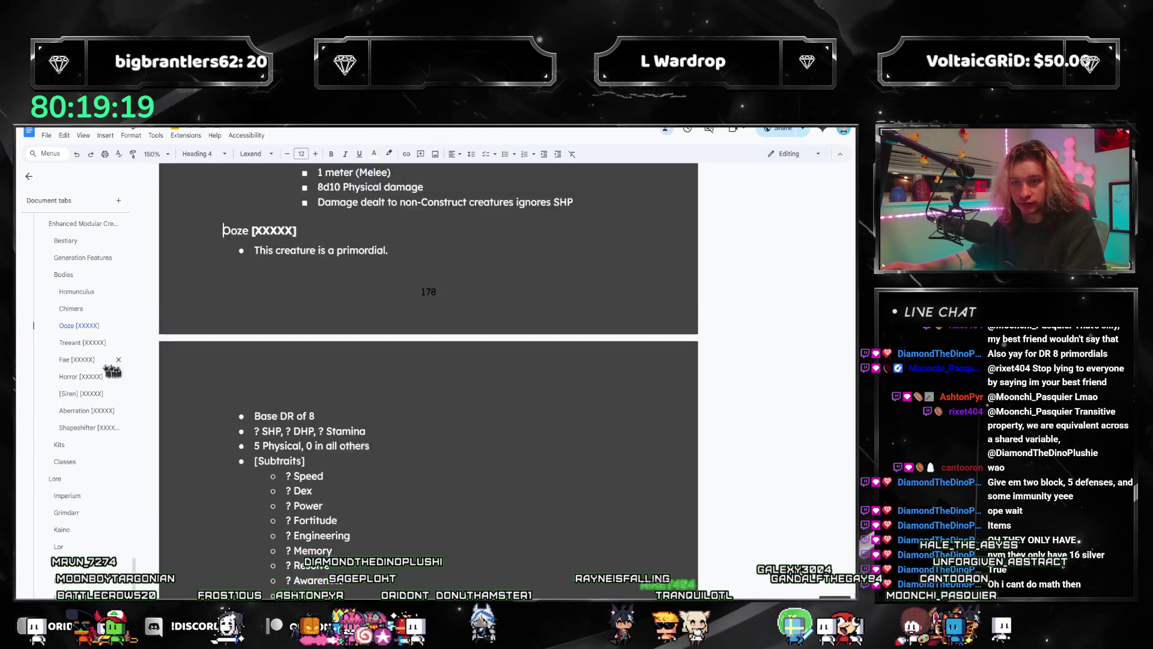
pyautogui.scroll(-4, 275, 347)
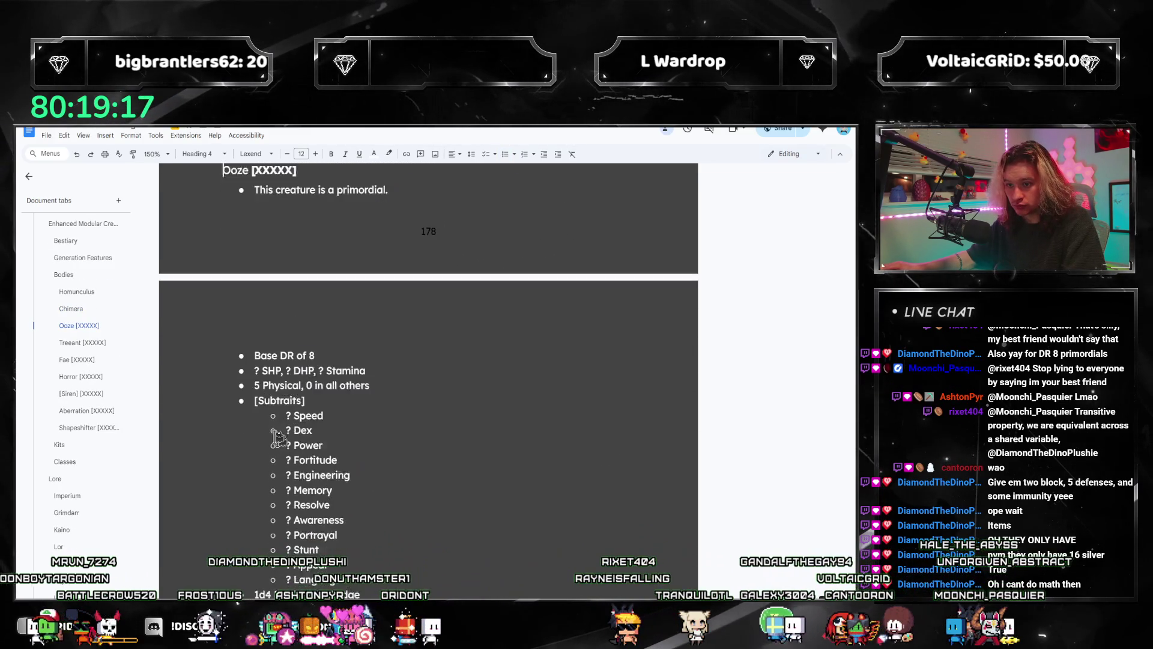
pyautogui.click(276, 463)
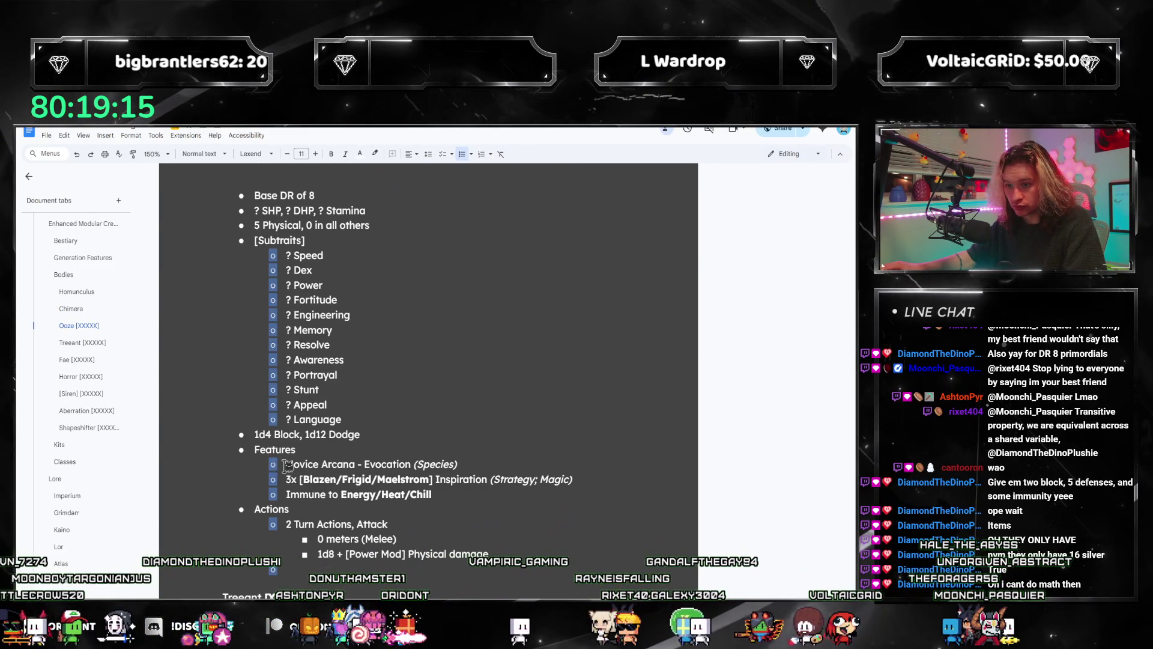
pyautogui.click(287, 464)
pyautogui.hotkey('ctrl', 'v')
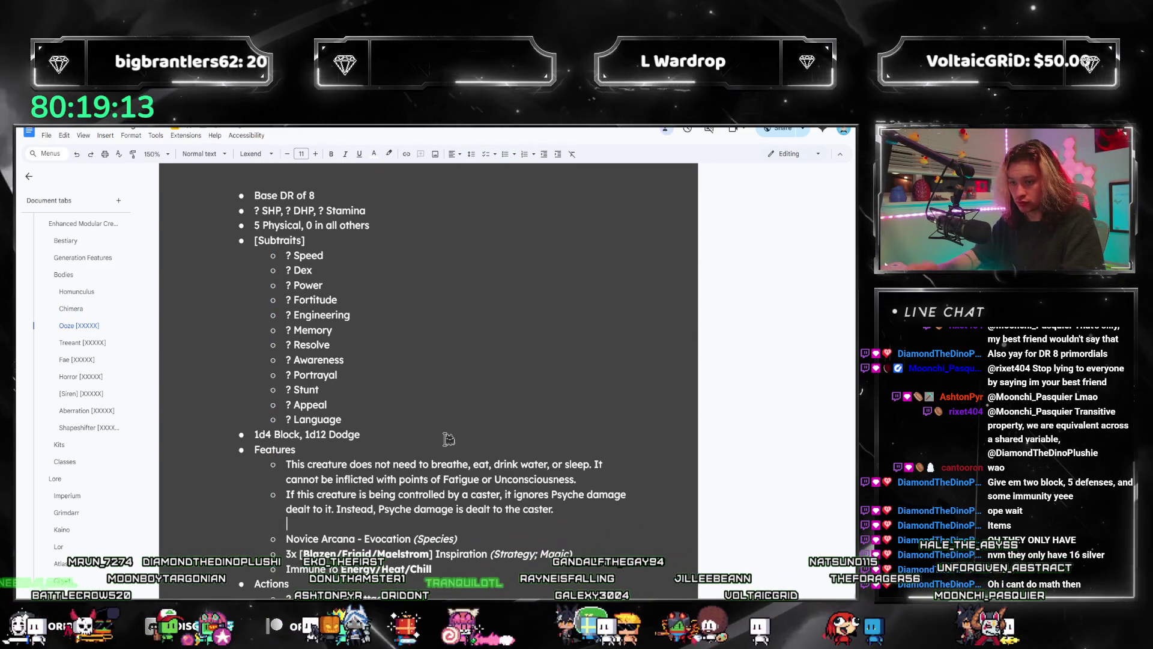
pyautogui.press('BackSpace')
pyautogui.scroll(-2, 442, 435)
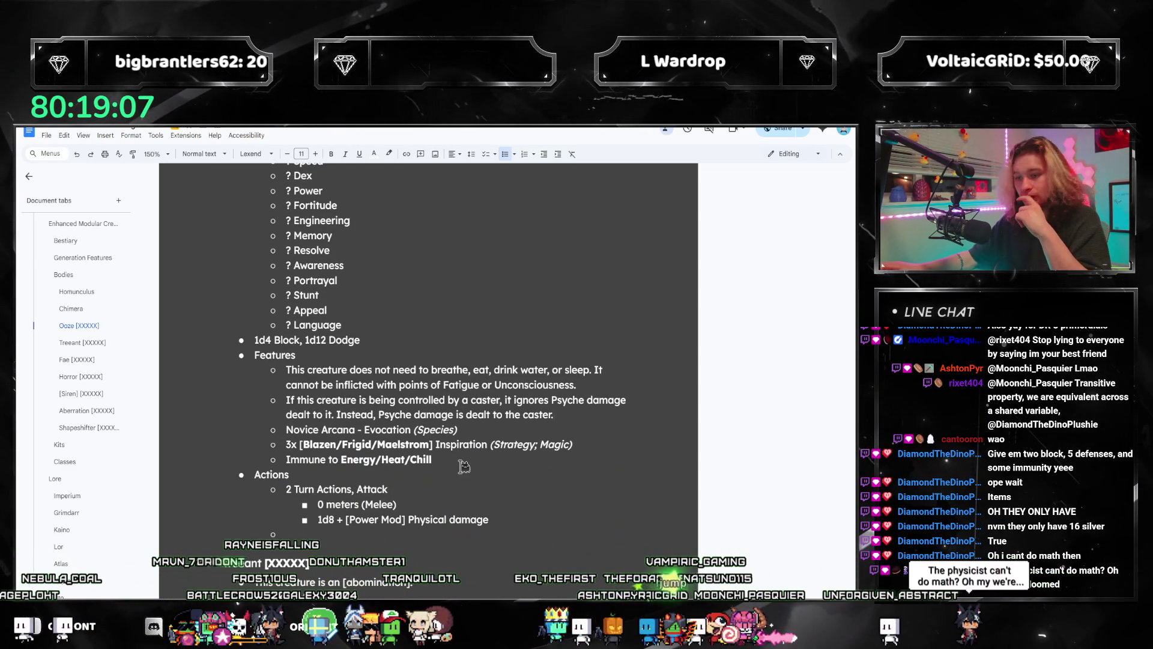
pyautogui.press('Down')
pyautogui.press('Down')
pyautogui.press('Down')
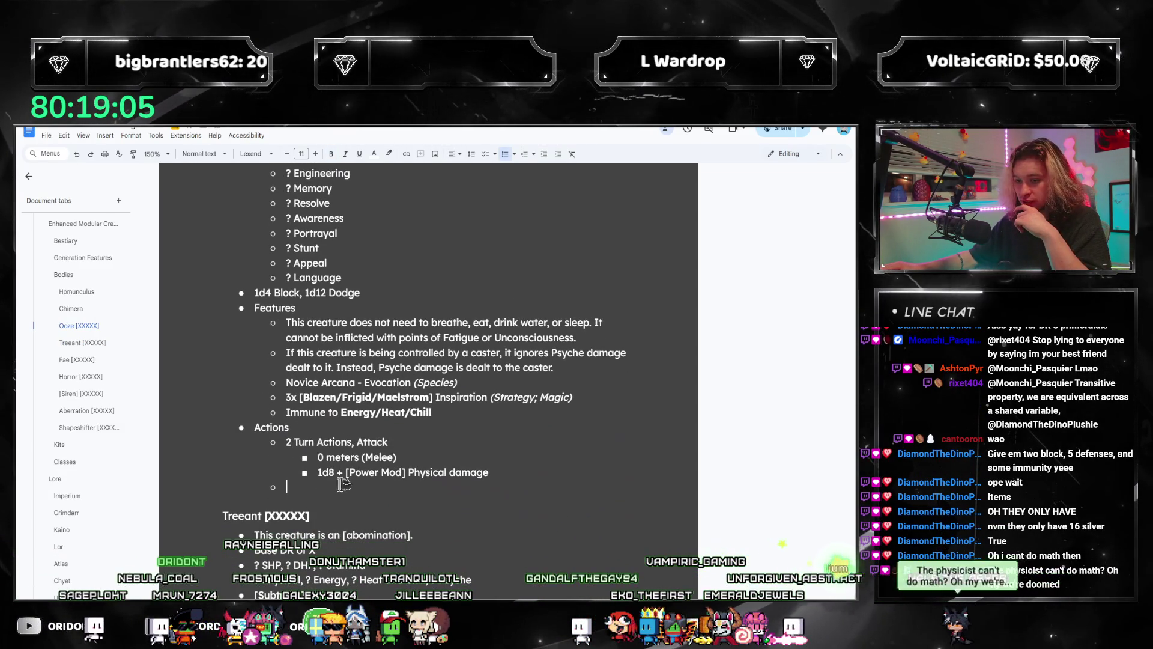
# - Replace 'Physical' in the Ooze attack damage with bold 'Energy/Heat/Chill'
pyautogui.doubleClick(363, 472)
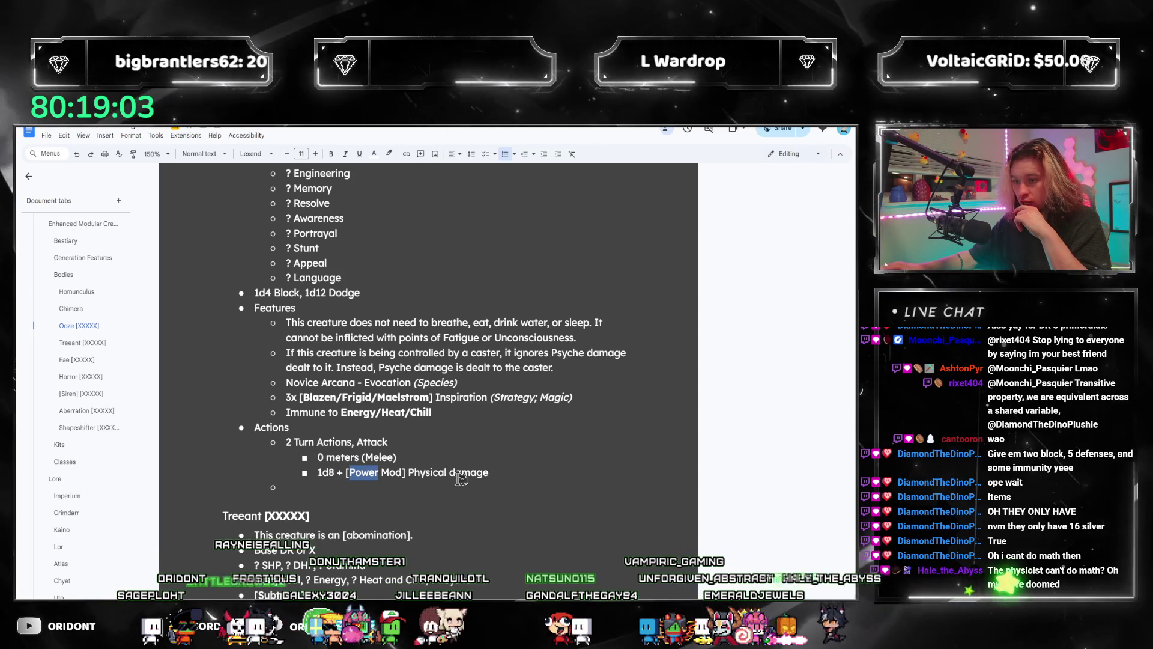
pyautogui.doubleClick(446, 479)
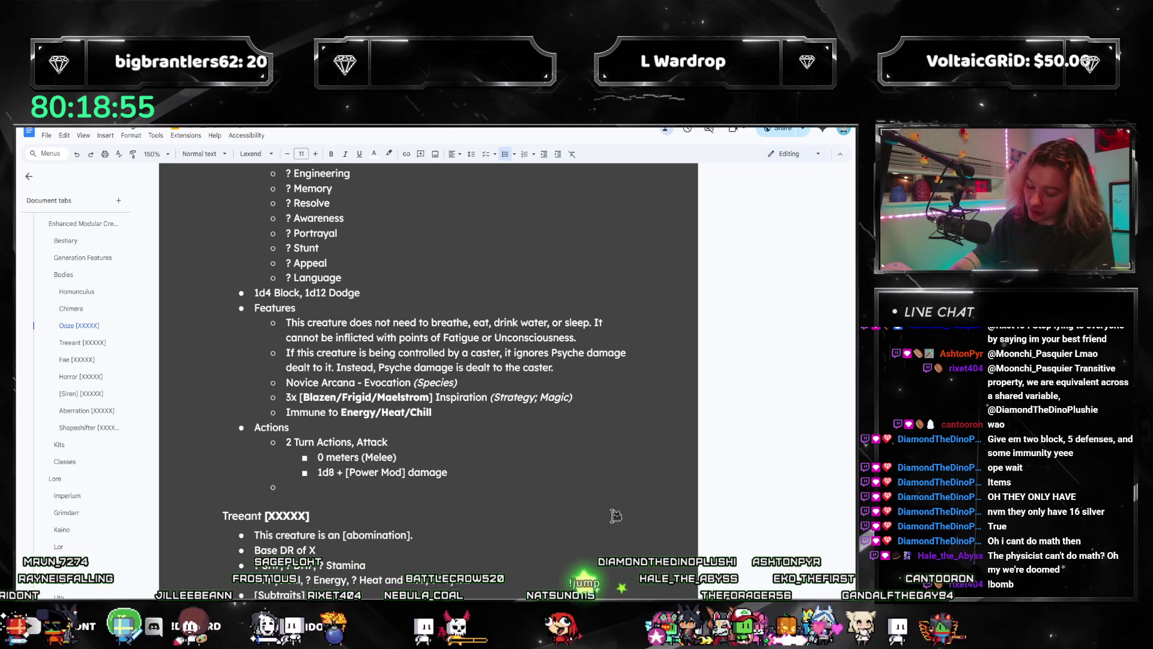
pyautogui.hotkey('ctrl', 'b')
pyautogui.write('Heat')
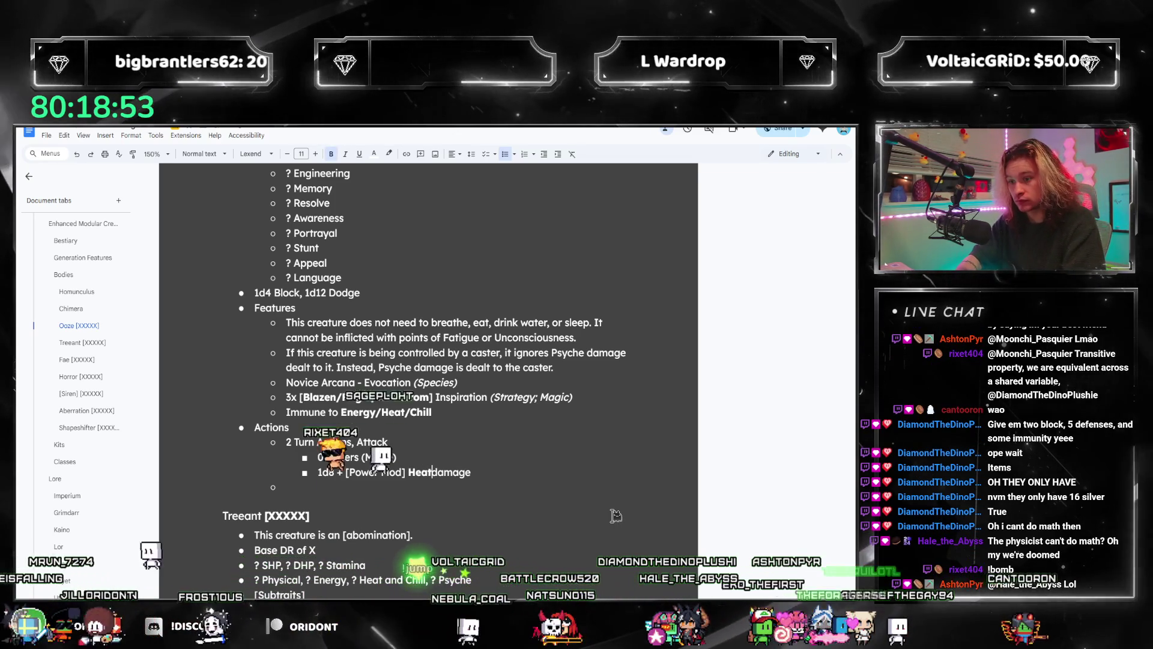
pyautogui.press('BackSpace')
pyautogui.press('BackSpace')
pyautogui.press('BackSpace')
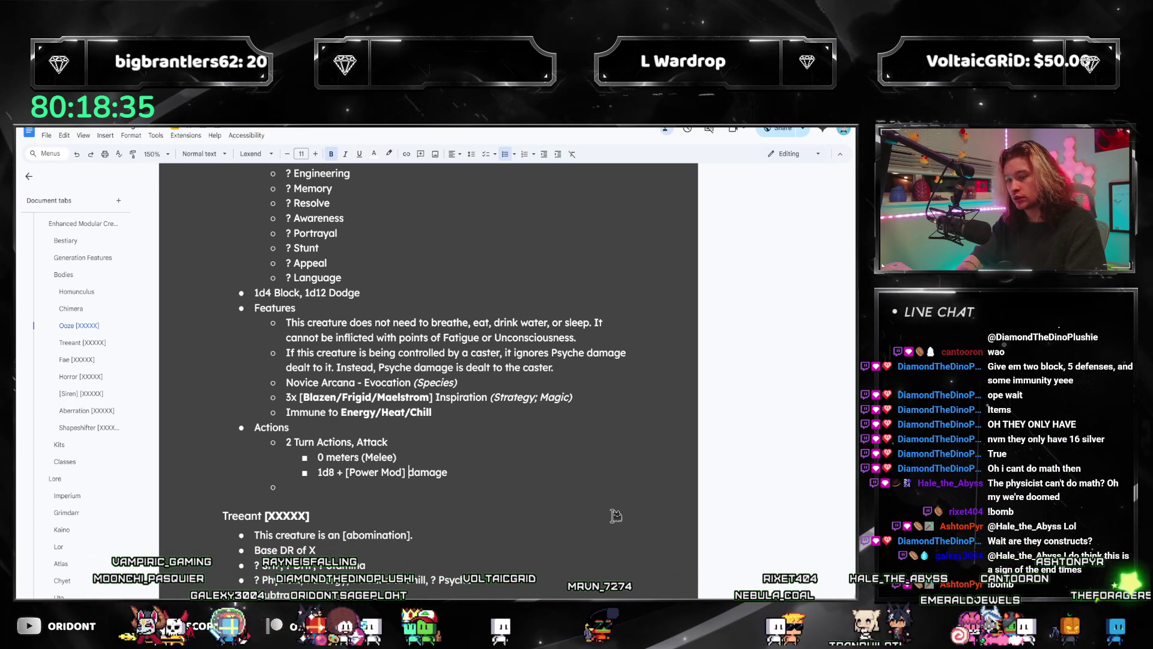
pyautogui.press('BackSpace')
pyautogui.write('Energy/Heat/C')
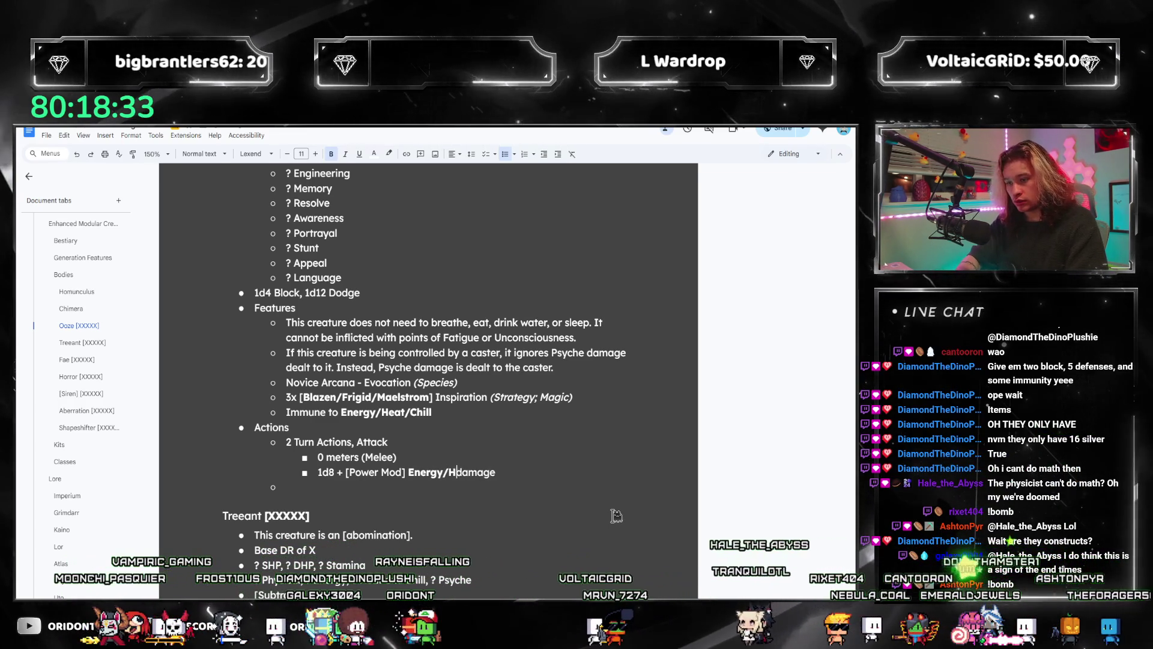
pyautogui.write('hill')
pyautogui.hotkey('ctrl', 'b')
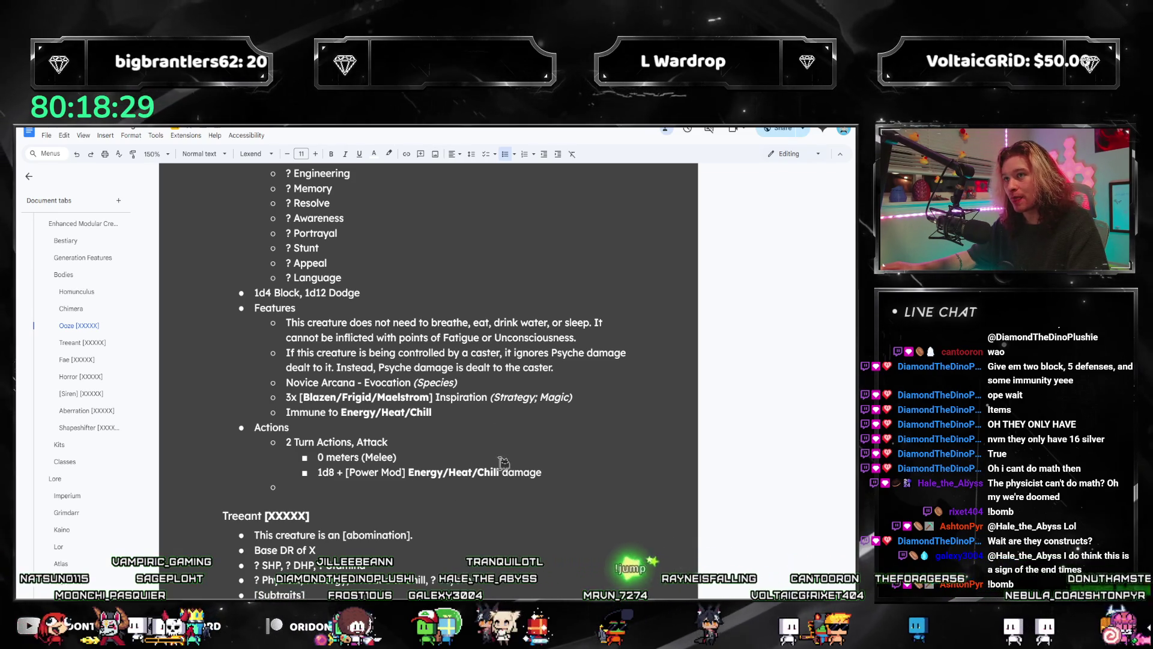
pyautogui.click(368, 472)
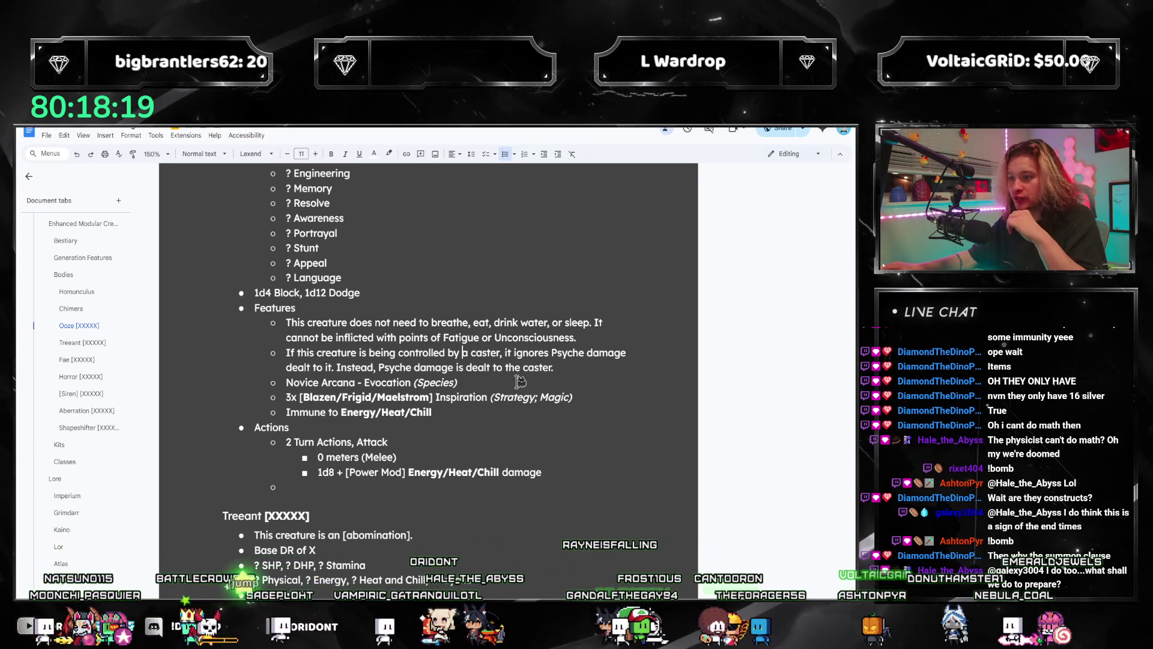
pyautogui.hotkey('alt', 'Tab')
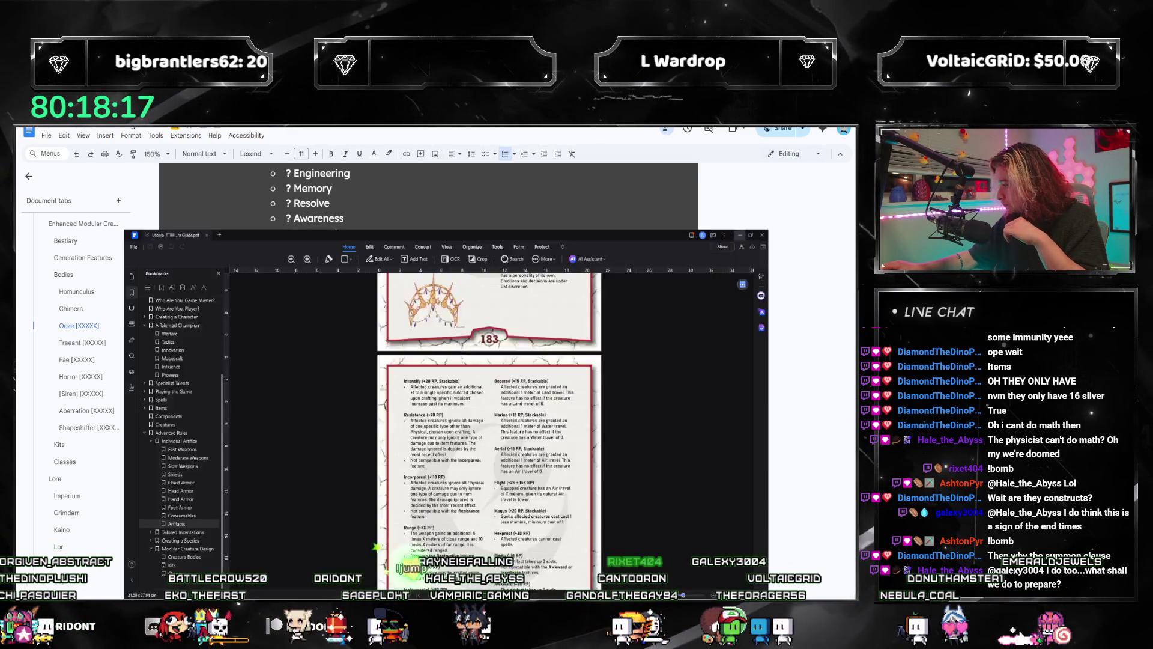
pyautogui.click(89, 544)
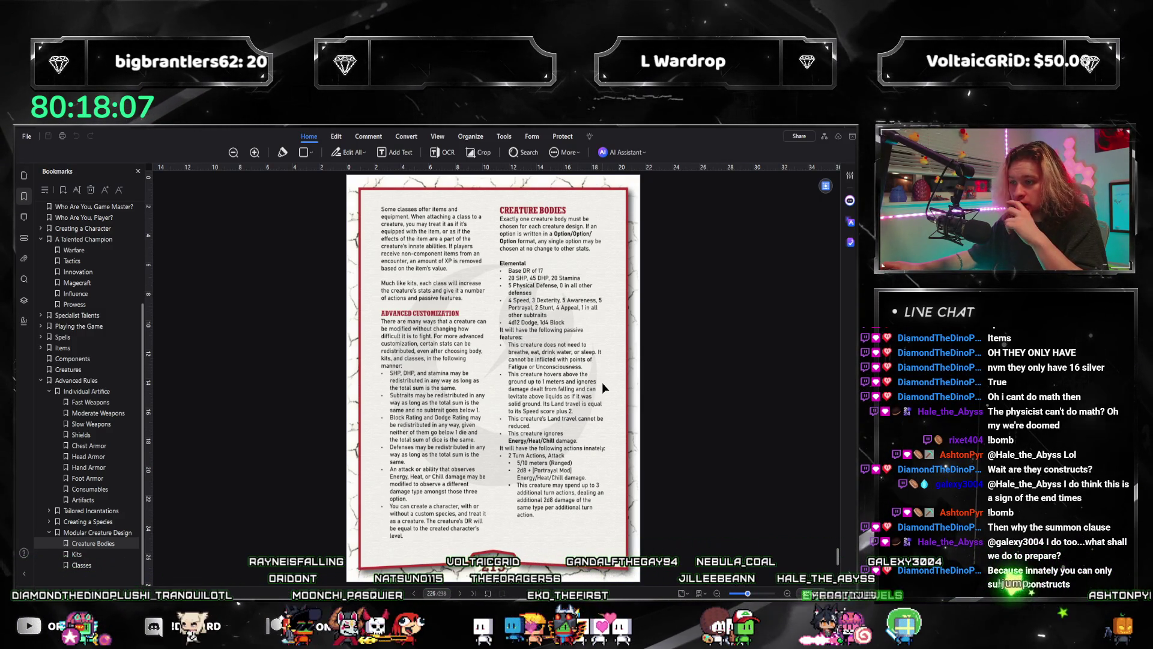
pyautogui.scroll(-5, 597, 398)
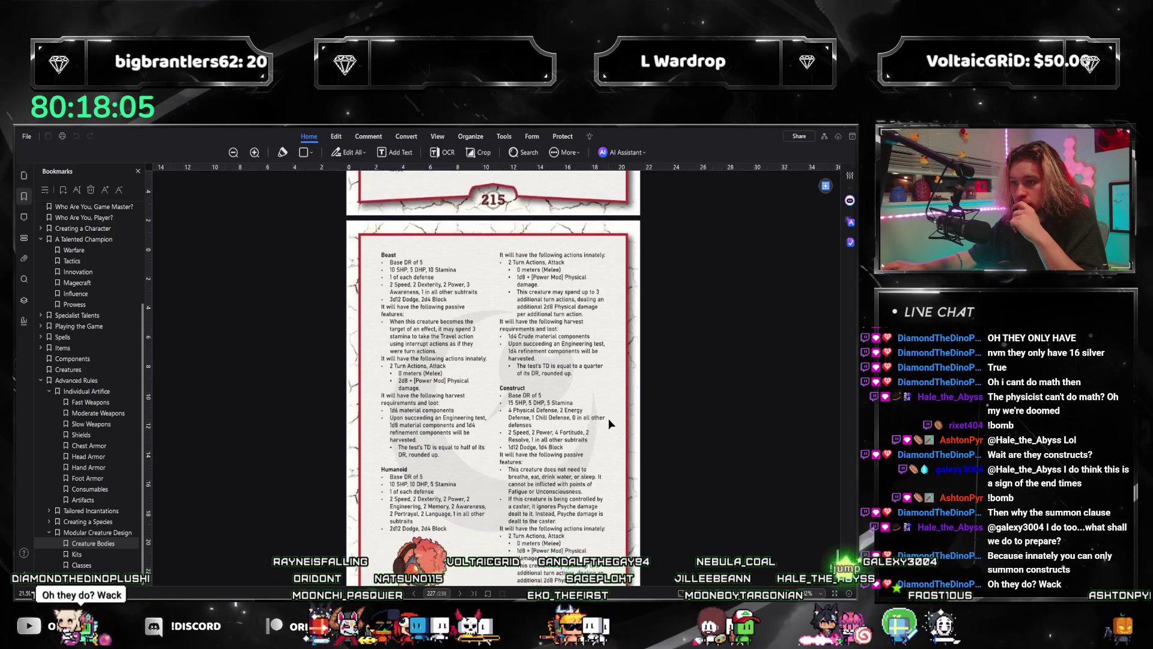
pyautogui.scroll(-1, 609, 419)
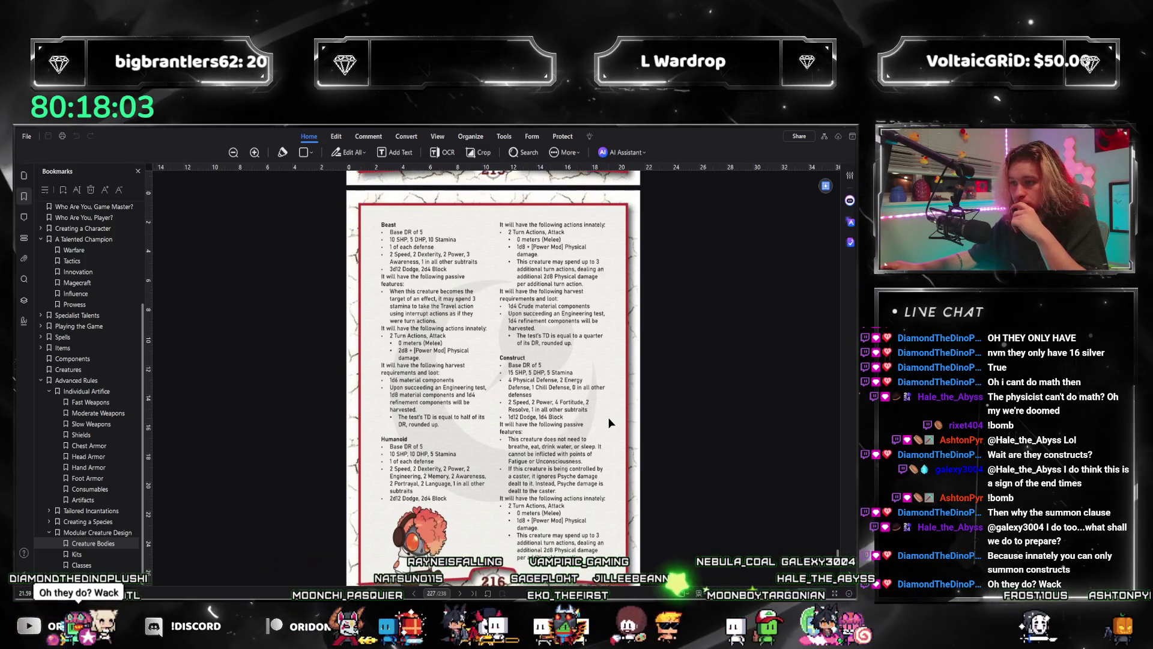
pyautogui.scroll(-4, 608, 416)
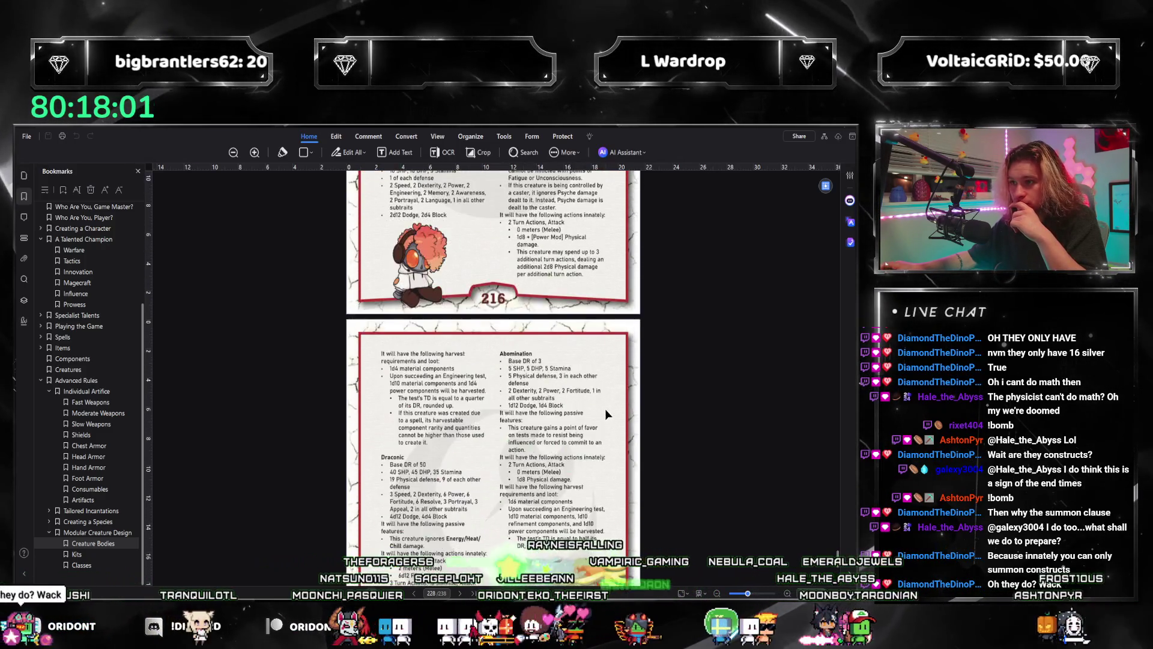
pyautogui.scroll(-2, 601, 420)
pyautogui.scroll(1, 601, 420)
pyautogui.scroll(-1, 601, 421)
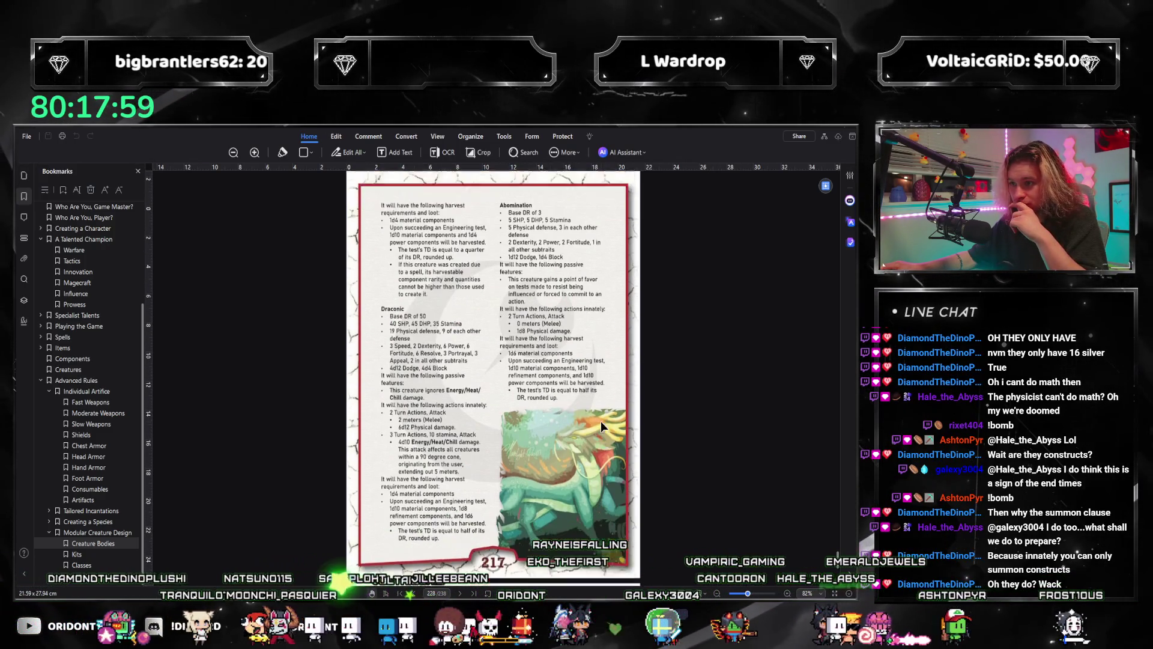
pyautogui.scroll(-1, 601, 426)
pyautogui.scroll(5, 564, 415)
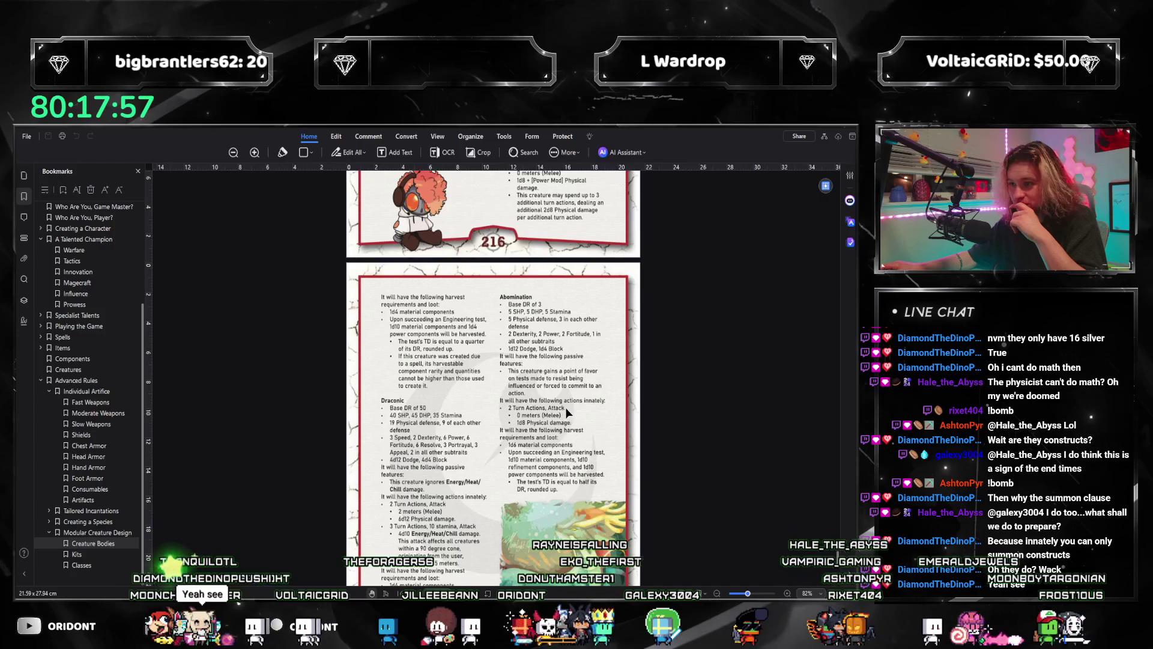
pyautogui.scroll(-3, 565, 407)
pyautogui.click(825, 130)
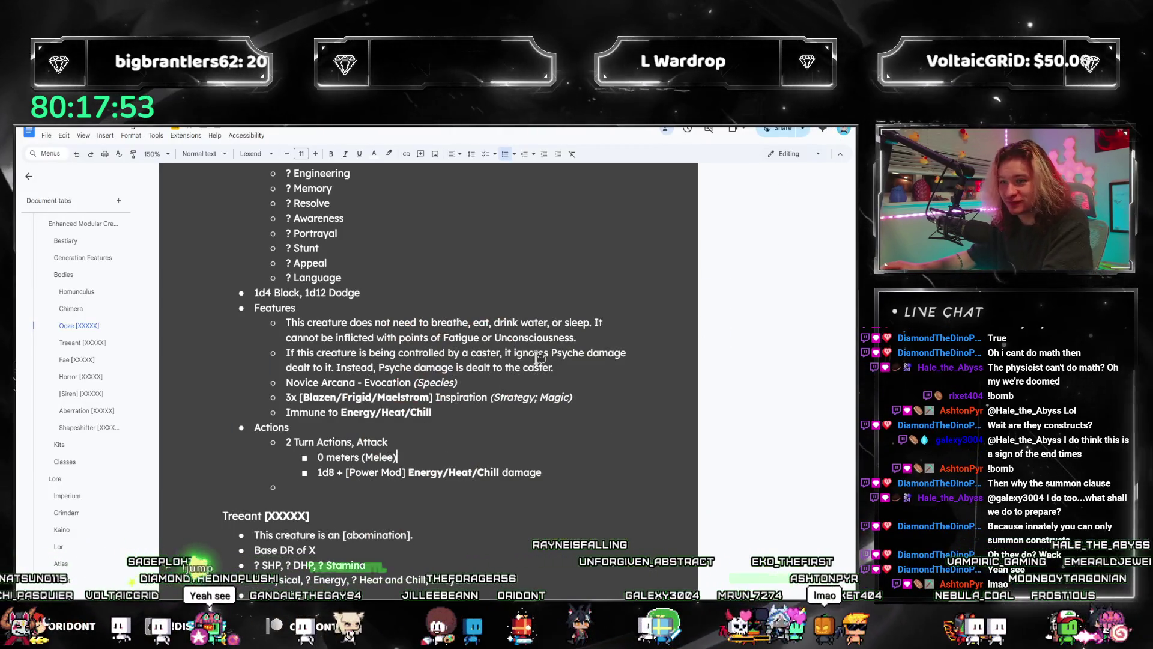
# - Delete the 'If this creature is being controlled by a caster…' feature bullet
pyautogui.moveTo(554, 367); pyautogui.dragTo(246, 348)
pyautogui.click(246, 347)
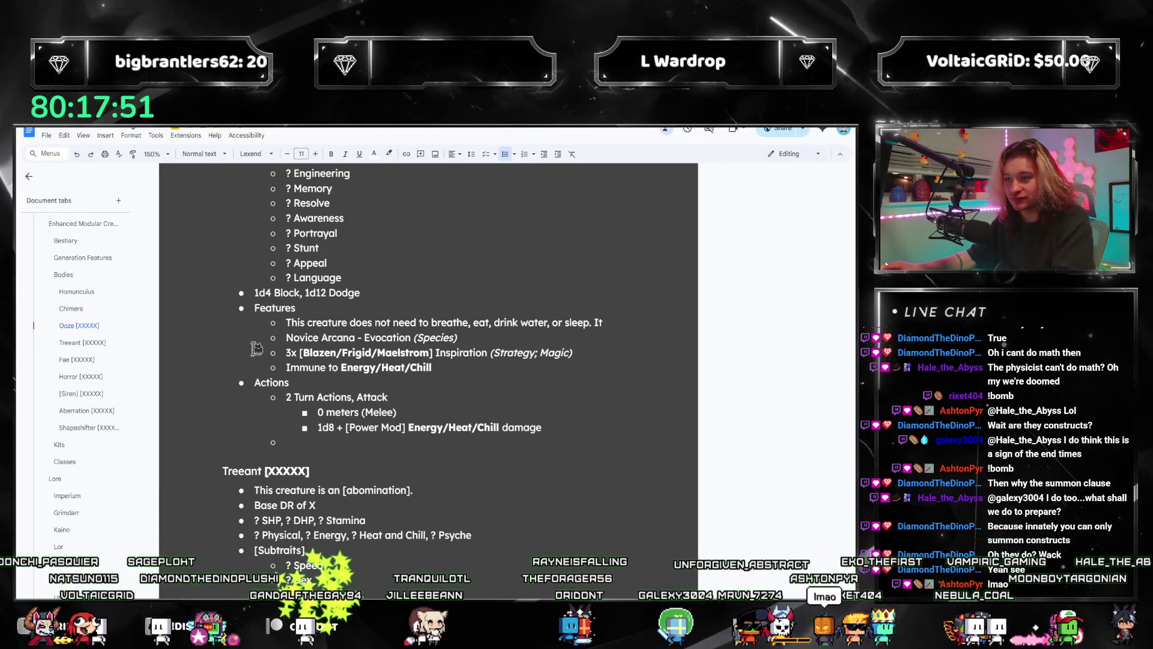
pyautogui.moveTo(554, 367); pyautogui.dragTo(470, 337)
pyautogui.click(469, 337)
pyautogui.moveTo(560, 372); pyautogui.dragTo(276, 355)
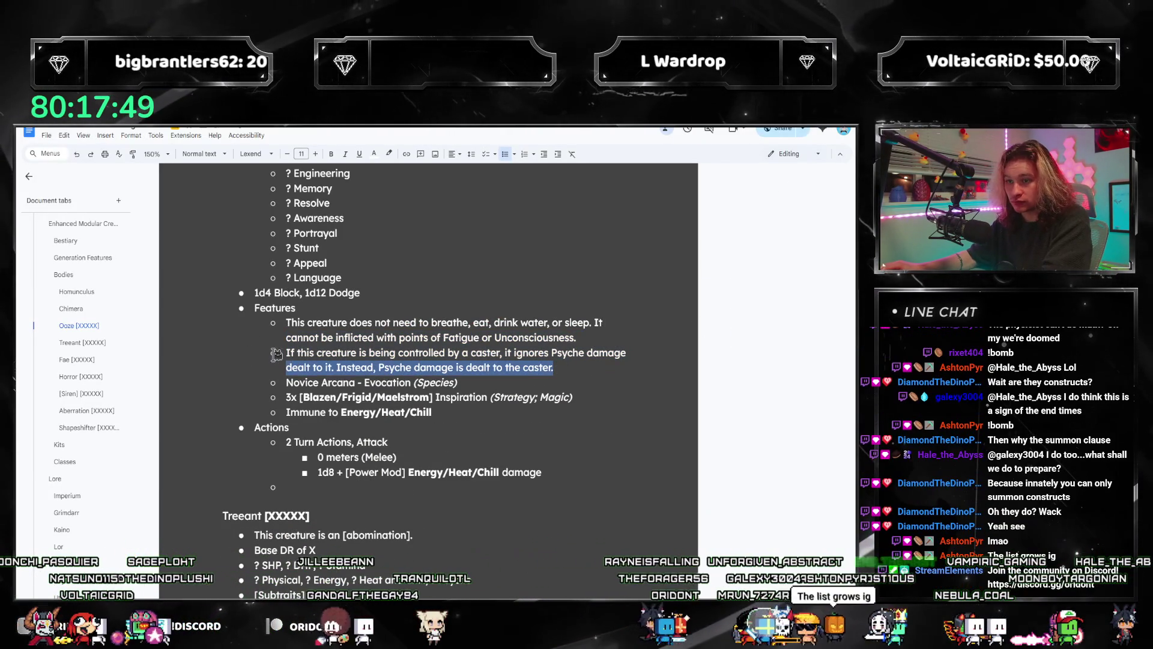
pyautogui.press('BackSpace')
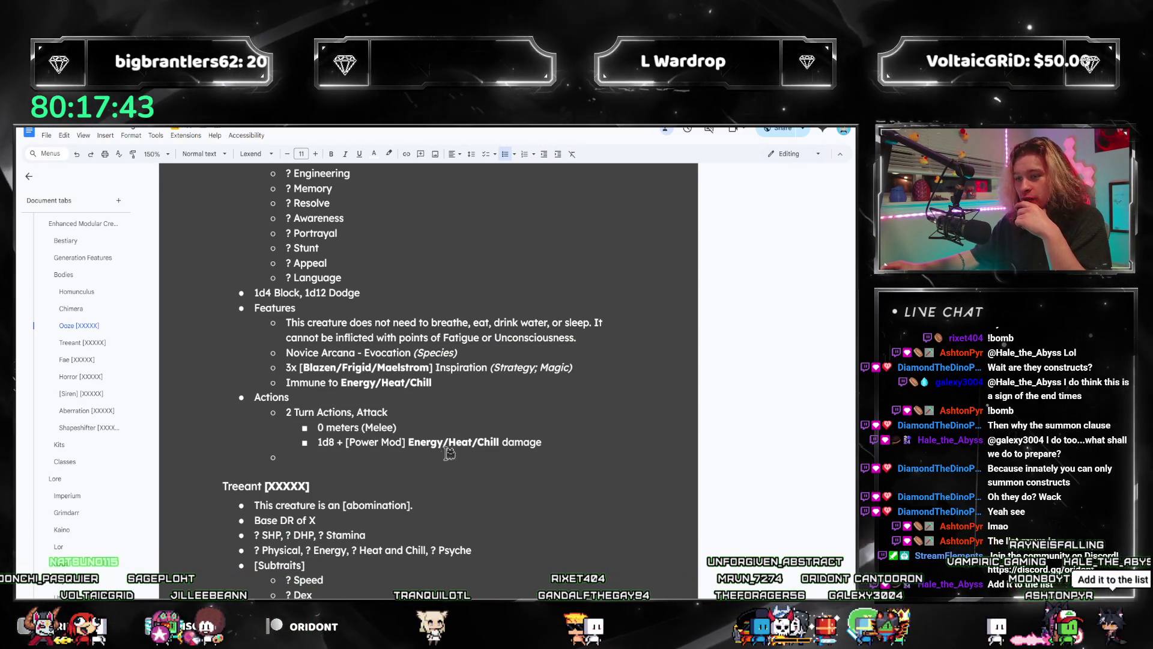
# - Inspect the Power Mod and Energy/Heat/Chill attack lines, then switch to the PDF
pyautogui.scroll(3, 453, 452)
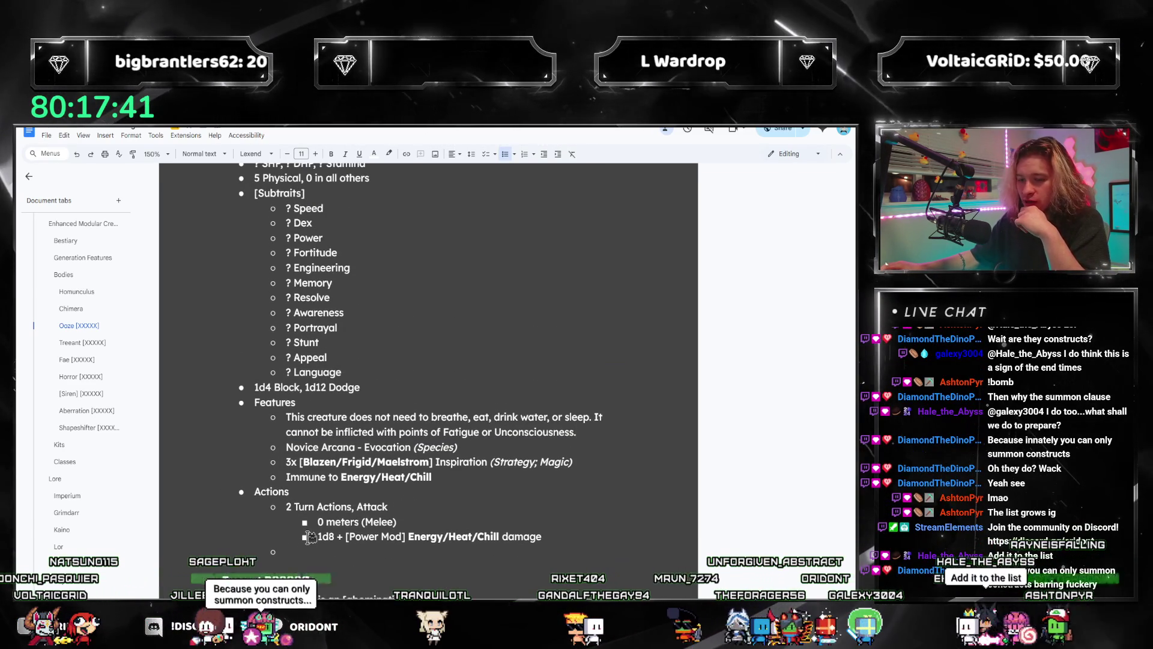
pyautogui.click(304, 550)
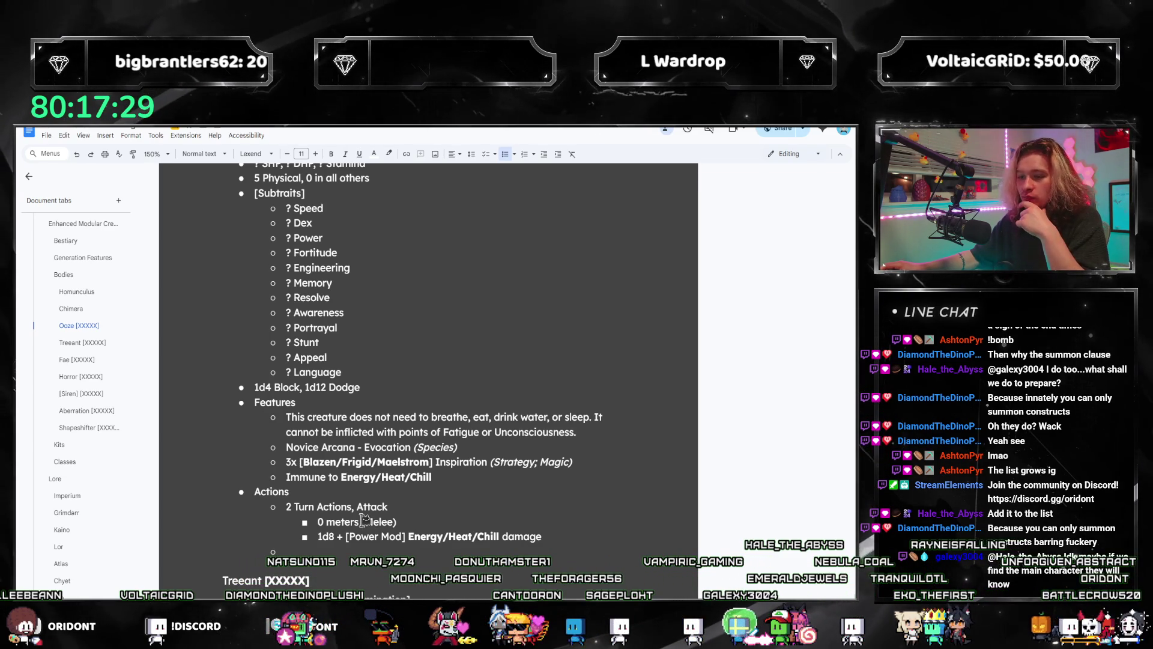
pyautogui.scroll(2, 394, 479)
pyautogui.scroll(-2, 344, 477)
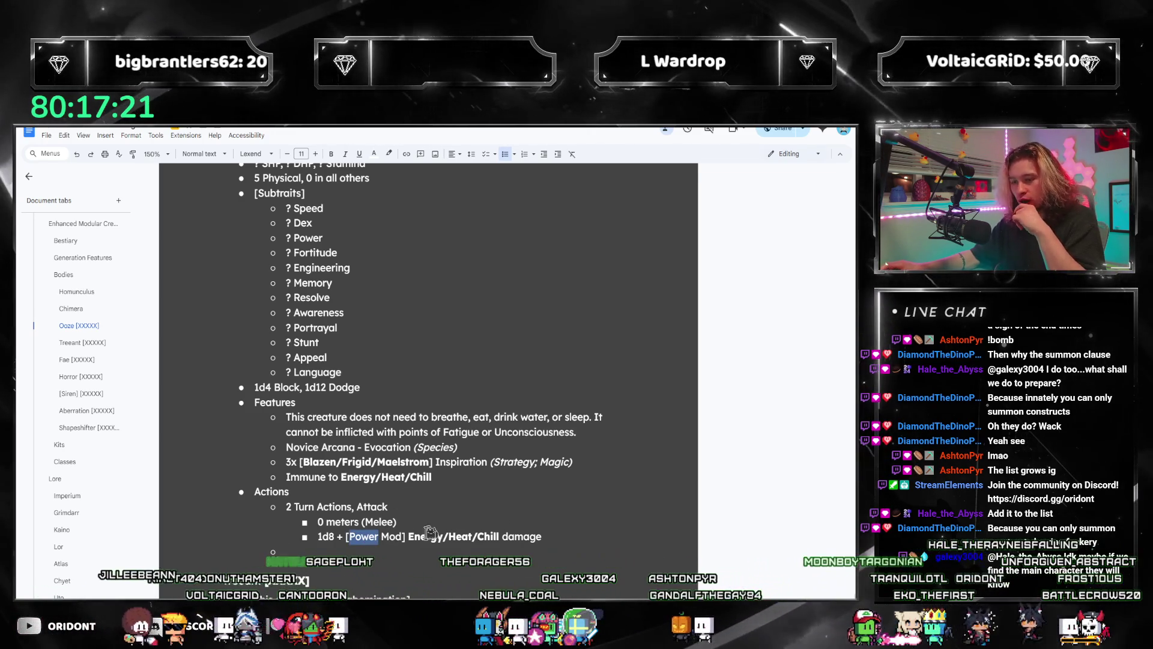
pyautogui.moveTo(349, 536); pyautogui.dragTo(375, 536)
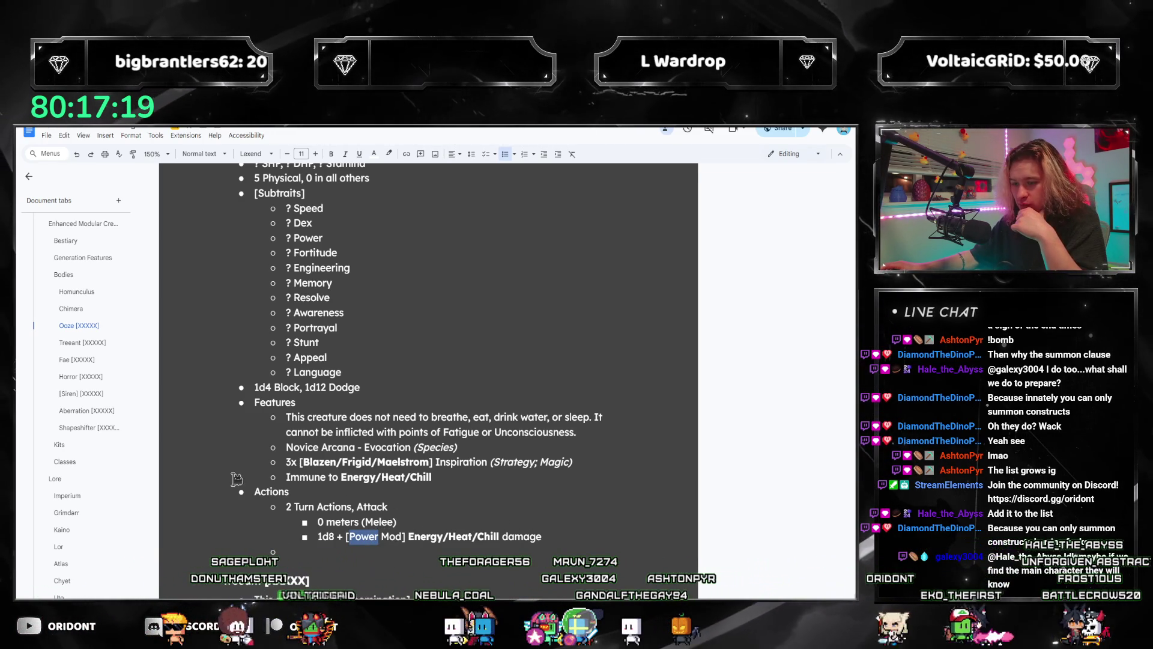
pyautogui.moveTo(373, 543); pyautogui.dragTo(369, 542)
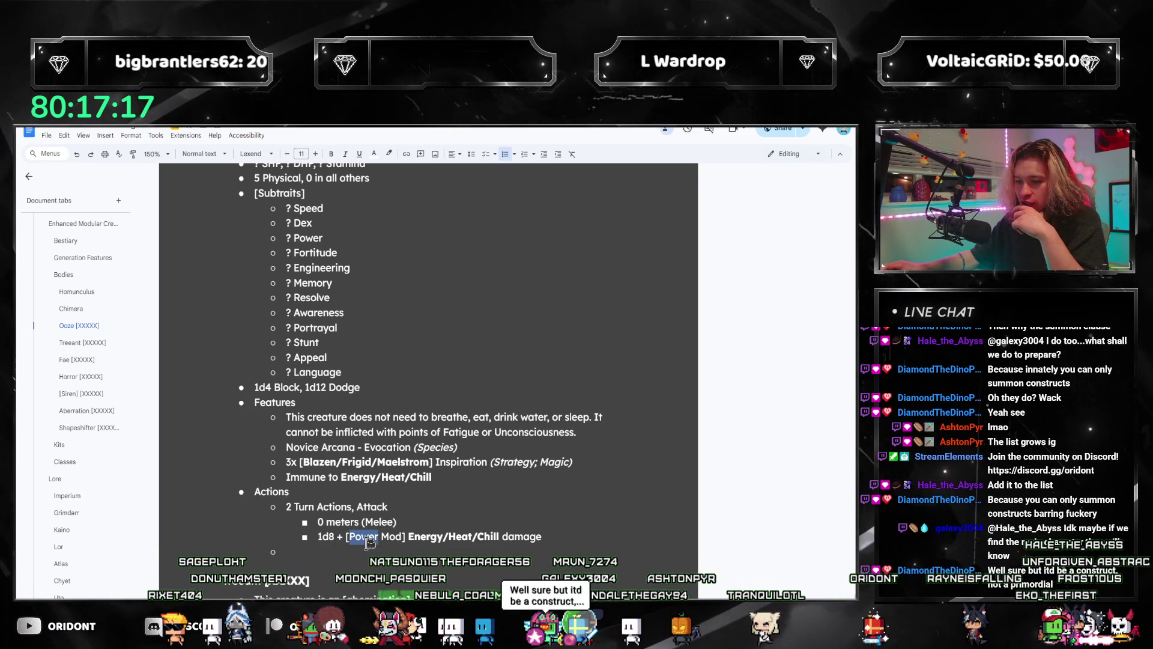
pyautogui.scroll(1, 370, 547)
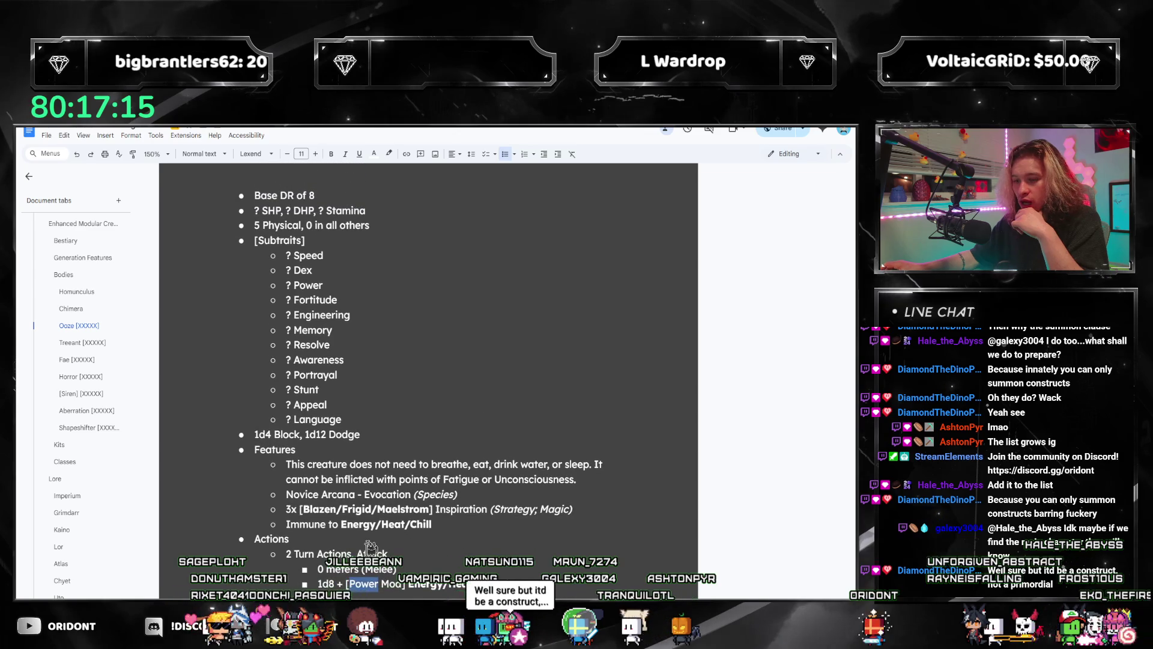
pyautogui.tripleClick(547, 584)
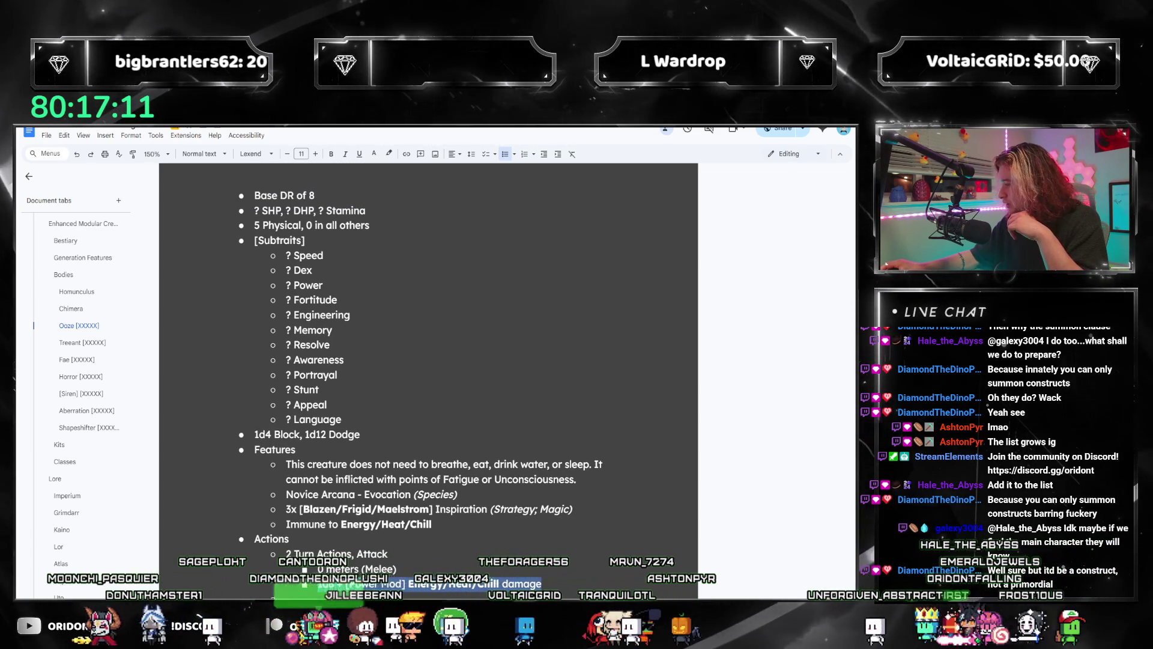
pyautogui.hotkey('alt', 'Tab')
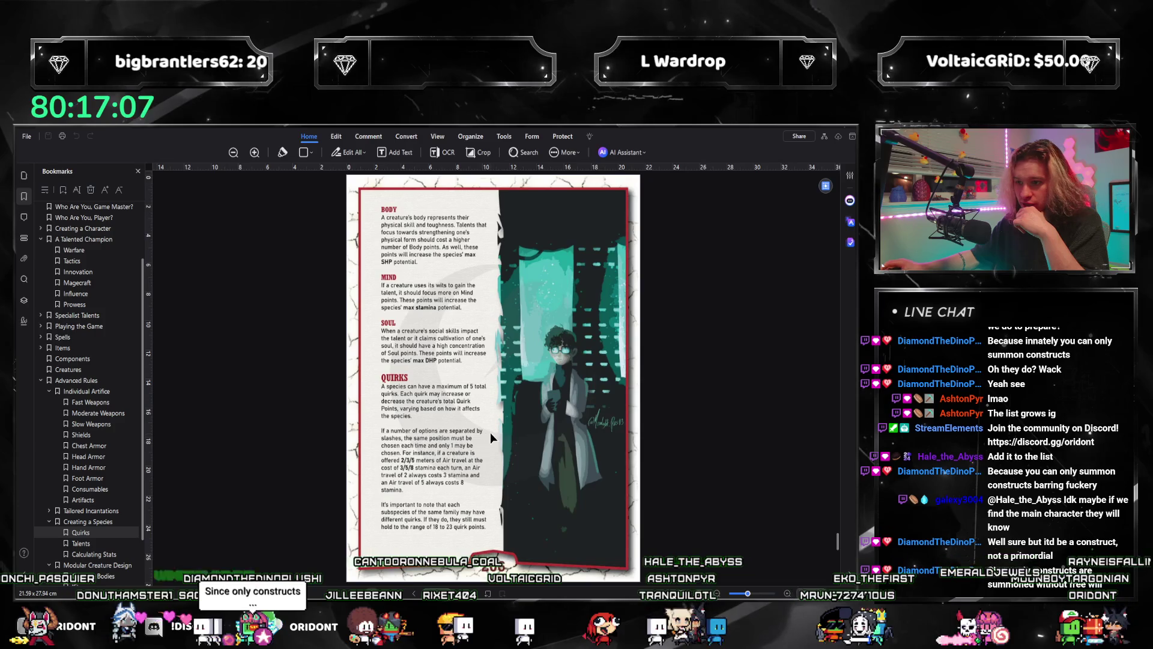
# - Review the PDF's page 211 quirks, including Special Weapon (+1 QP), then return to Google Docs
pyautogui.scroll(-5, 491, 437)
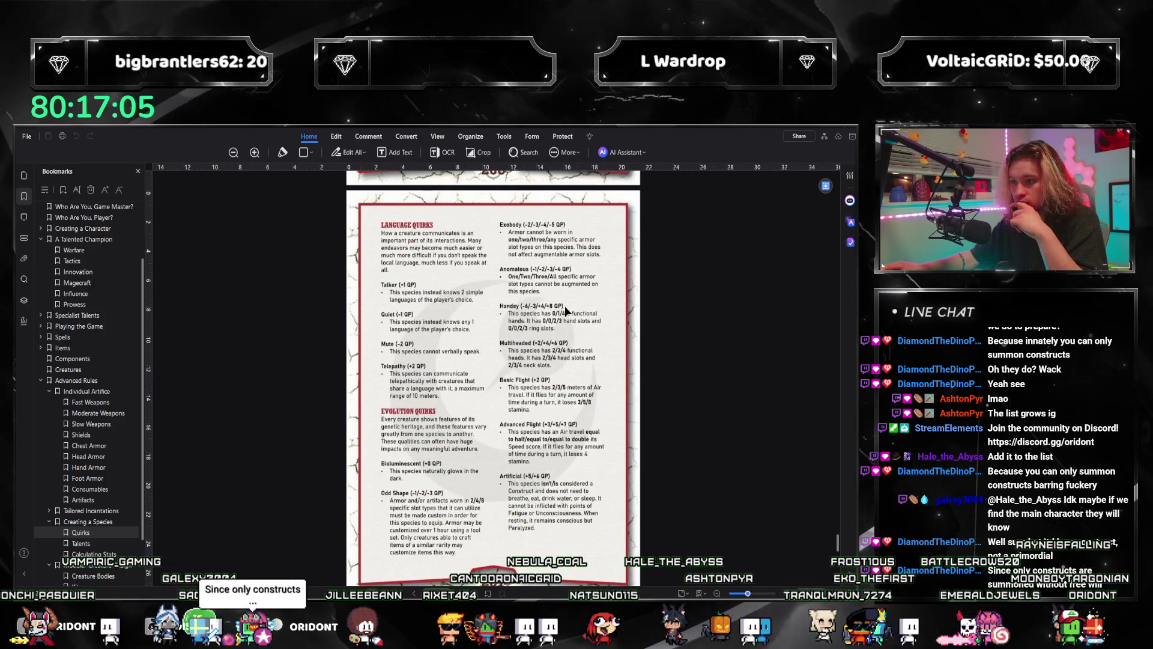
pyautogui.scroll(-5, 565, 309)
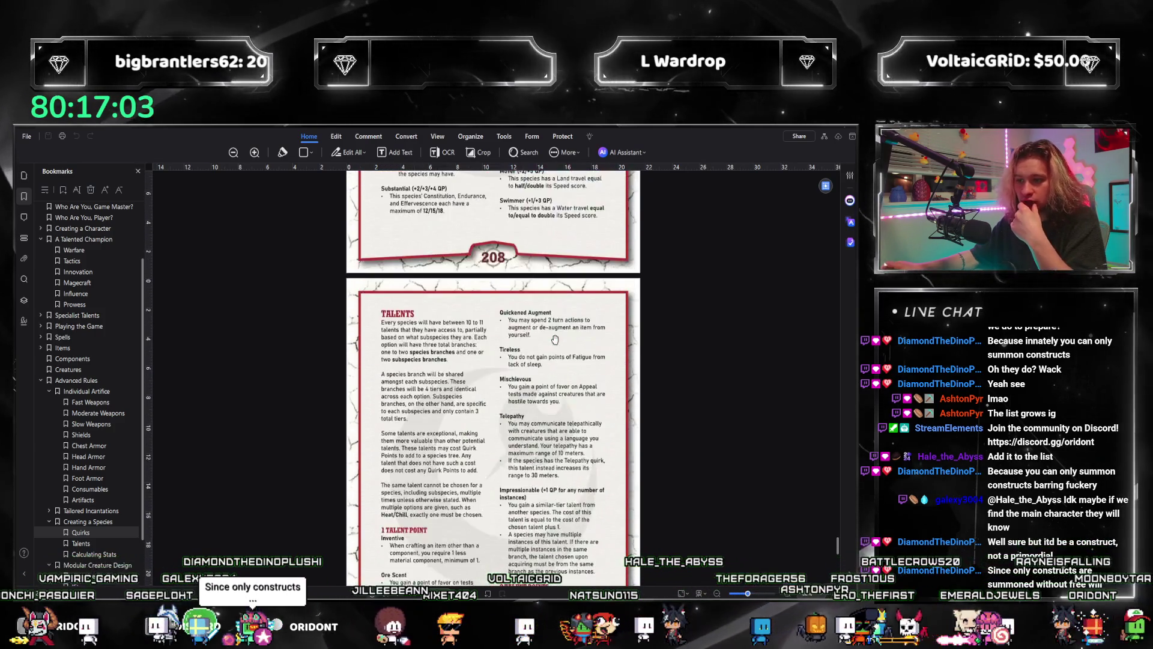
pyautogui.scroll(-5, 560, 366)
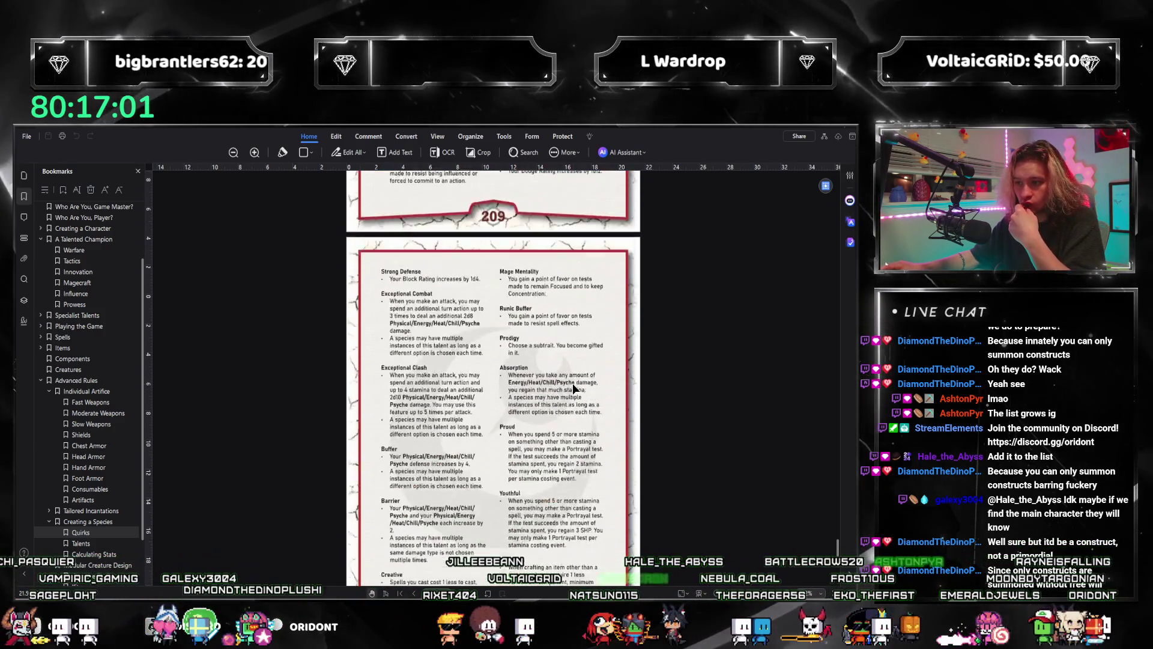
pyautogui.scroll(-8, 572, 386)
pyautogui.scroll(-8, 572, 385)
pyautogui.scroll(3, 541, 391)
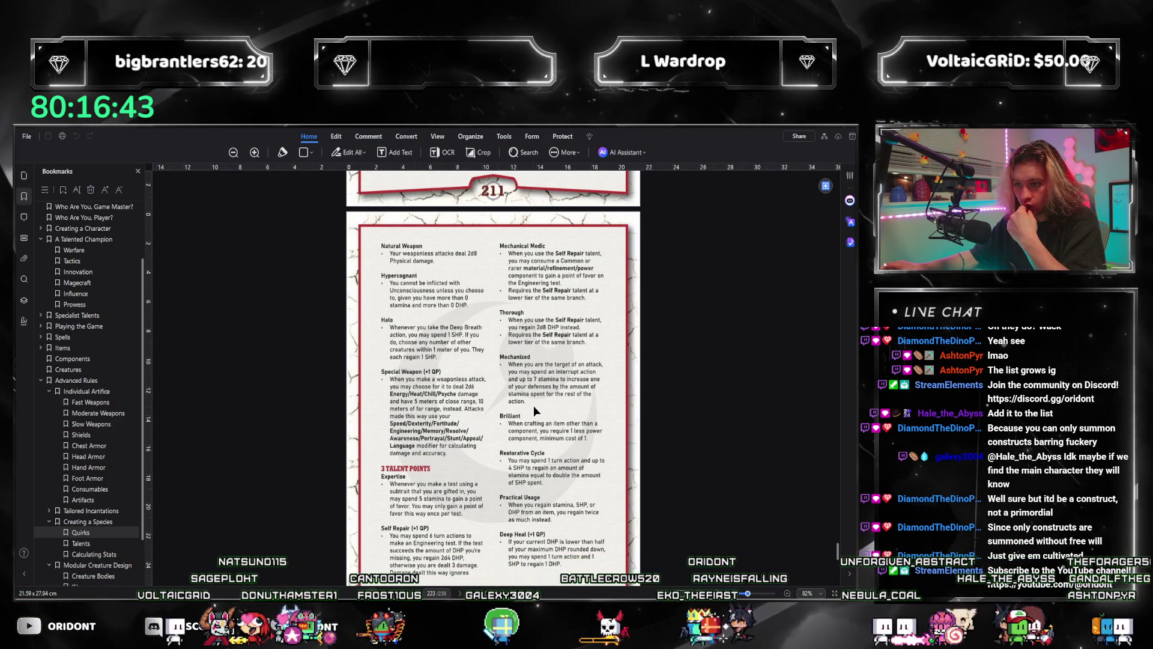
pyautogui.hotkey('alt', 'Tab')
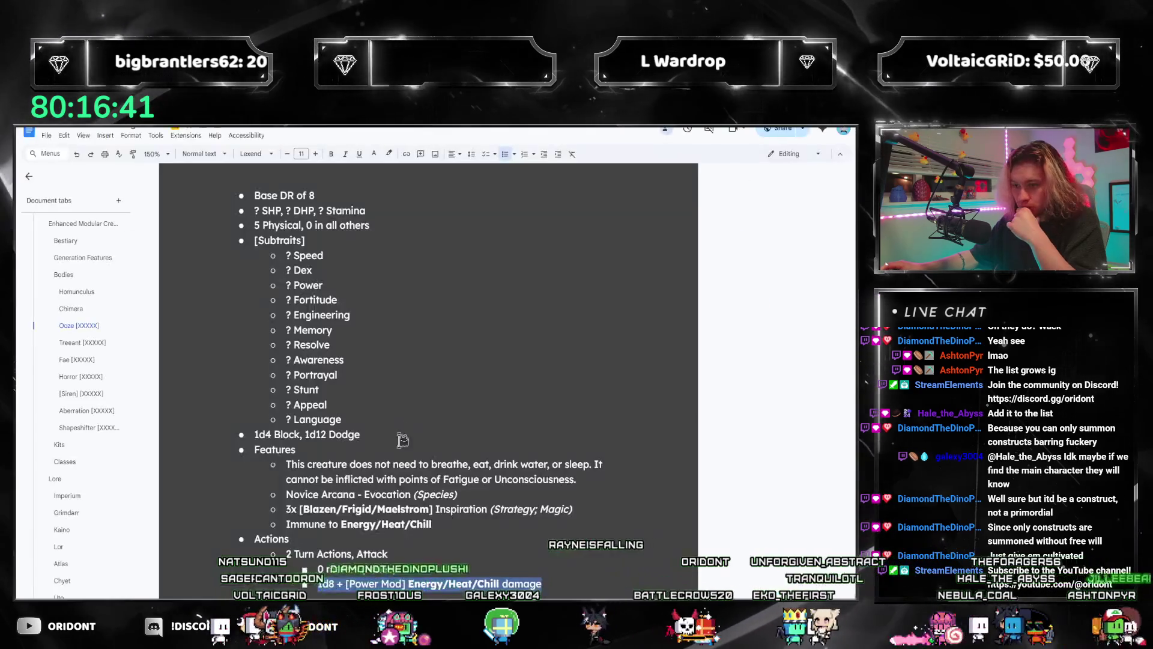
# - Select 'Power' in the Ooze's 1d8 + [Power Mod] damage line
pyautogui.scroll(-1, 446, 546)
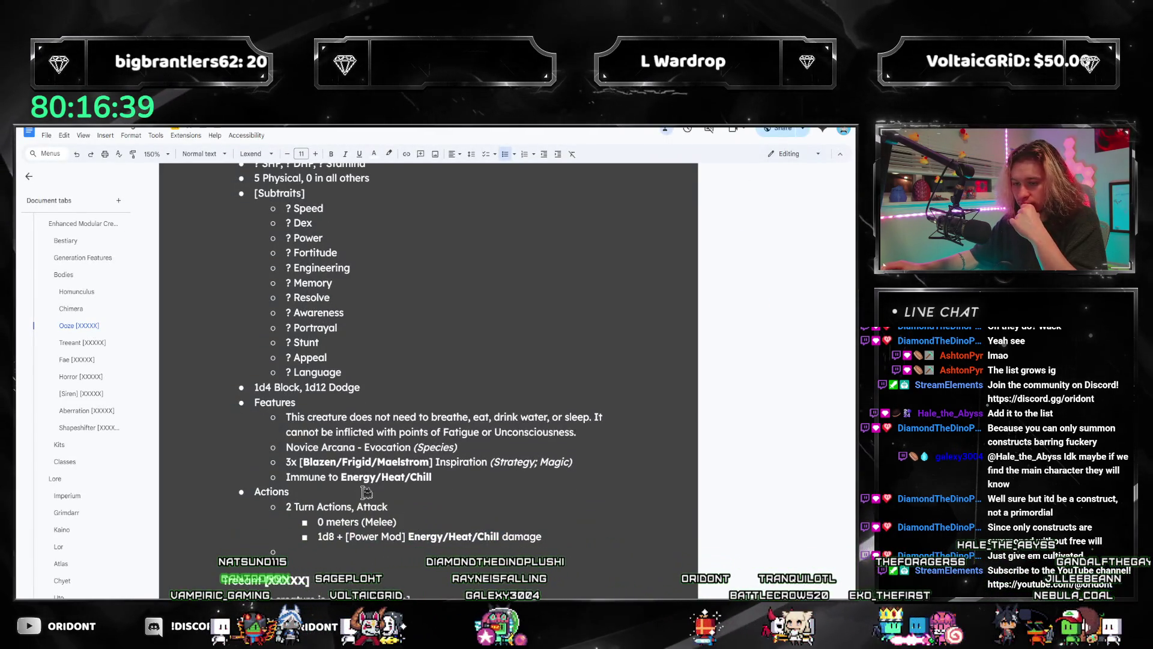
pyautogui.scroll(2, 367, 493)
pyautogui.scroll(-3, 451, 458)
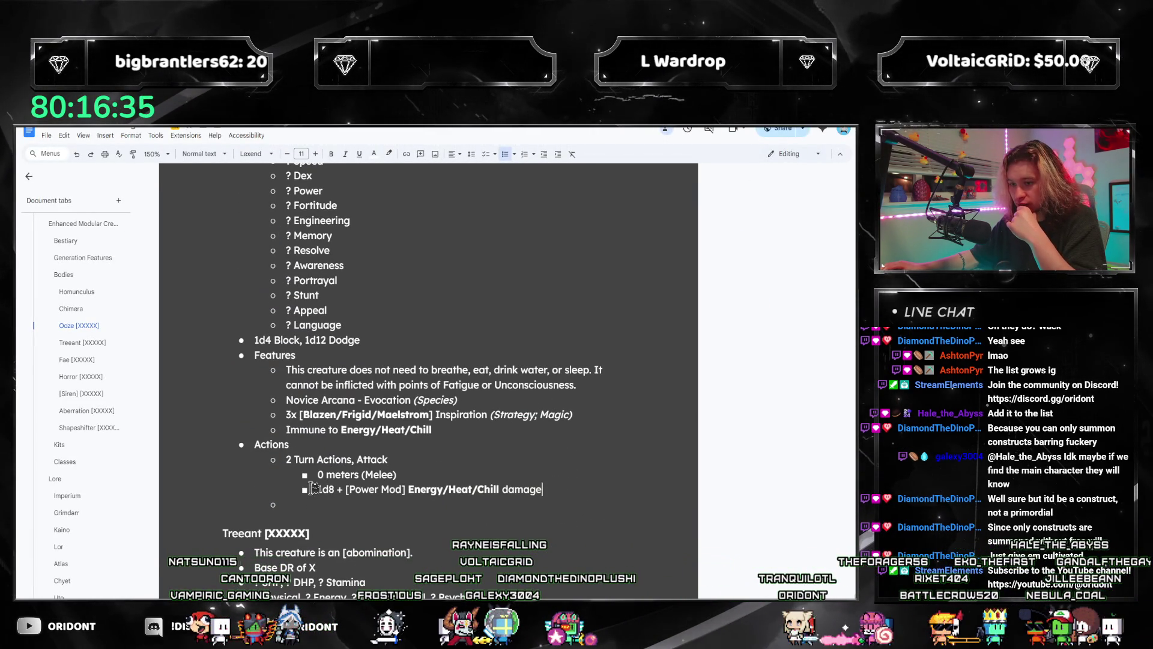
pyautogui.tripleClick(555, 487)
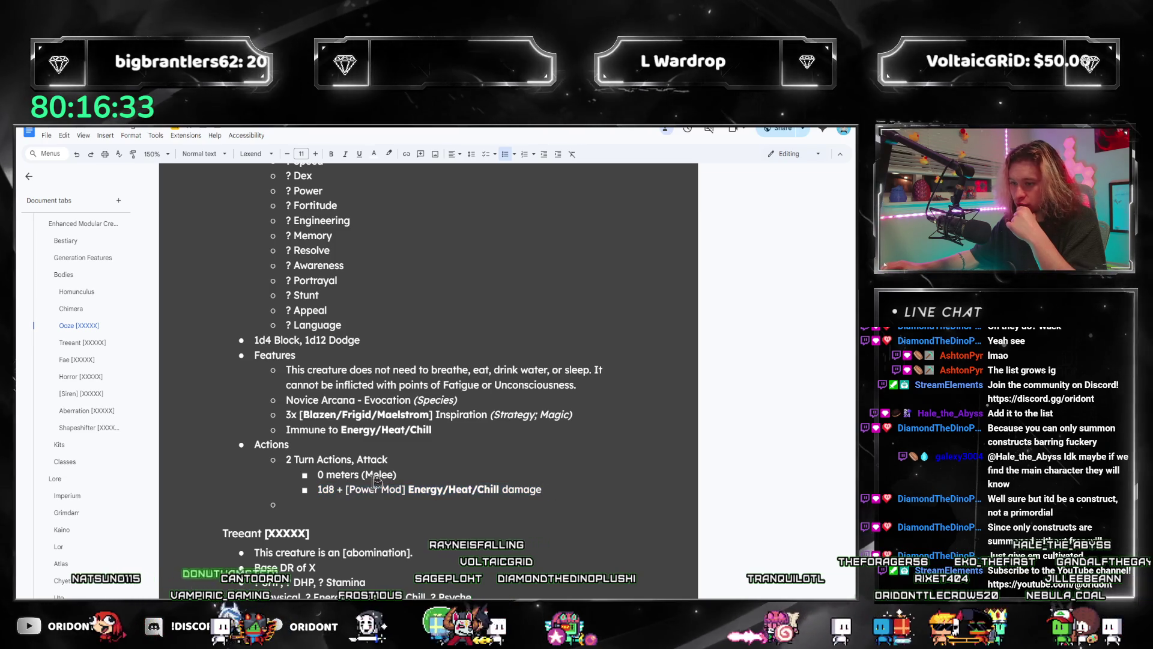
pyautogui.doubleClick(364, 489)
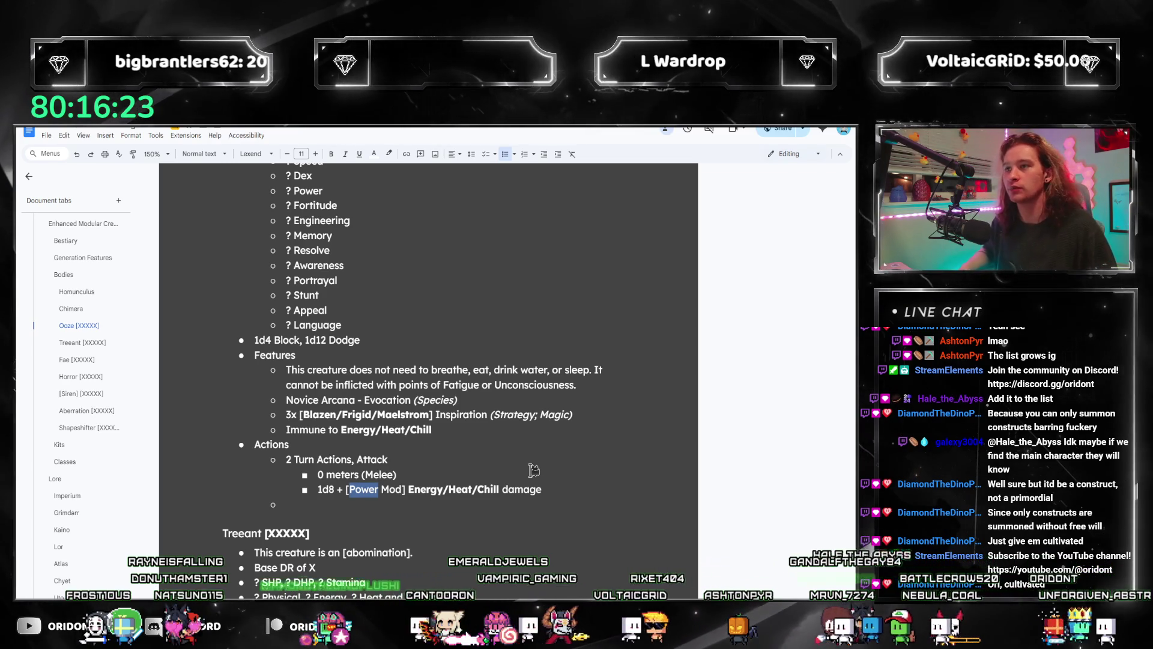
# - Search for 'cultivated', read the Cultivated (High Tier) talent, and return to the Ooze entry
pyautogui.scroll(-10, 54, 324)
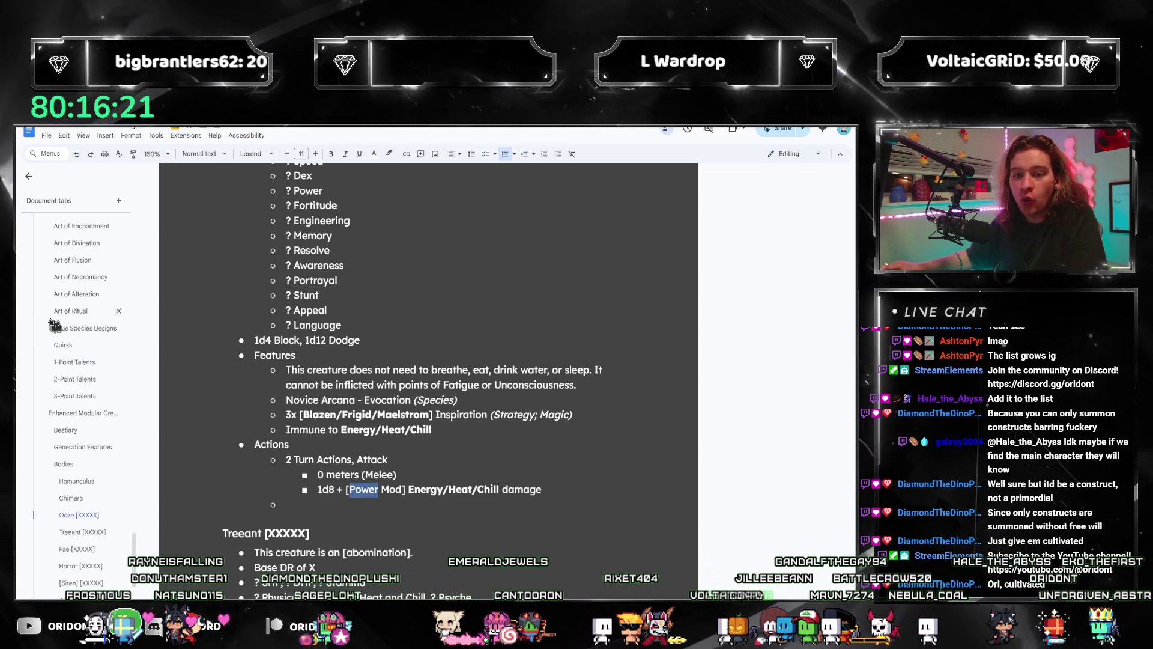
pyautogui.scroll(-15, 53, 325)
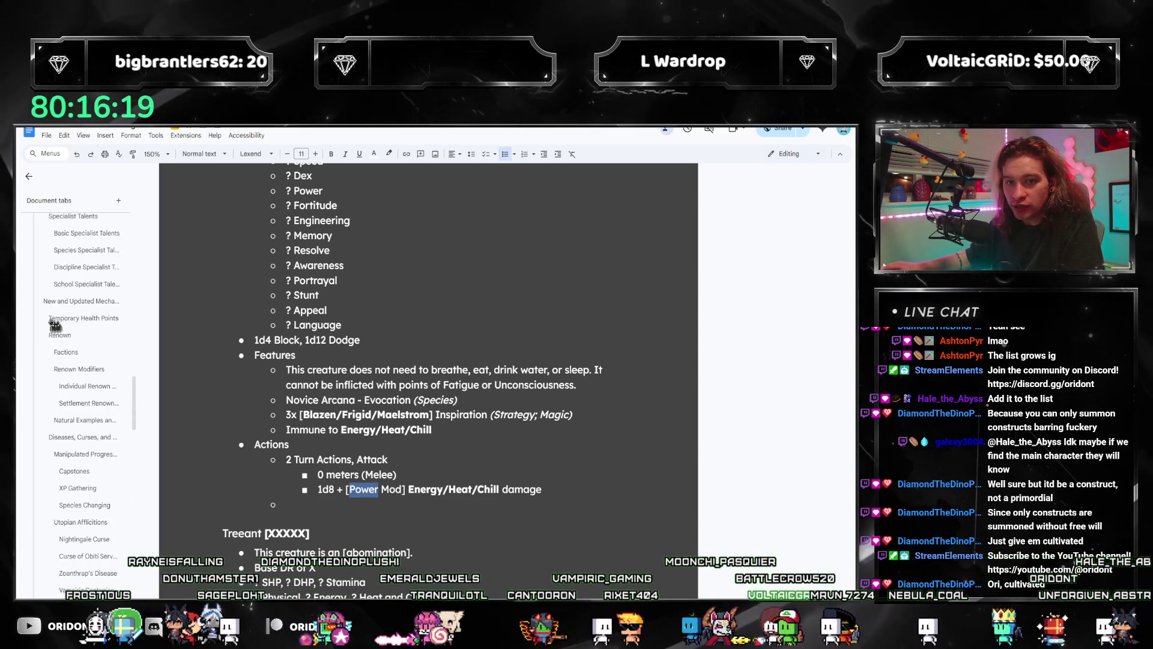
pyautogui.click(416, 365)
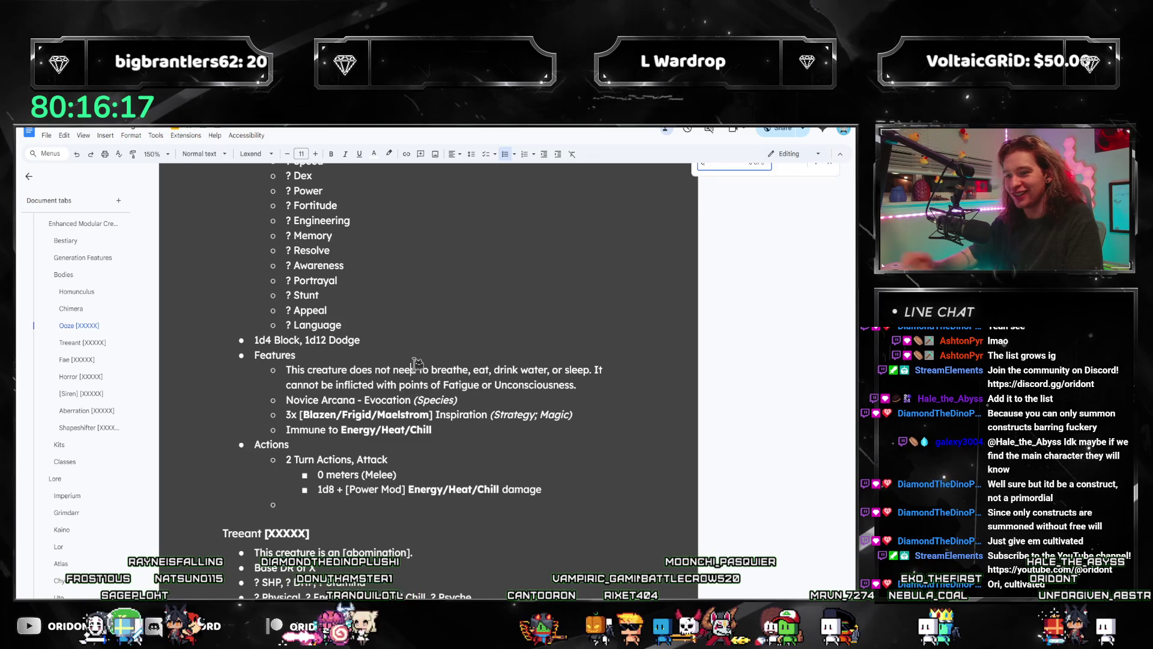
pyautogui.write('ultivated')
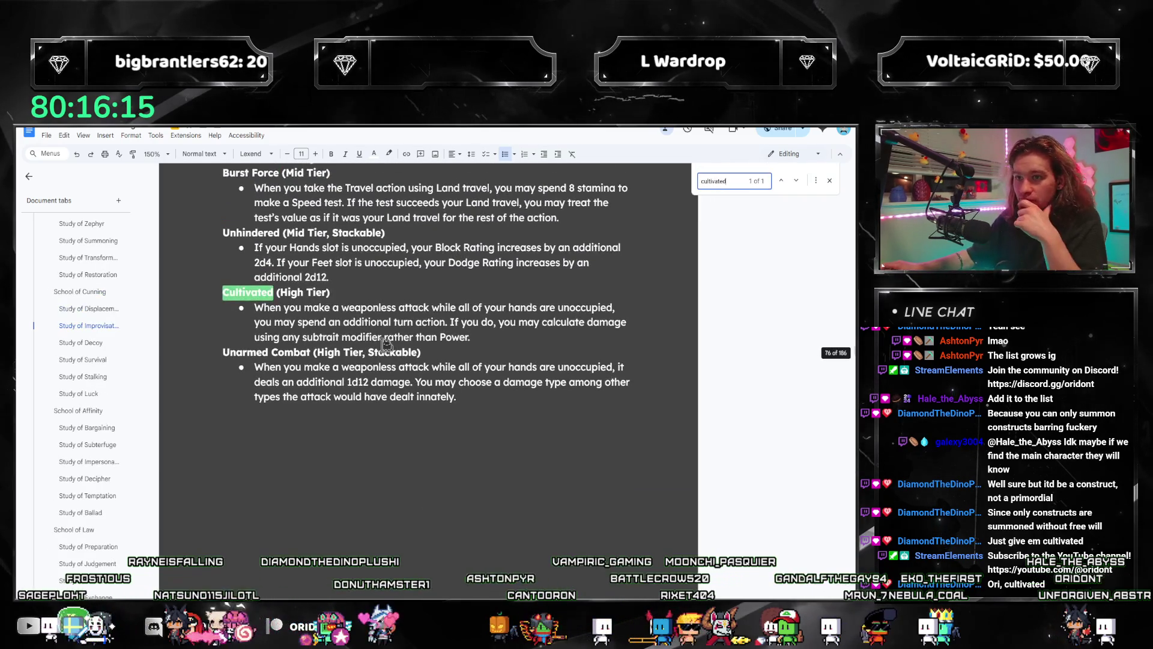
pyautogui.click(500, 343)
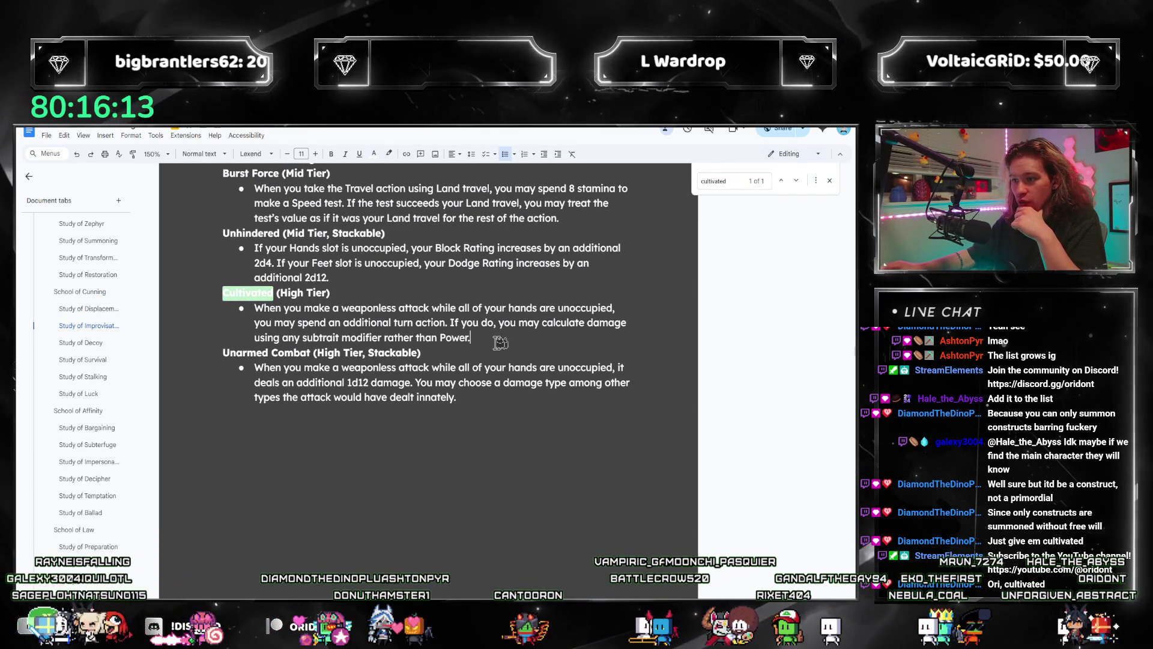
pyautogui.press('Up')
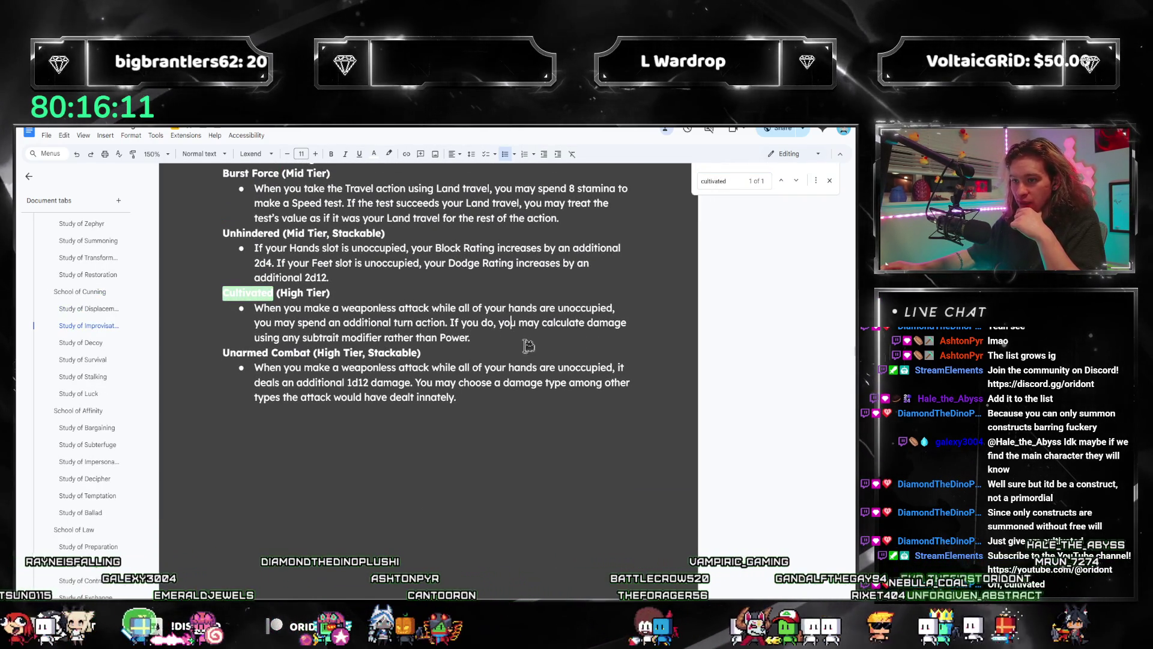
pyautogui.press('Down')
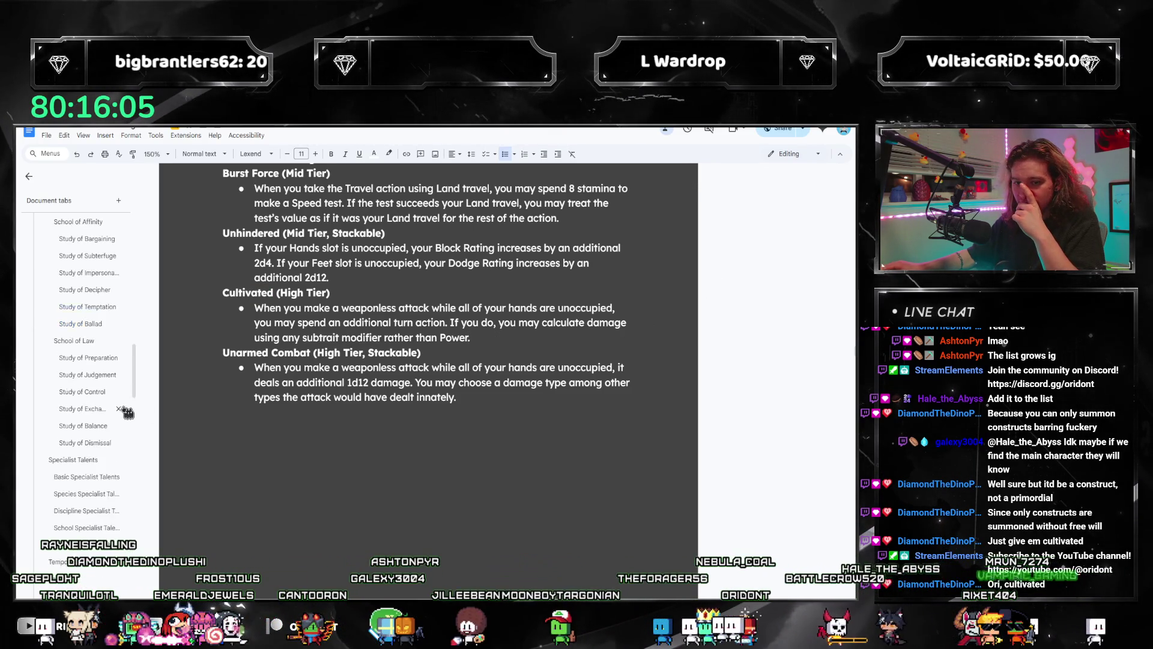
pyautogui.scroll(-10, 80, 477)
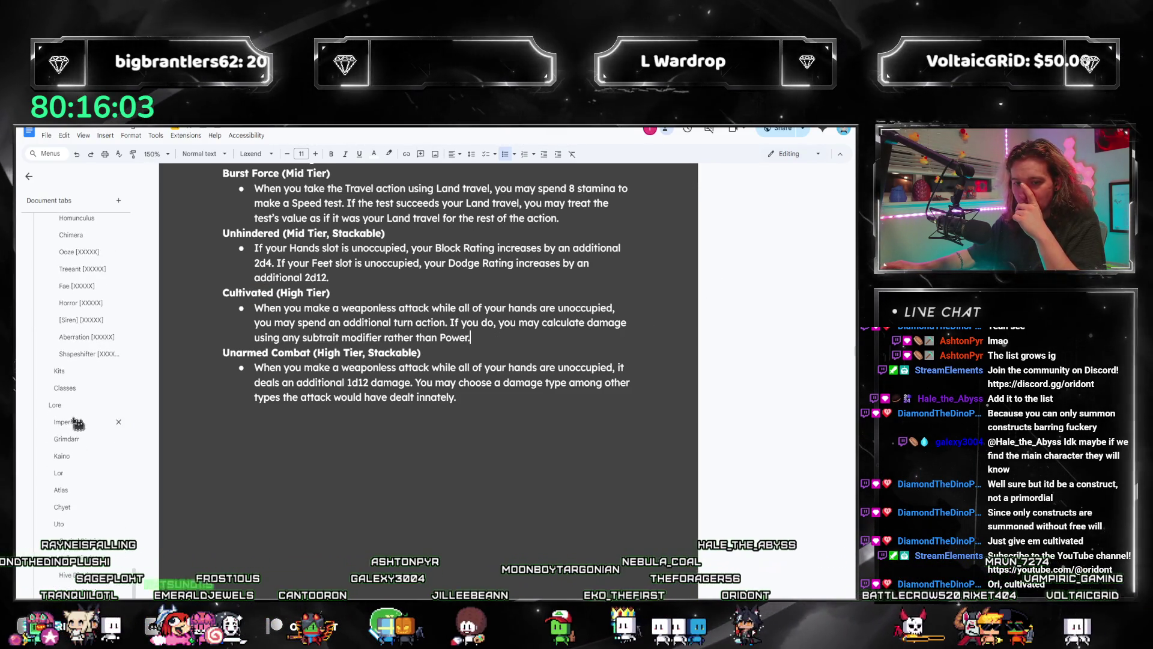
pyautogui.scroll(3, 96, 421)
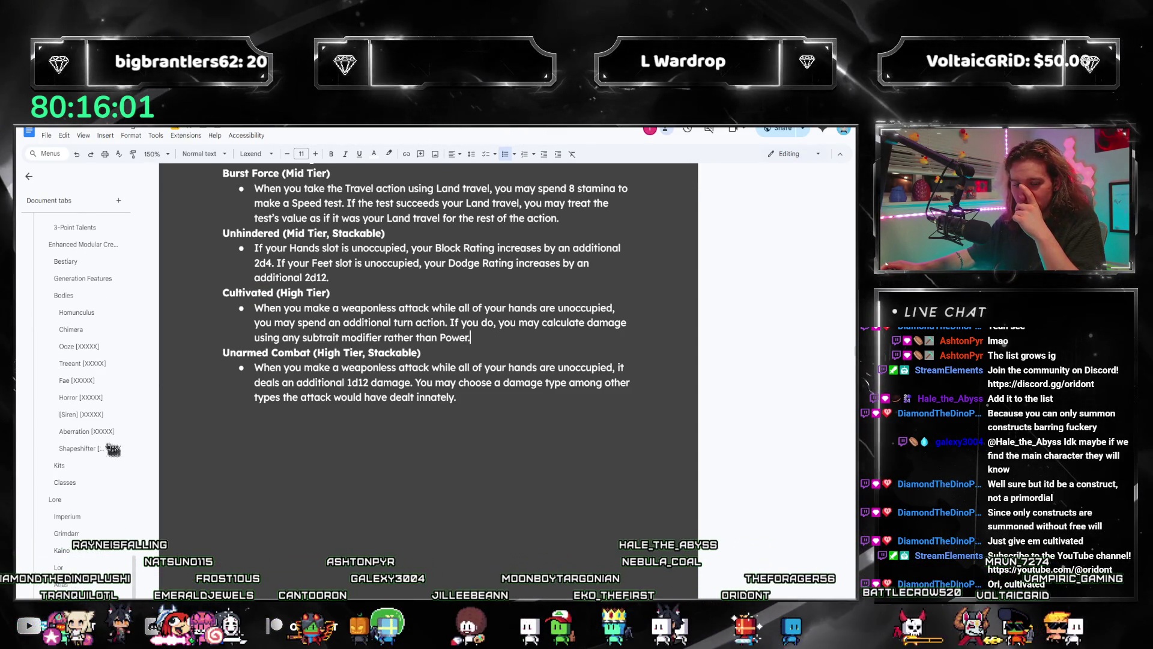
pyautogui.click(79, 346)
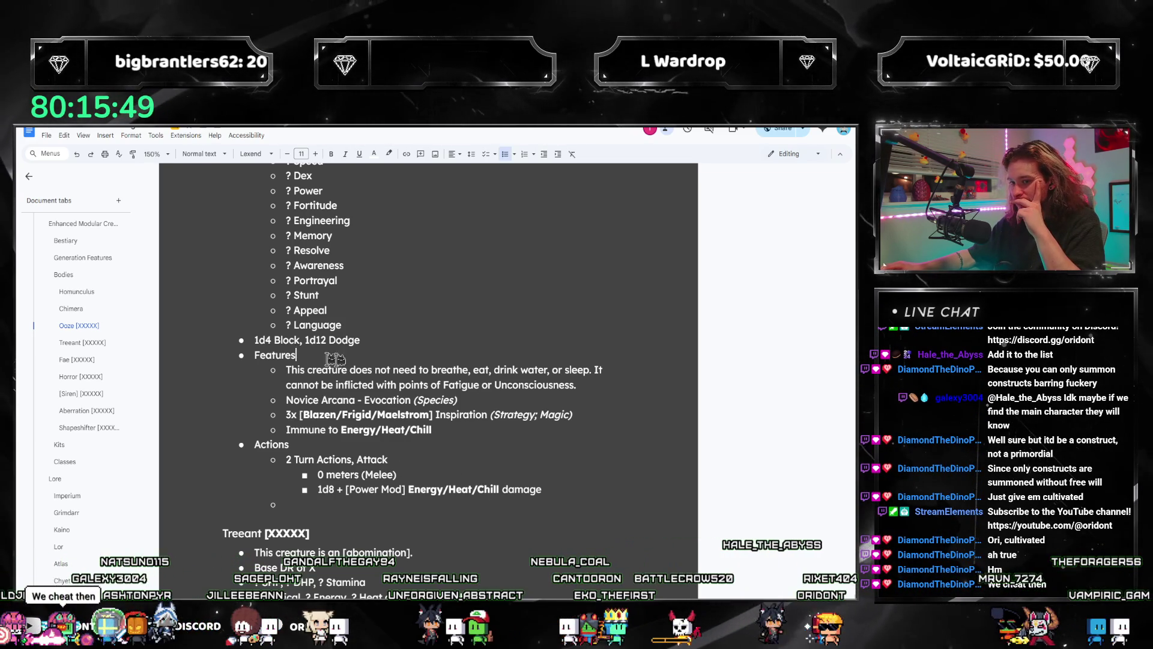
# - Find the Ooze melee damage line below the Actions list and select 'Power' to replace it
pyautogui.scroll(2, 416, 366)
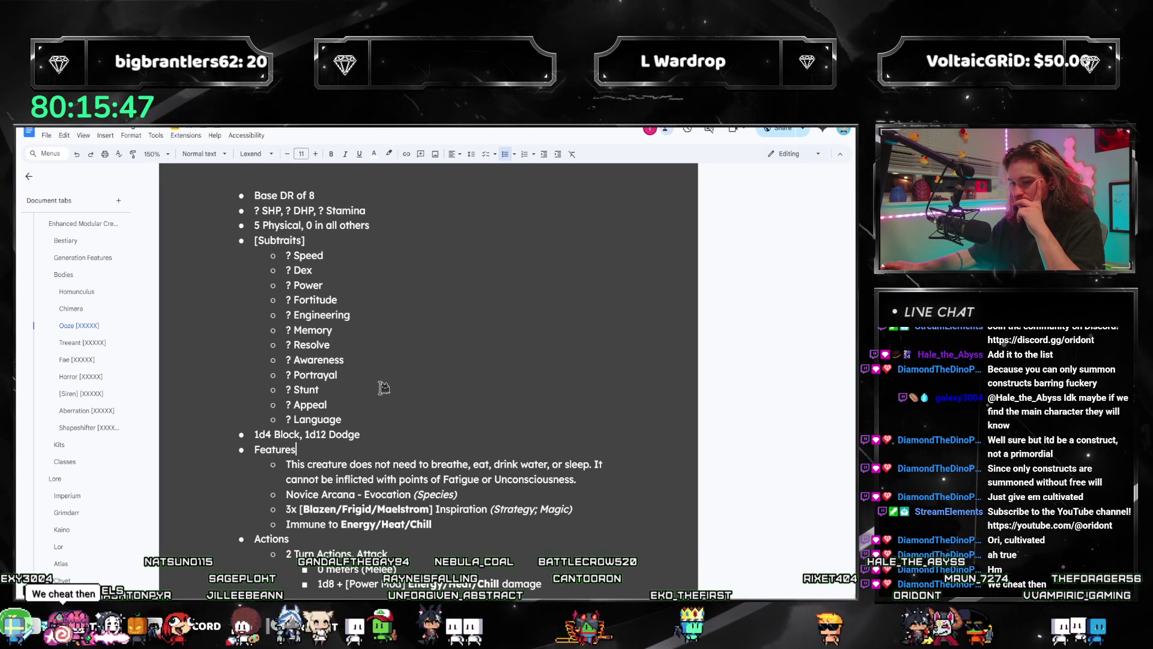
pyautogui.scroll(2, 359, 437)
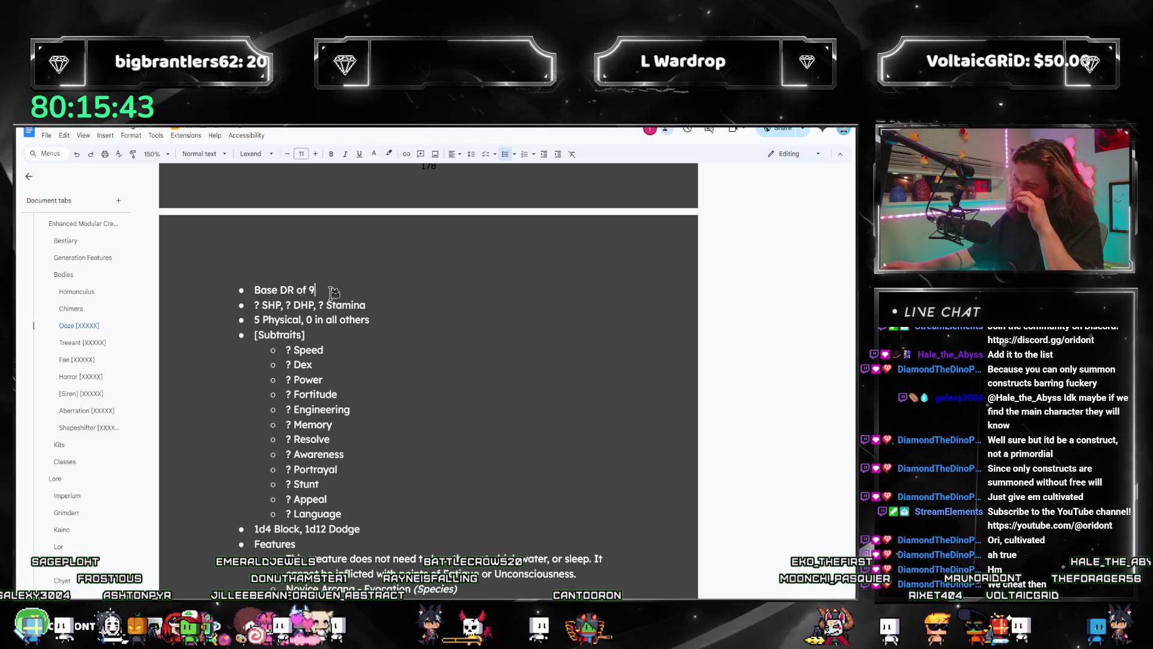
pyautogui.scroll(-3, 439, 541)
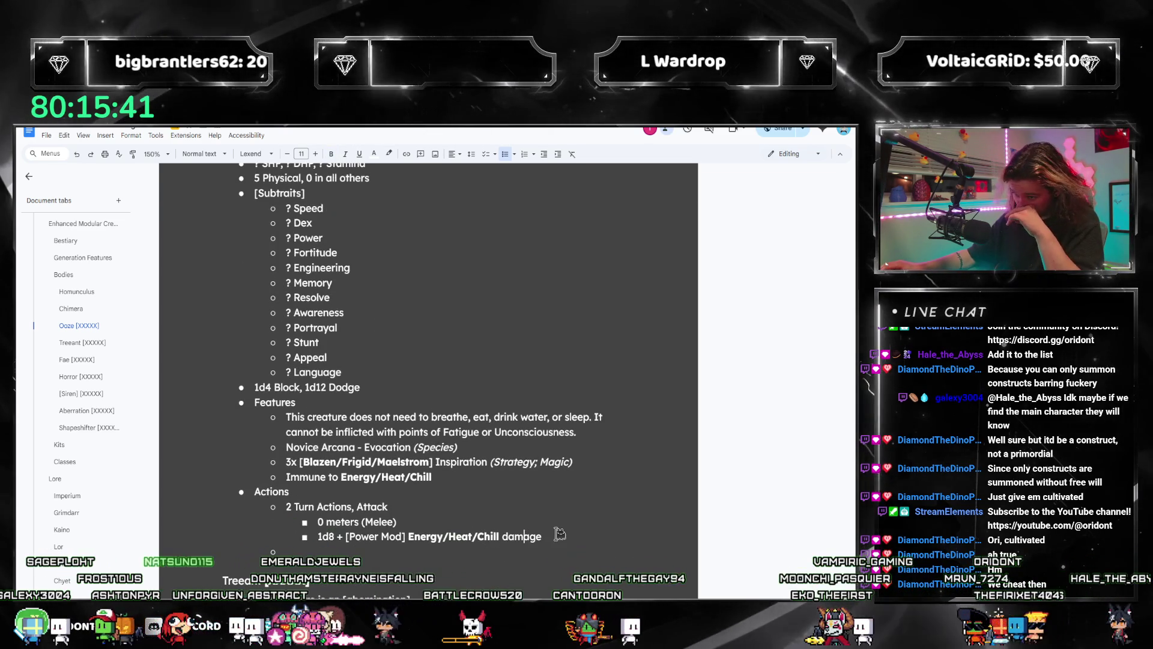
pyautogui.write('a')
pyautogui.click(503, 491)
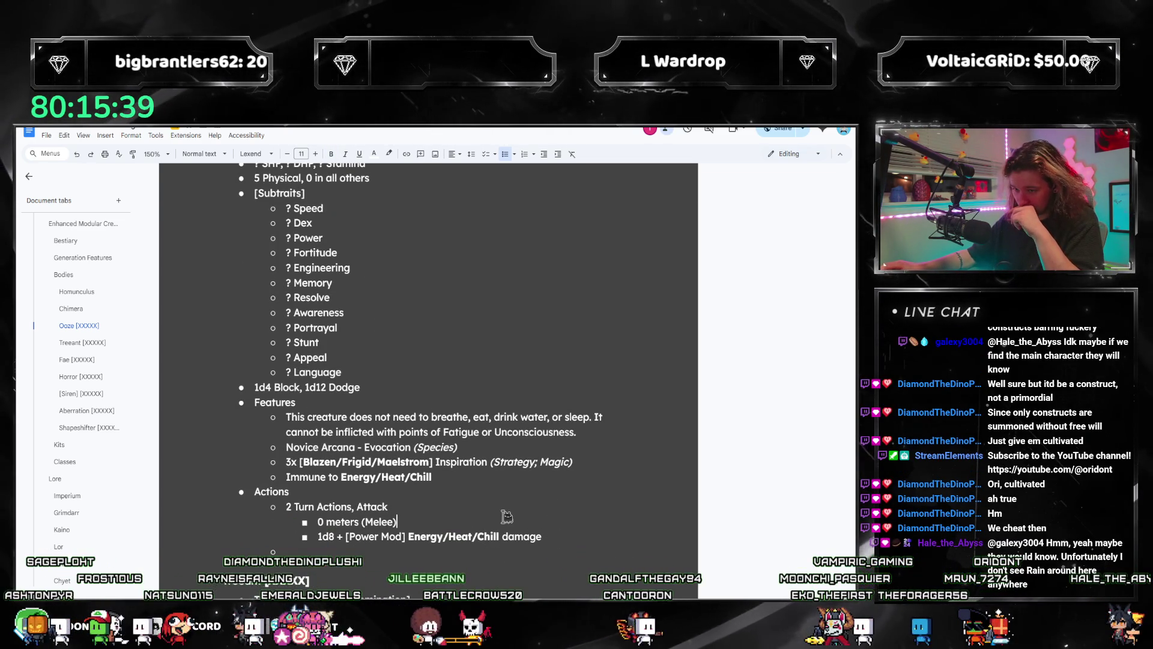
pyautogui.scroll(3, 515, 517)
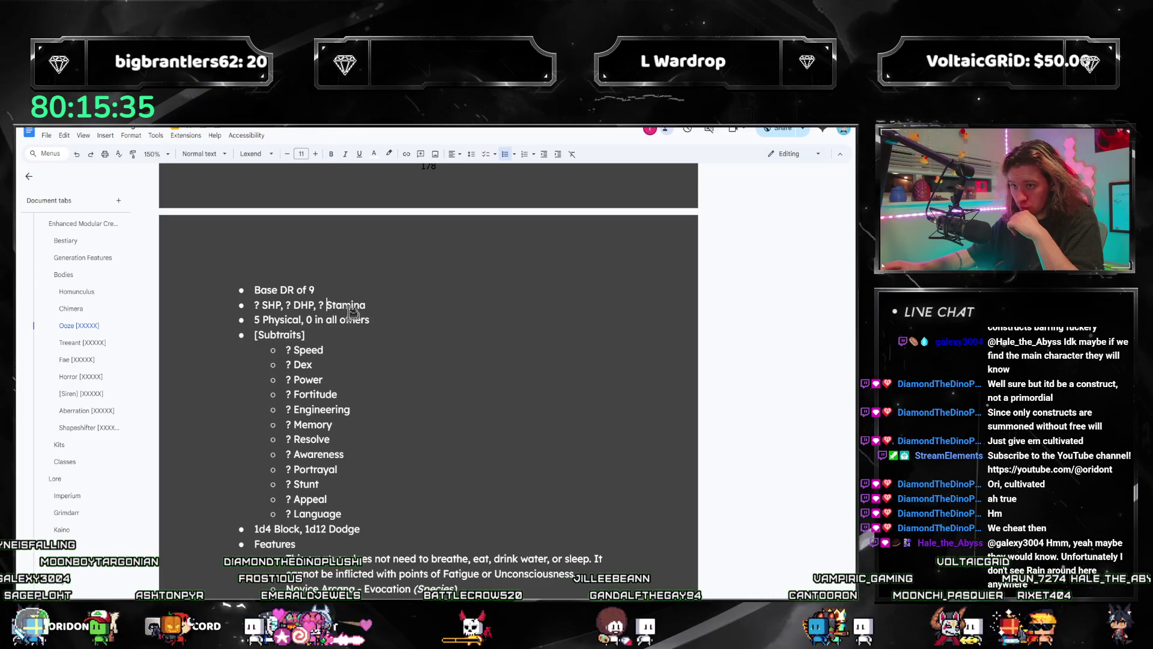
pyautogui.scroll(-3, 458, 412)
pyautogui.click(505, 536)
pyautogui.scroll(1, 586, 518)
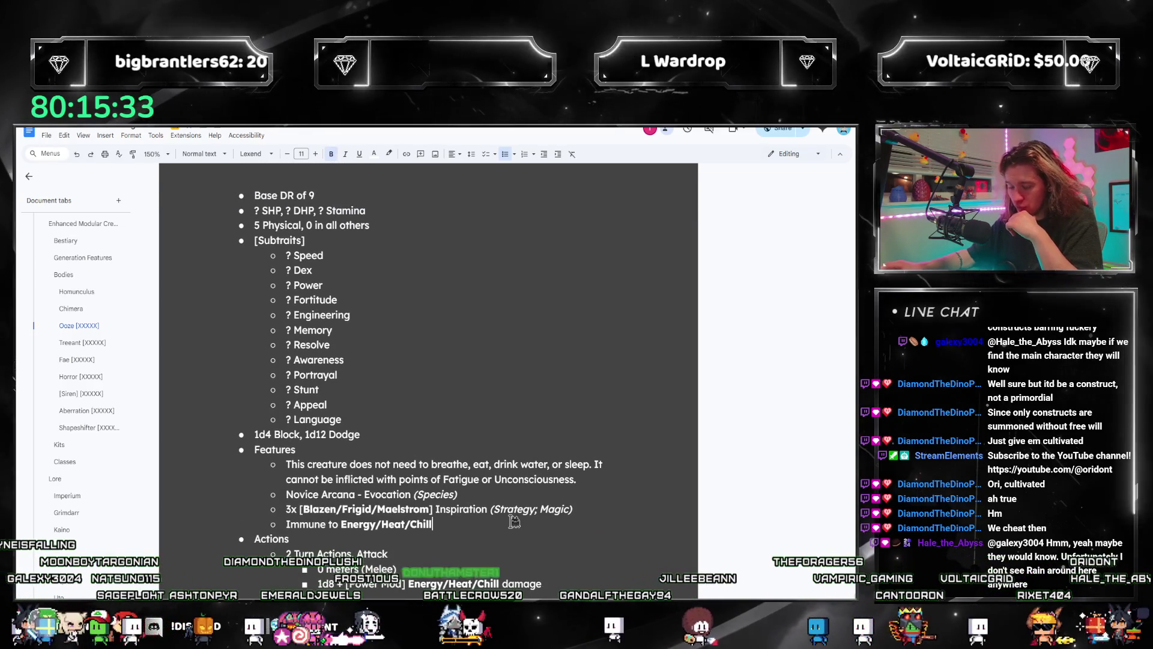
pyautogui.scroll(-1, 538, 533)
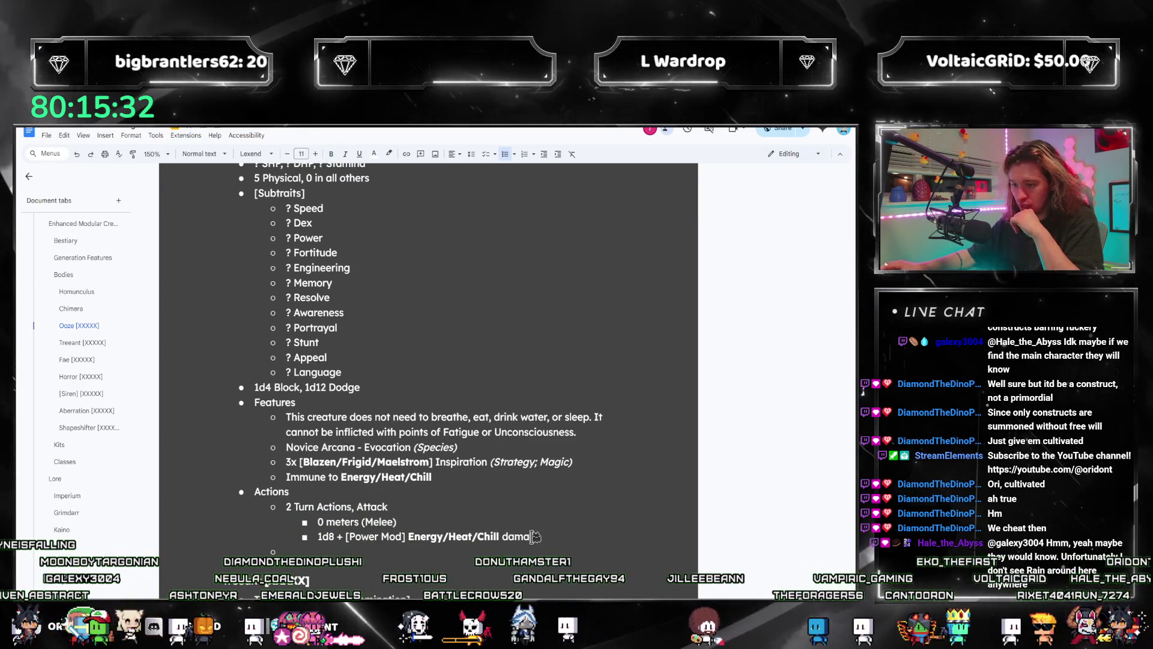
pyautogui.doubleClick(370, 536)
# - Change the damage modifier to Resolve and add a 'Spellcap of 7' feature below the immunity
pyautogui.write('???')
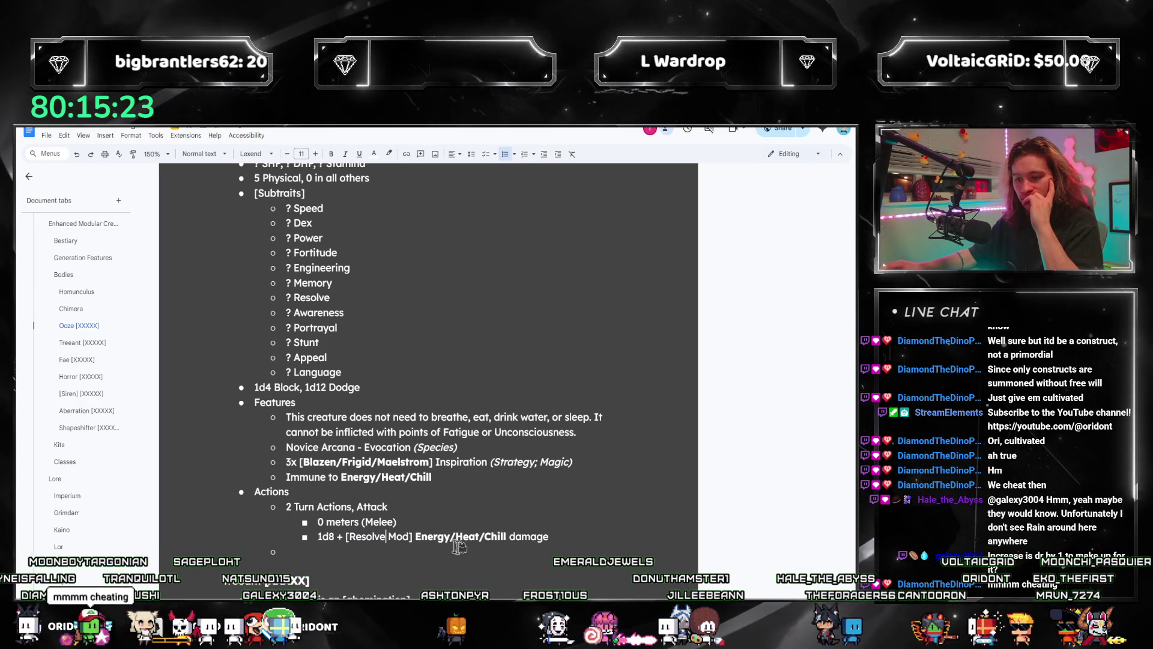
pyautogui.scroll(2, 299, 392)
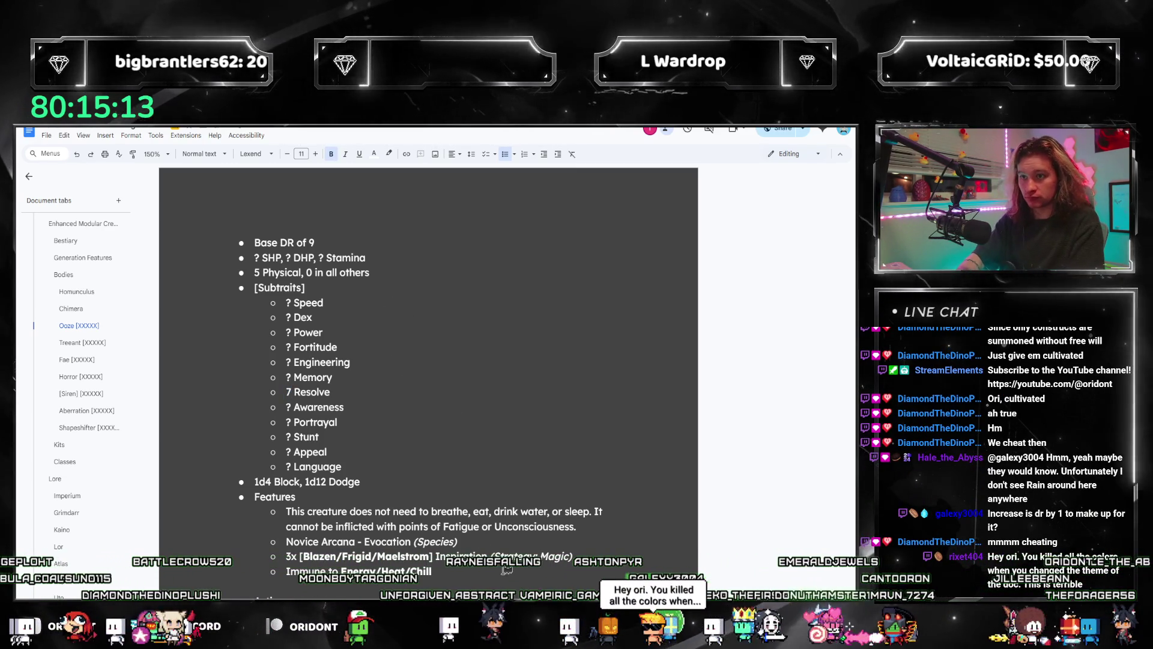
pyautogui.press('Return')
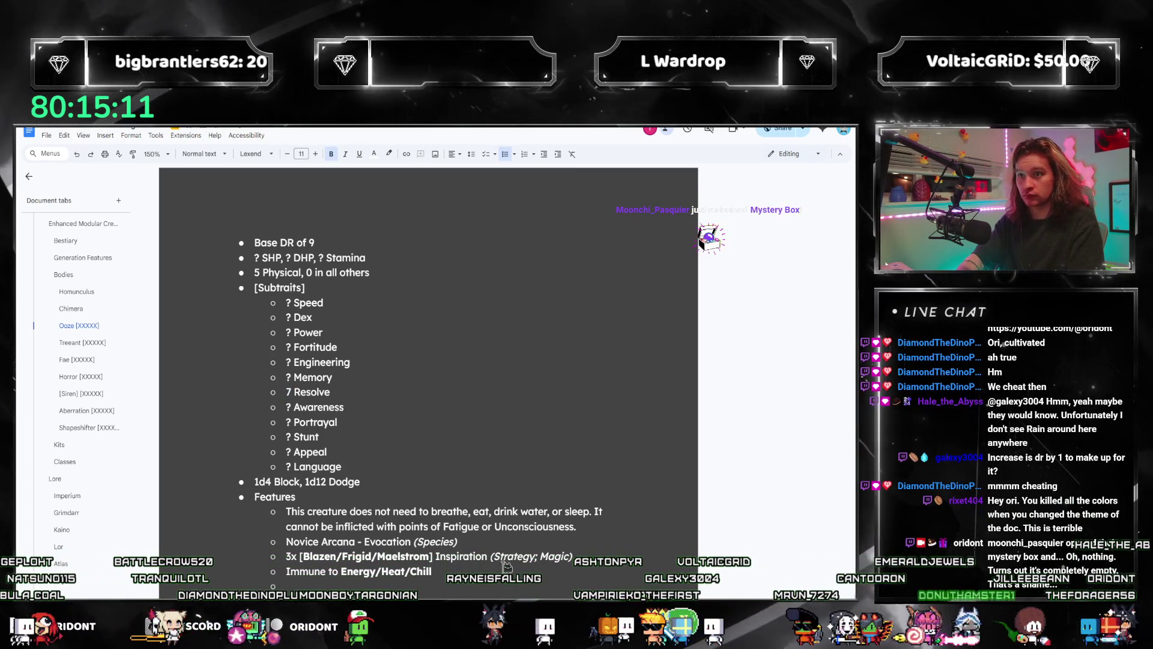
pyautogui.hotkey('ctrl', 'b')
pyautogui.write('Spellcap of 7.')
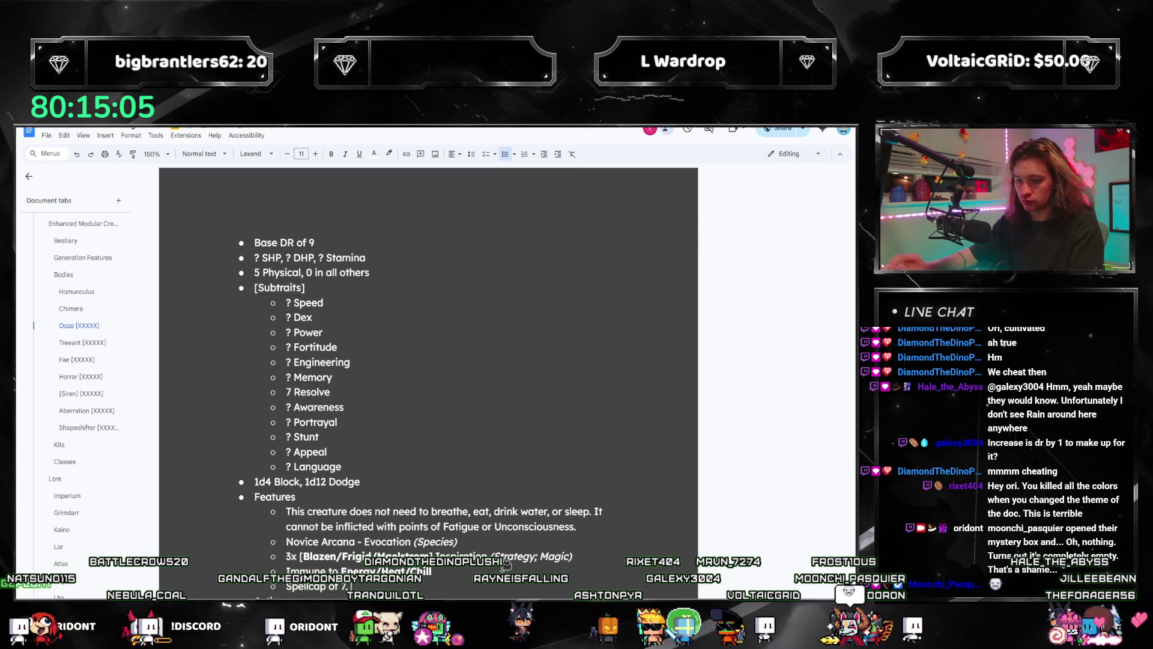
pyautogui.scroll(-3, 507, 563)
pyautogui.press('BackSpace')
pyautogui.press('BackSpace')
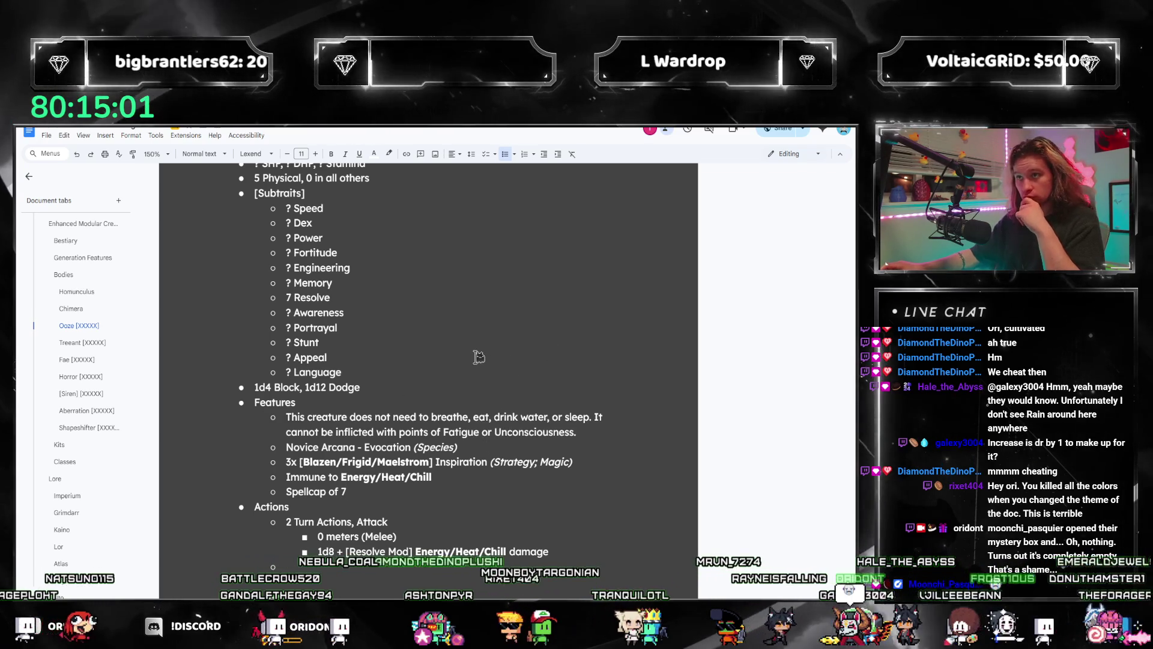
# - Review the Ooze subtraits and put the caret at the end of the Appeal line
pyautogui.scroll(1, 456, 370)
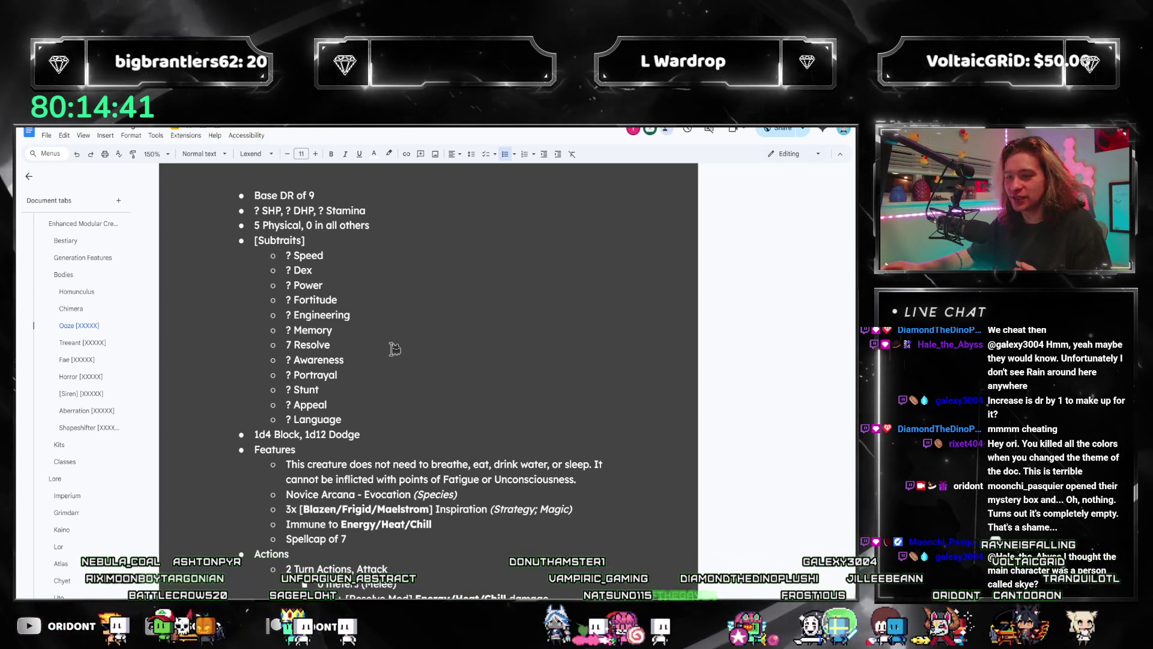
pyautogui.scroll(-3, 394, 348)
pyautogui.scroll(2, 359, 364)
pyautogui.scroll(-2, 96, 322)
pyautogui.scroll(2, 95, 322)
pyautogui.scroll(2, 420, 354)
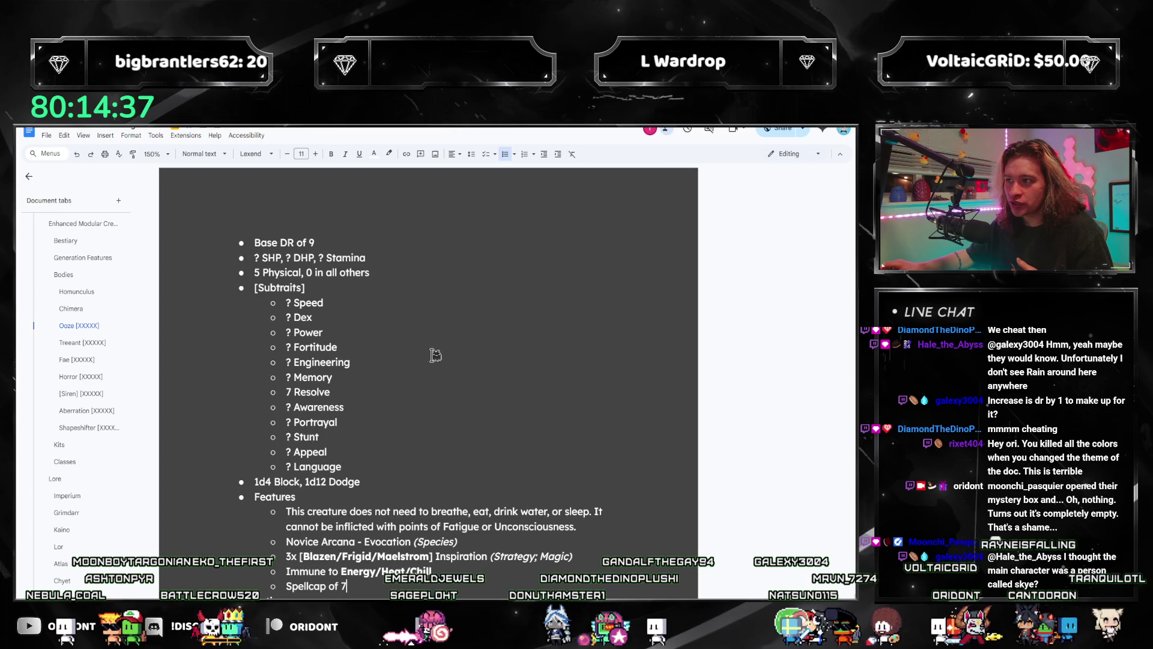
pyautogui.scroll(-2, 432, 355)
pyautogui.click(419, 360)
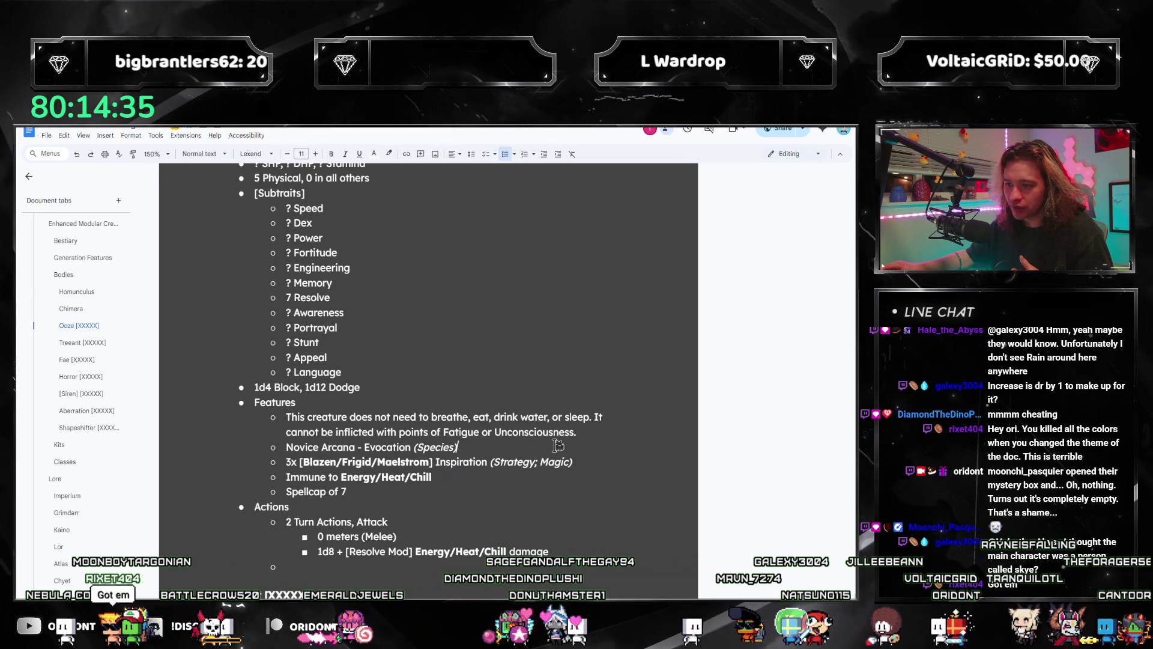
# - Start replacing the question-mark subtrait placeholders, beginning around Fortitude and Appeal
pyautogui.scroll(-2, 432, 421)
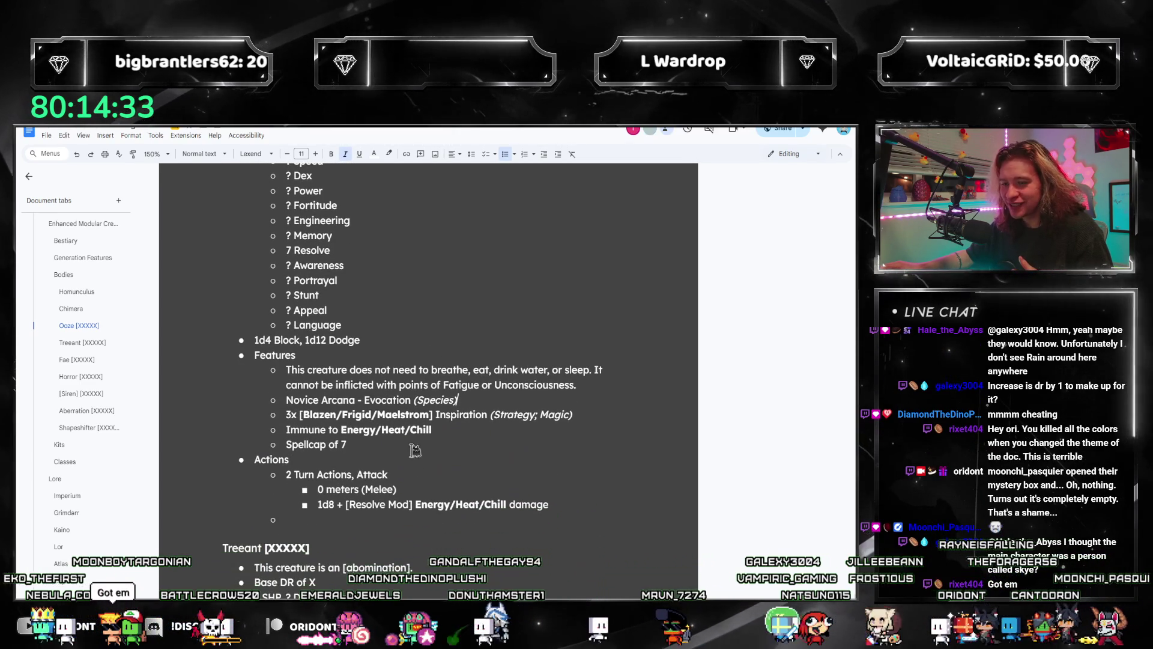
pyautogui.scroll(-2, 481, 361)
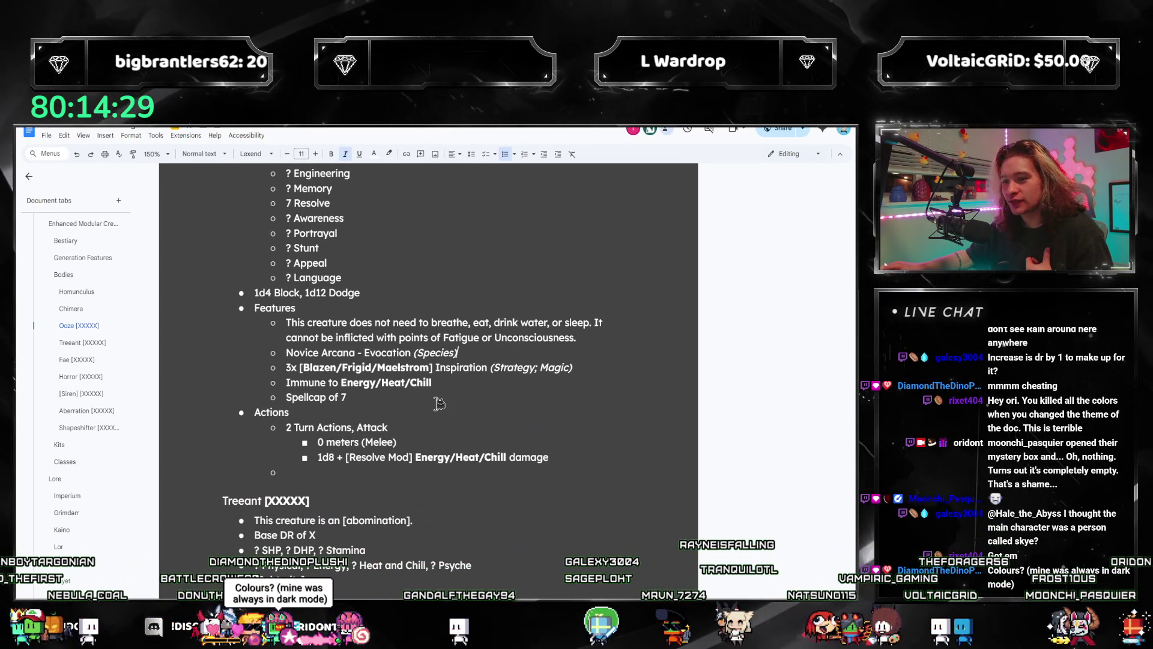
pyautogui.scroll(2, 436, 405)
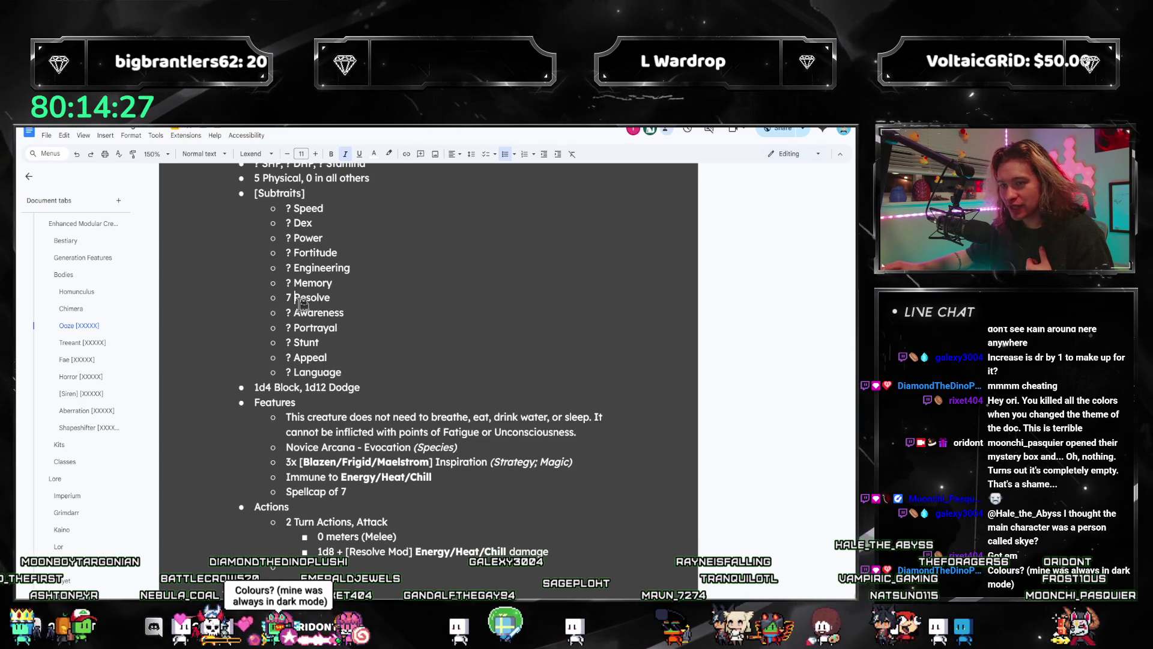
pyautogui.scroll(2, 303, 312)
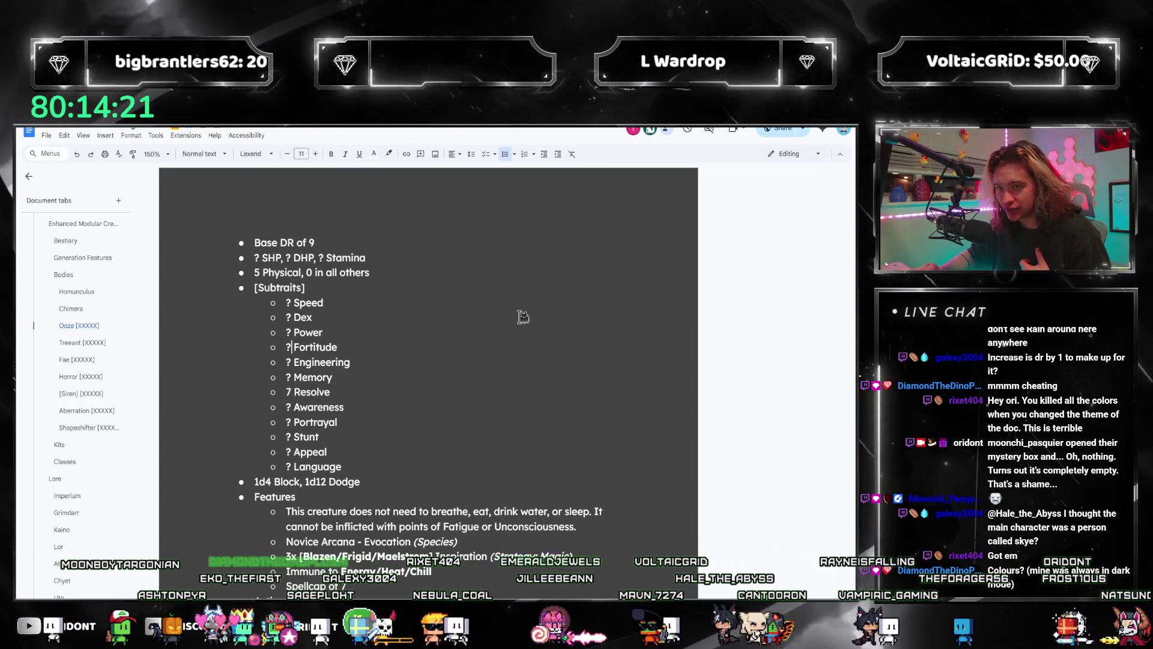
pyautogui.hotkey('shift', 'Left')
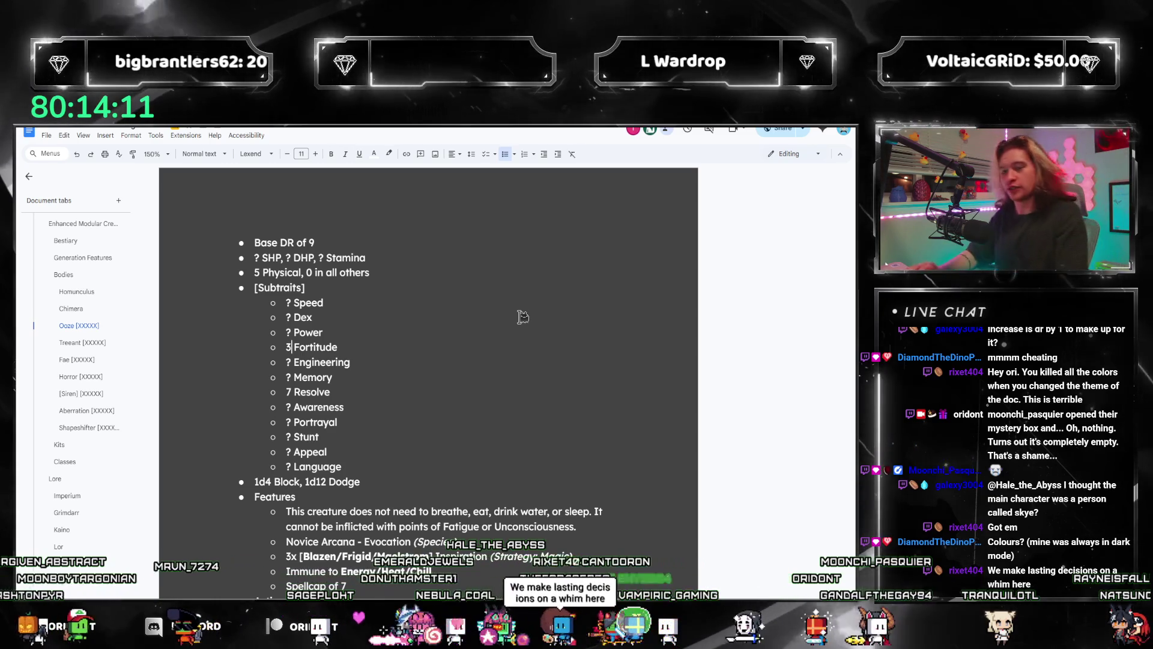
pyautogui.press('Down')
pyautogui.press('Down')
pyautogui.press('Down')
pyautogui.press('Up')
pyautogui.press('BackSpace')
pyautogui.write('2')
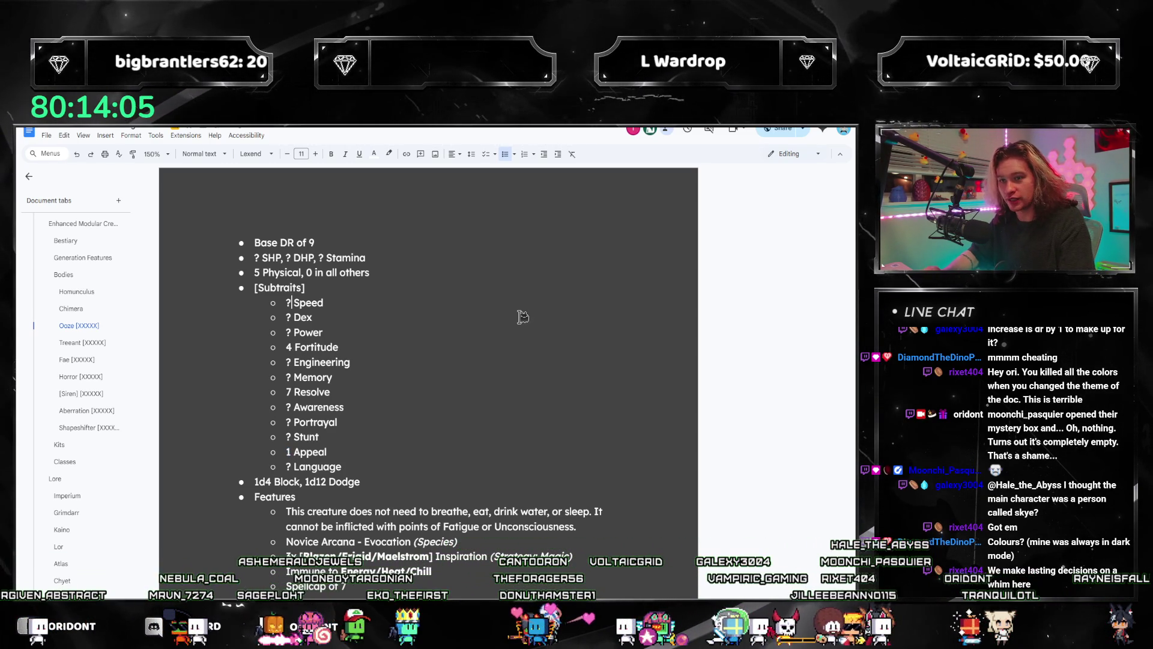
# - Replace the remaining subtrait placeholders with 1, working down the list line by line
pyautogui.press('BackSpace')
pyautogui.write('1')
pyautogui.press('Down')
pyautogui.press('Down')
pyautogui.press('BackSpace')
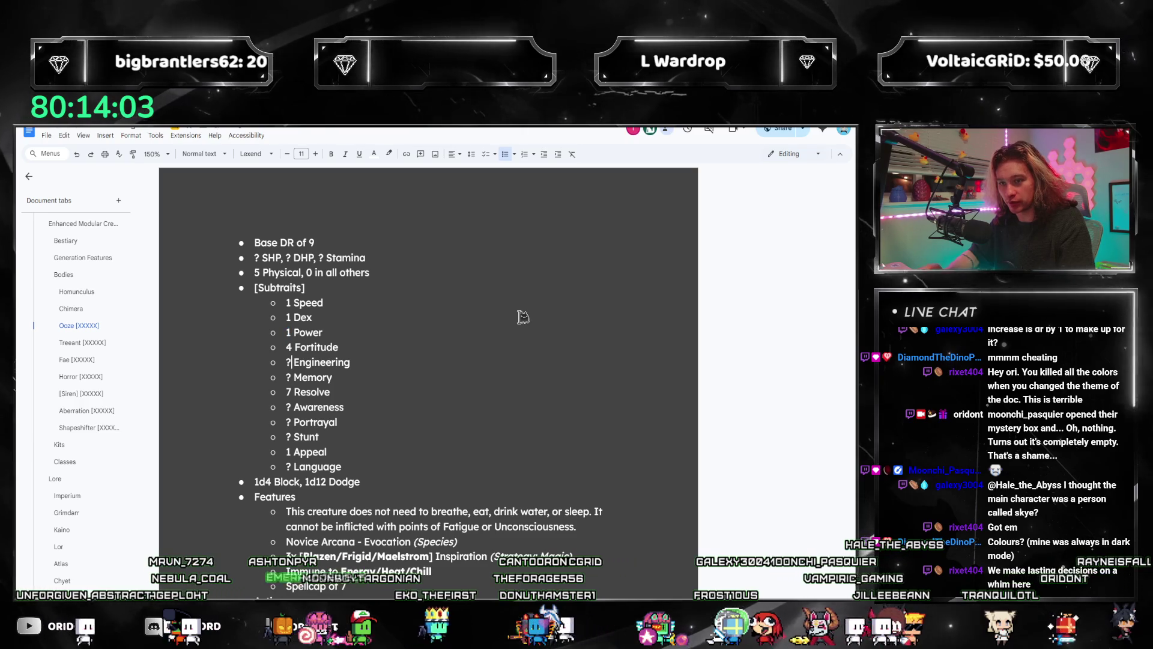
pyautogui.write('1')
pyautogui.press('Down')
pyautogui.press('BackSpace')
pyautogui.write('1')
pyautogui.press('Down')
pyautogui.press('Down')
pyautogui.press('BackSpace')
pyautogui.write('1')
pyautogui.press('Down')
pyautogui.press('BackSpace')
pyautogui.write('1')
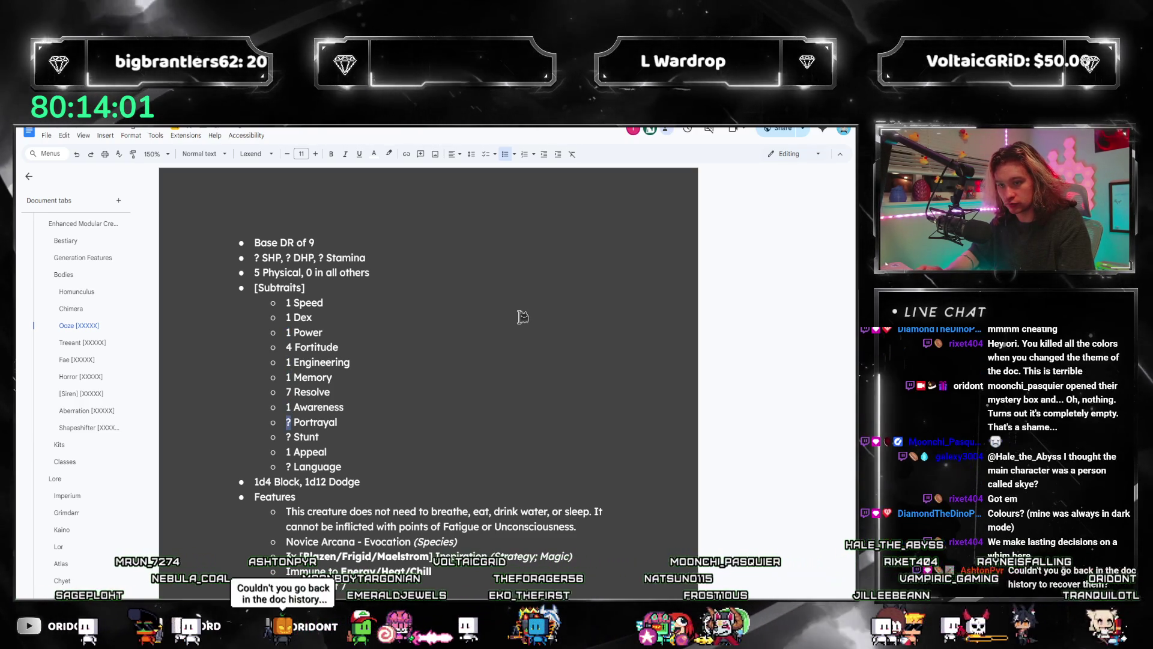
pyautogui.press('Down')
pyautogui.press('BackSpace')
pyautogui.write('1')
pyautogui.press('Down')
pyautogui.press('Down')
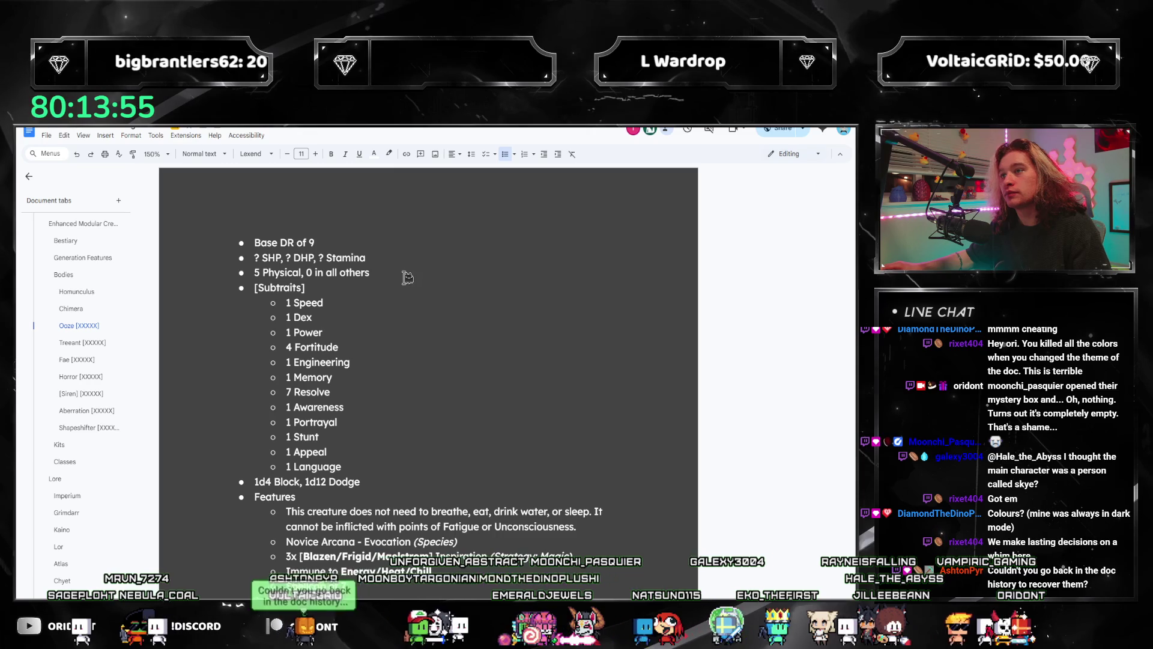
# - Delete the empty bullet under the Ooze attack's damage line
pyautogui.scroll(-3, 408, 277)
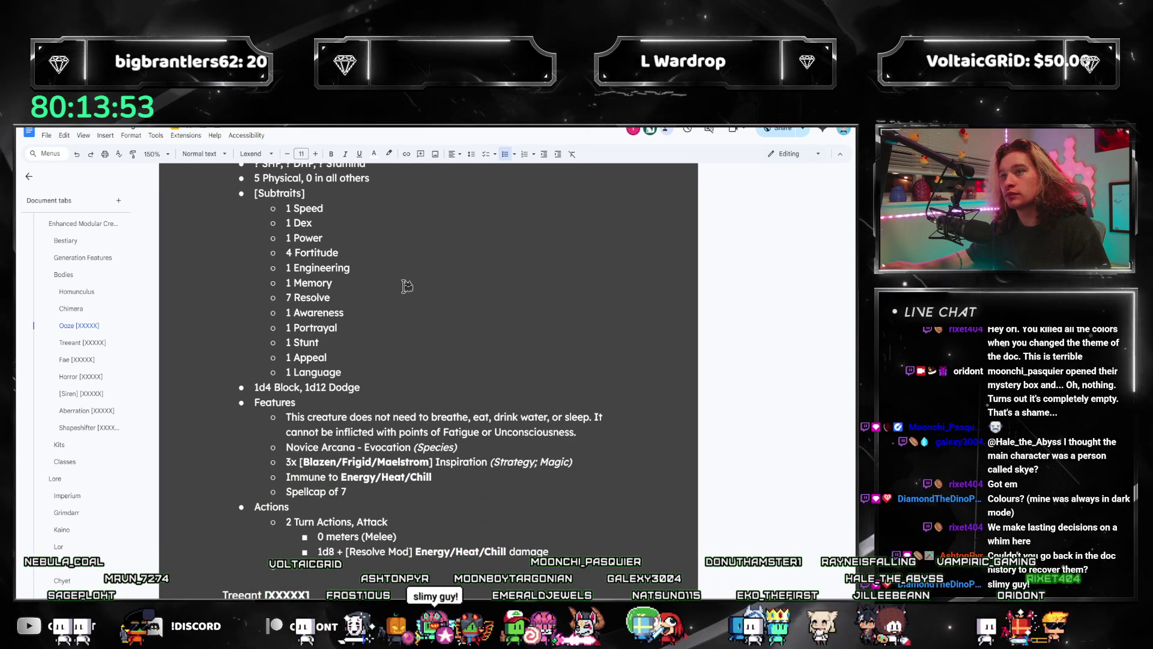
pyautogui.scroll(1, 404, 288)
pyautogui.scroll(-2, 525, 356)
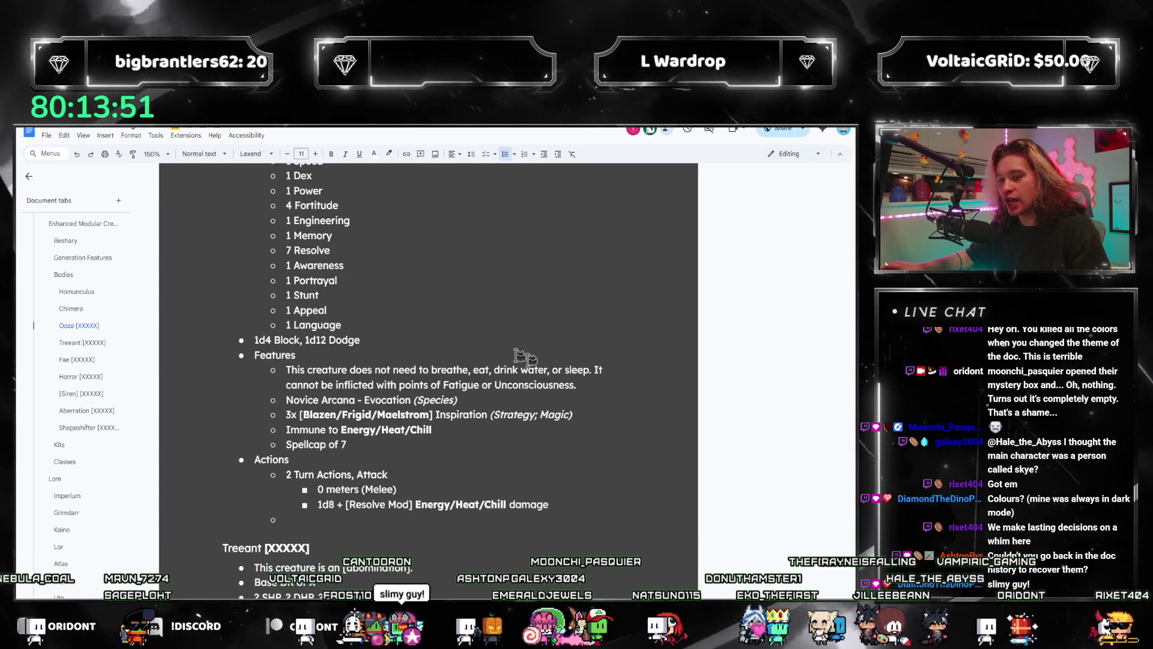
pyautogui.scroll(-6, 525, 356)
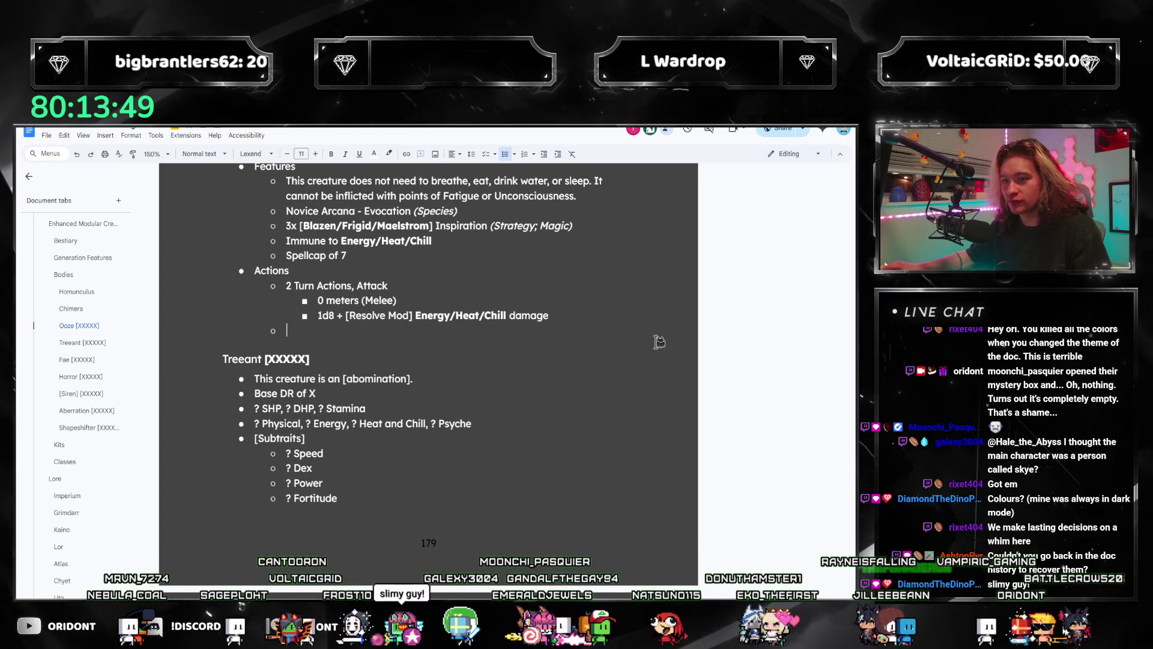
pyautogui.press('BackSpace')
# - Review the Spellcap of 7 feature and the Energy wording in the 1d8 damage line
pyautogui.scroll(4, 661, 314)
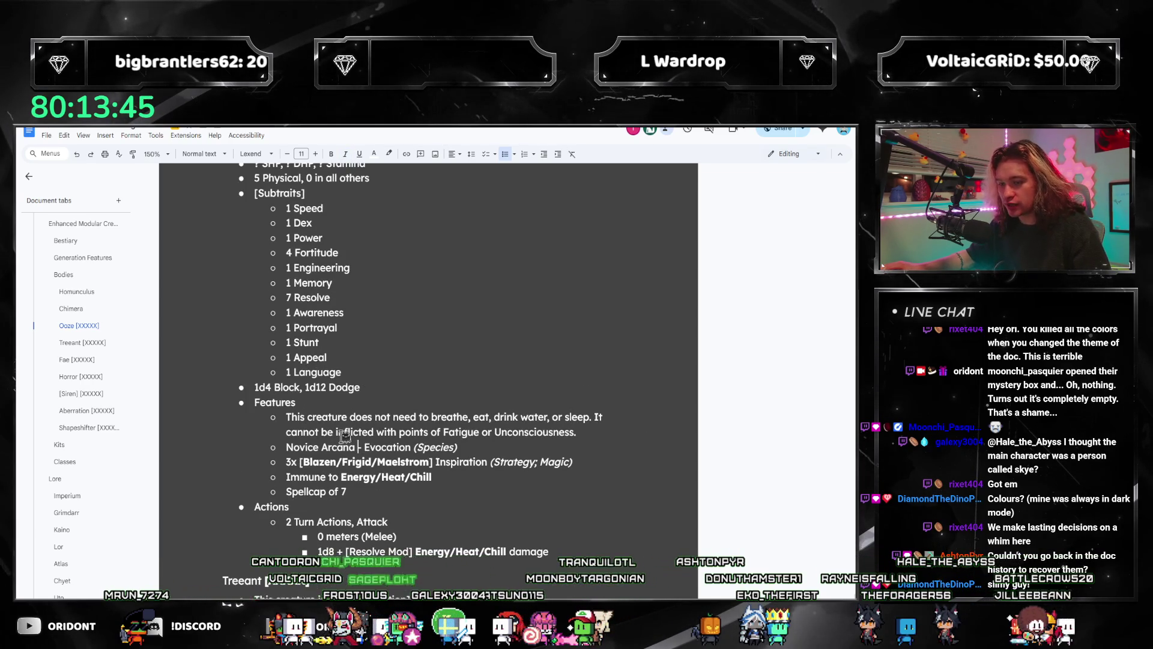
pyautogui.scroll(1, 353, 252)
pyautogui.click(372, 539)
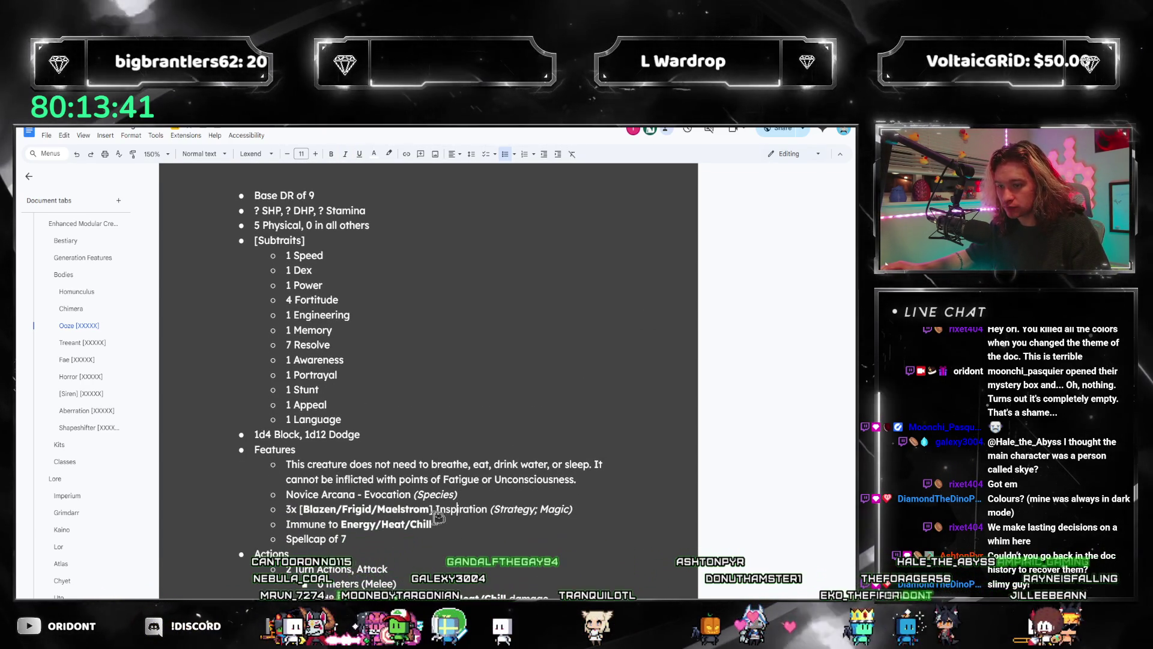
pyautogui.click(370, 524)
pyautogui.scroll(-1, 422, 553)
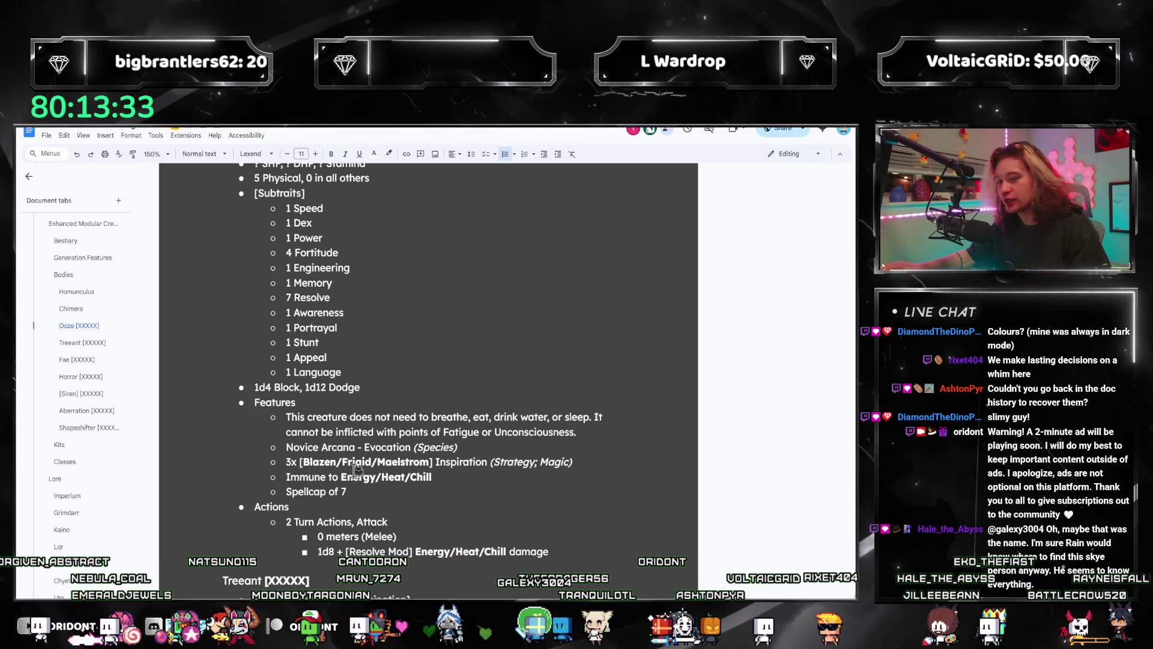
pyautogui.click(365, 478)
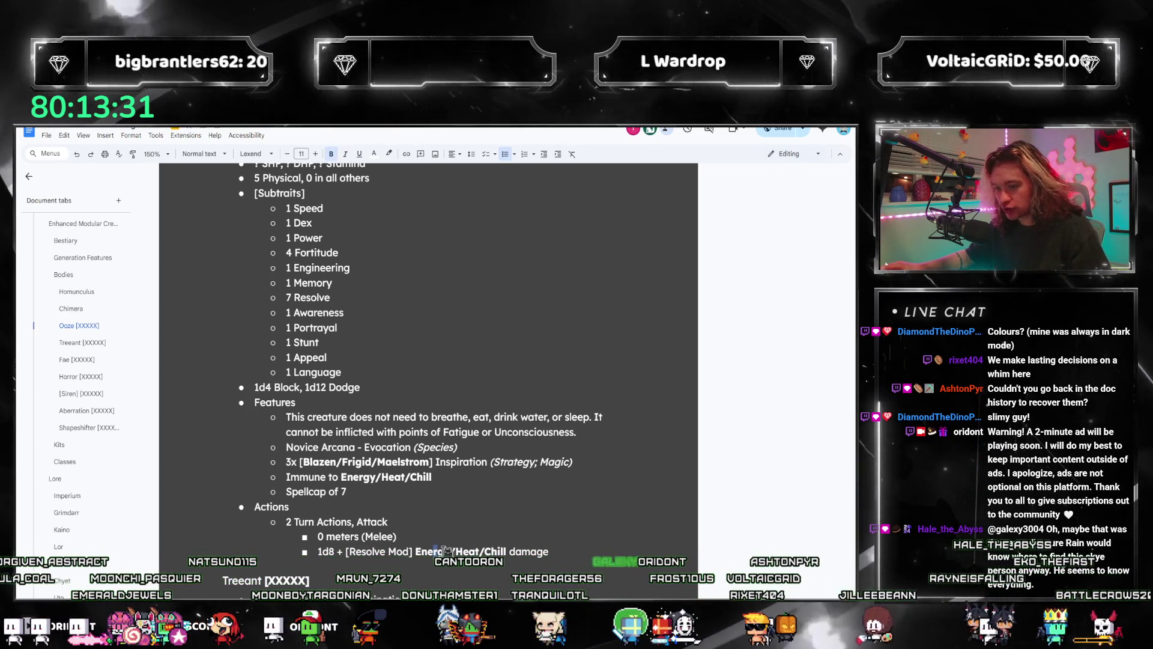
pyautogui.click(339, 552)
pyautogui.hotkey('ctrl', 'Right')
pyautogui.hotkey('ctrl', 'Right')
pyautogui.hotkey('ctrl', 'Right')
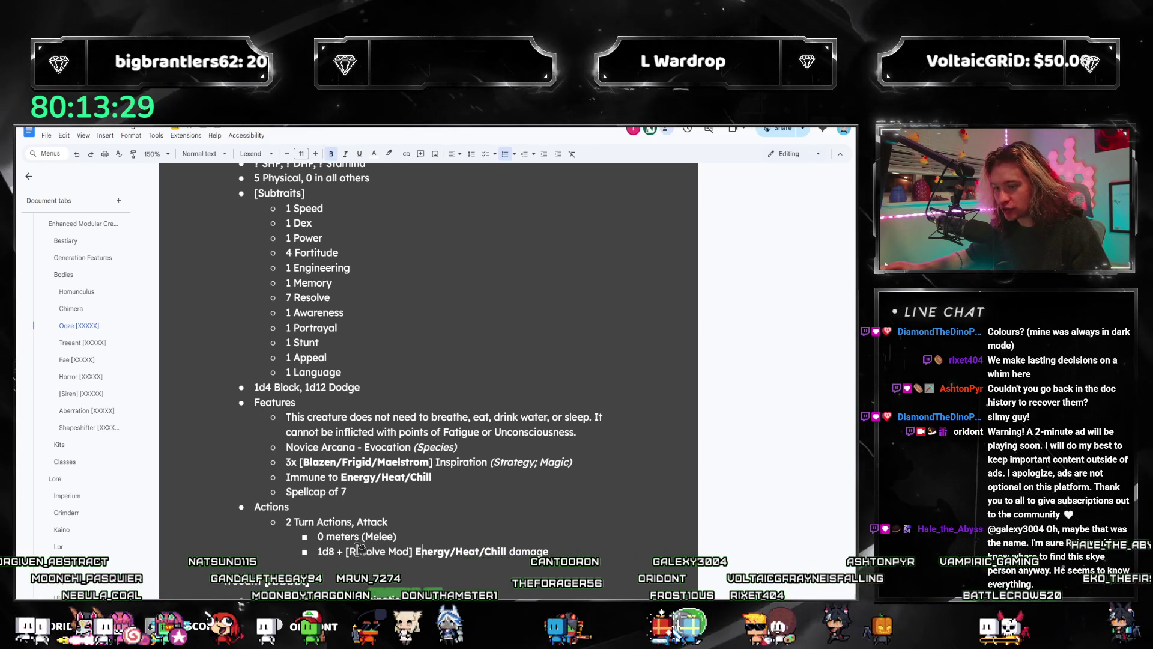
pyautogui.scroll(1, 401, 551)
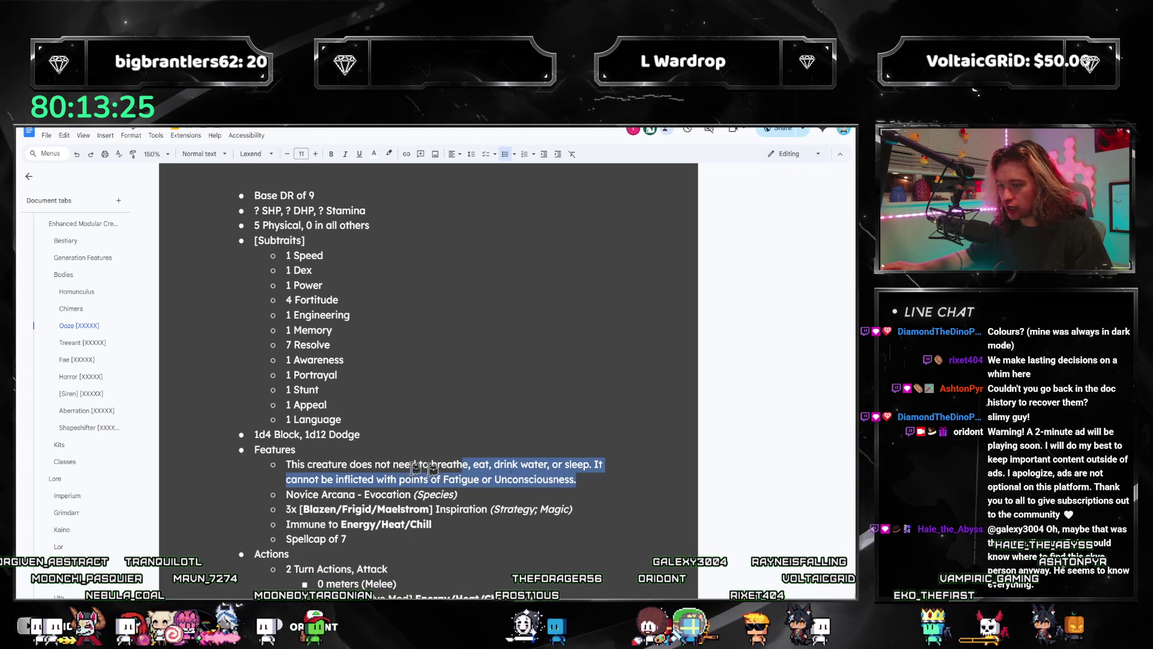
# - Review the no-breathing feature sentence and the Blazen/Frigid/Maelstrom Inspiration line
pyautogui.click(363, 478)
pyautogui.tripleClick(558, 473)
pyautogui.moveTo(575, 479)
pyautogui.mouseDown()
pyautogui.moveTo(553, 464)
pyautogui.moveTo(300, 474)
pyautogui.moveTo(287, 464)
pyautogui.mouseUp()
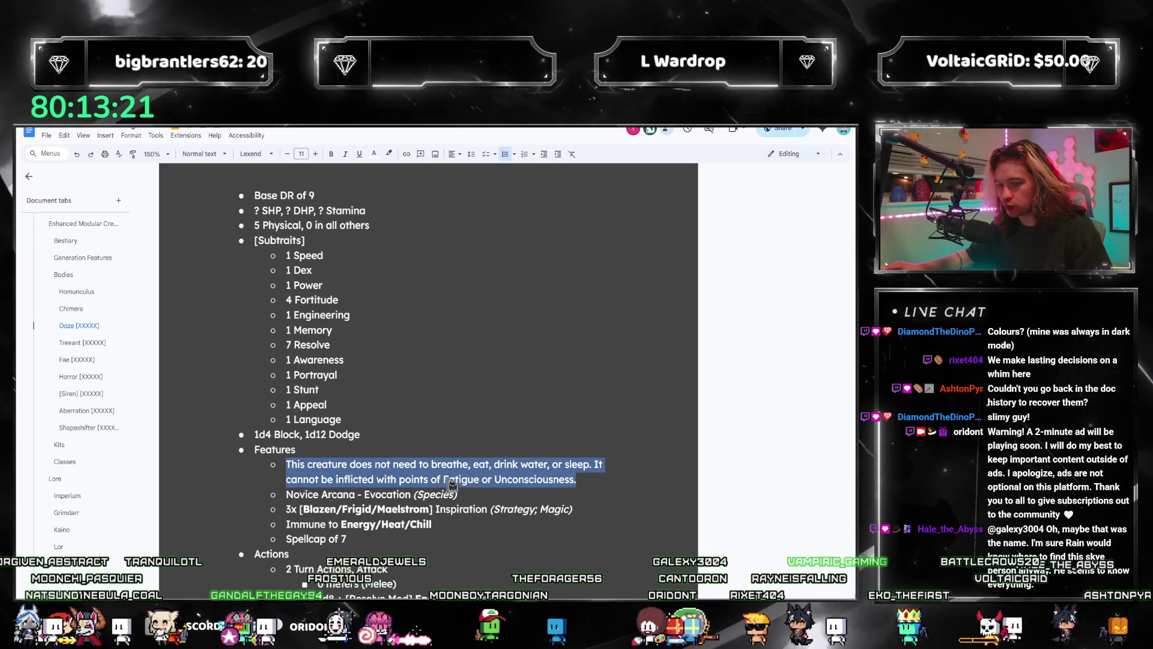
pyautogui.click(443, 478)
pyautogui.click(535, 478)
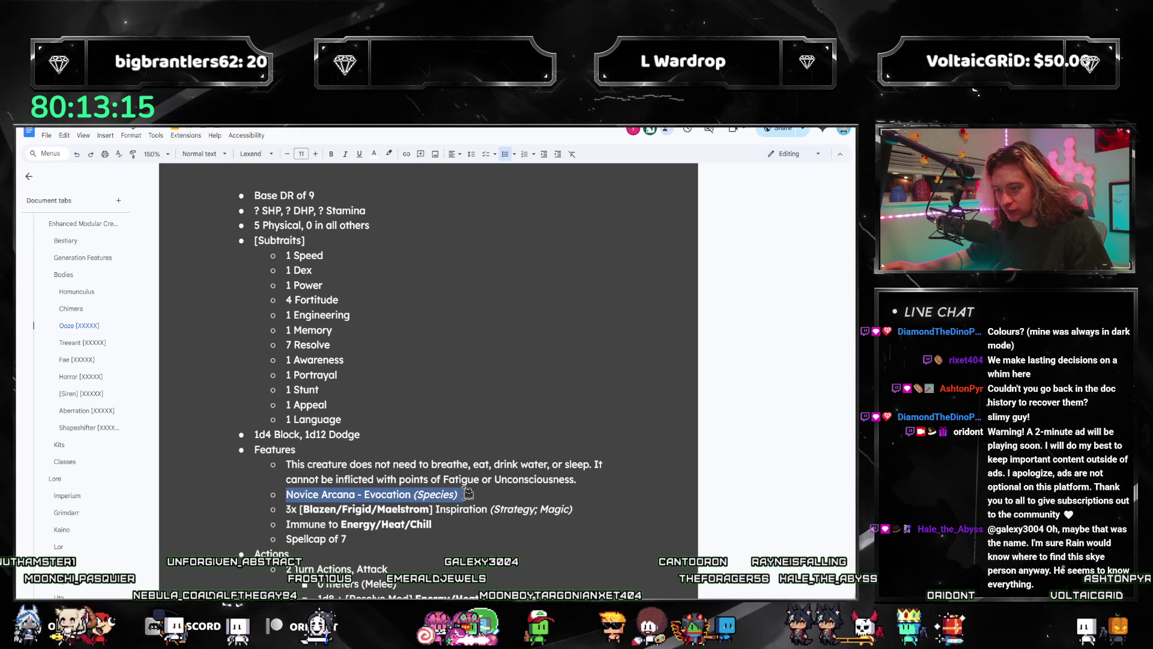
pyautogui.tripleClick(304, 518)
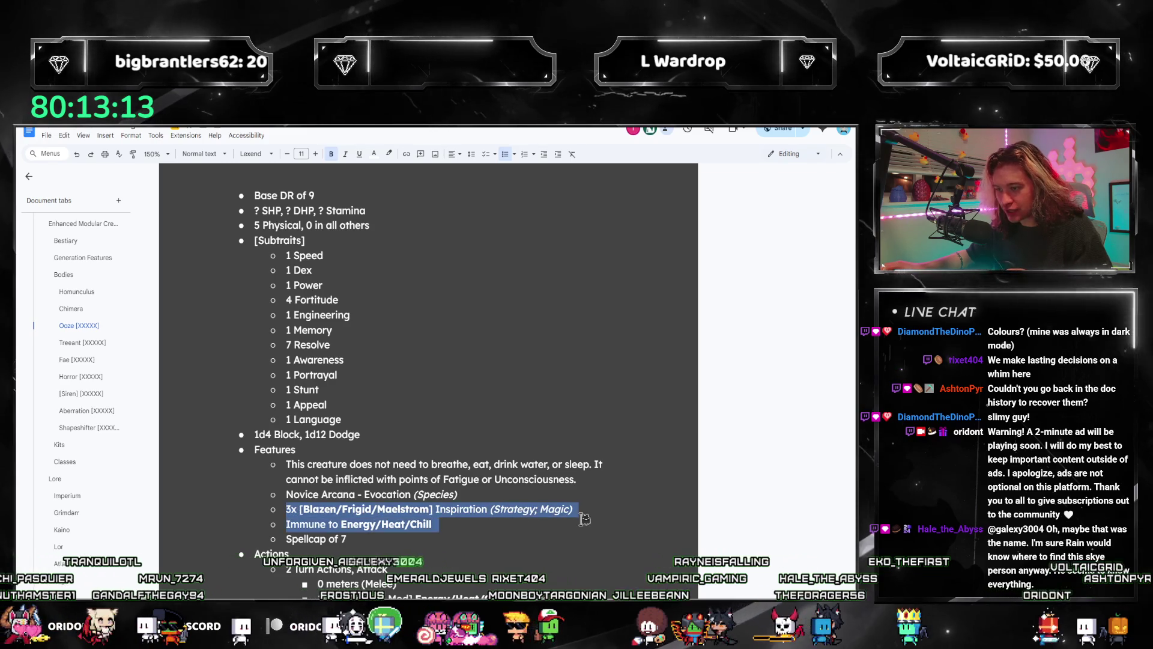
pyautogui.click(455, 511)
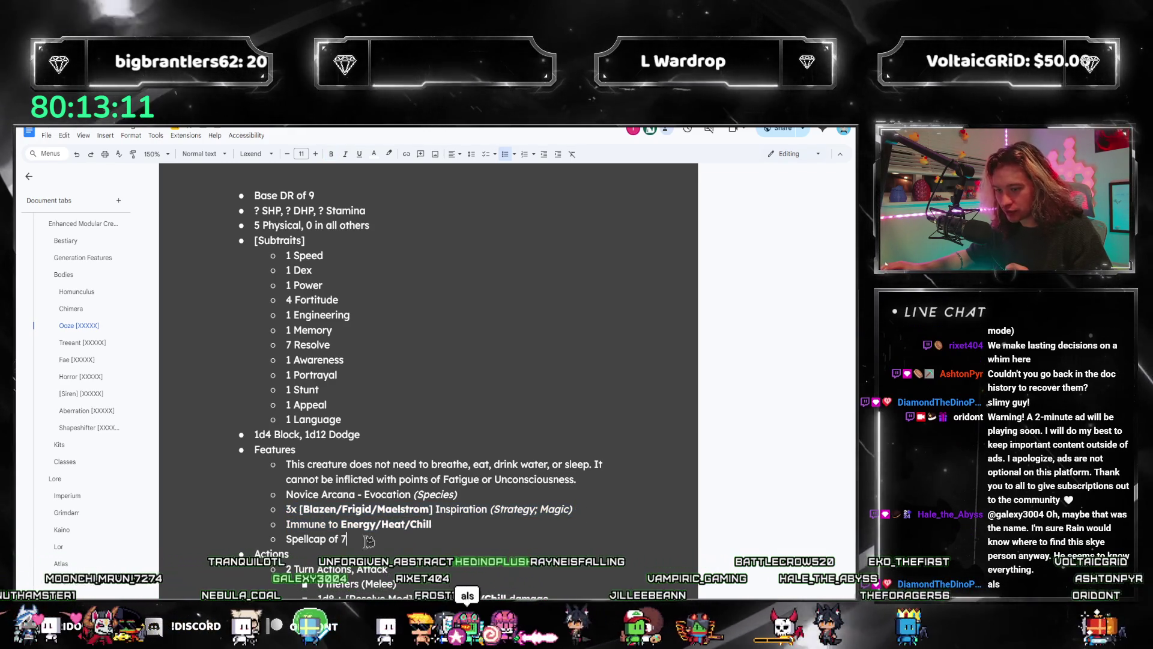
pyautogui.moveTo(583, 510); pyautogui.dragTo(291, 510)
pyautogui.click(406, 524)
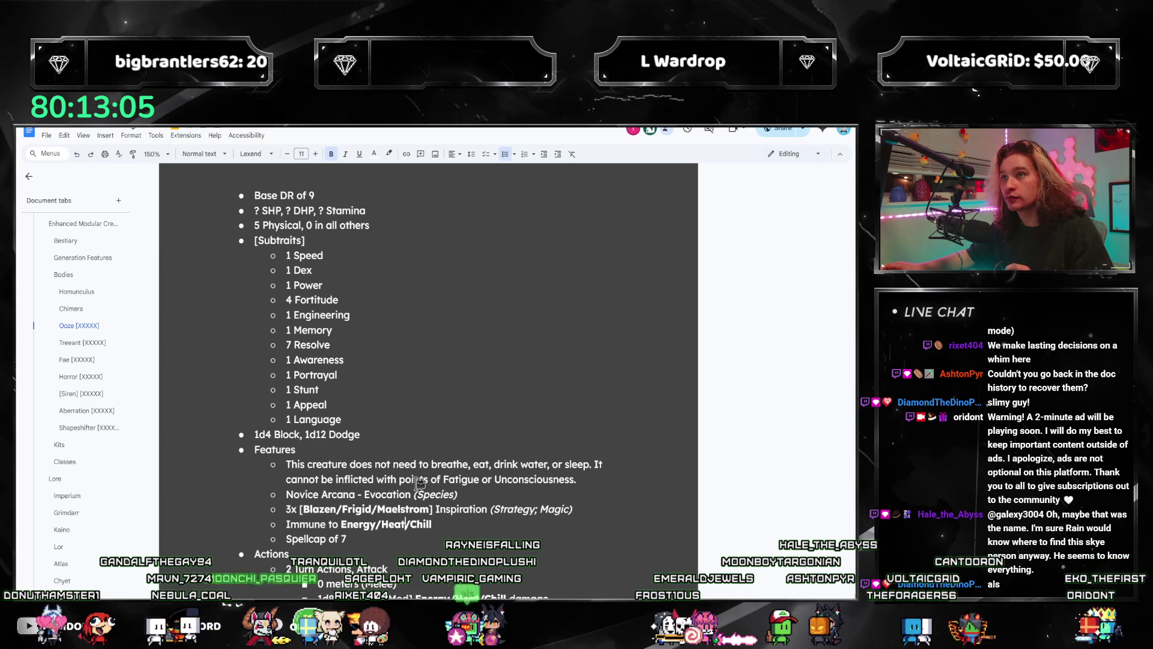
pyautogui.scroll(4, 396, 462)
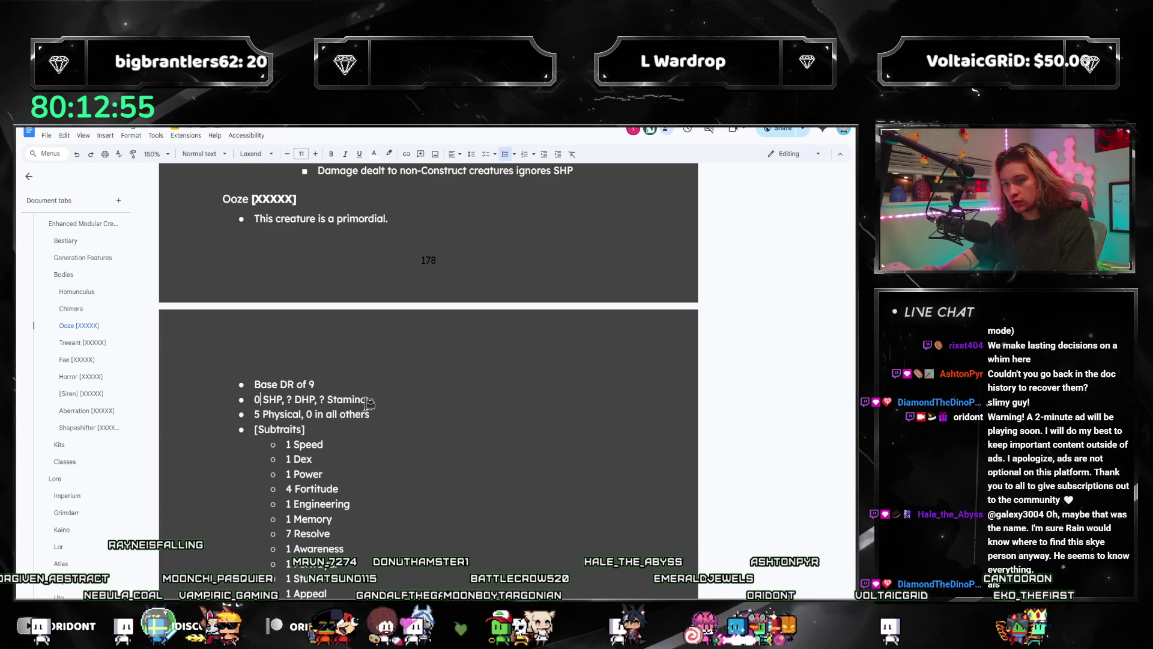
# - Fill in the health values so the line reads 5 SHP, 15 DHP, 25 Stamina
pyautogui.hotkey('shift', 'Right')
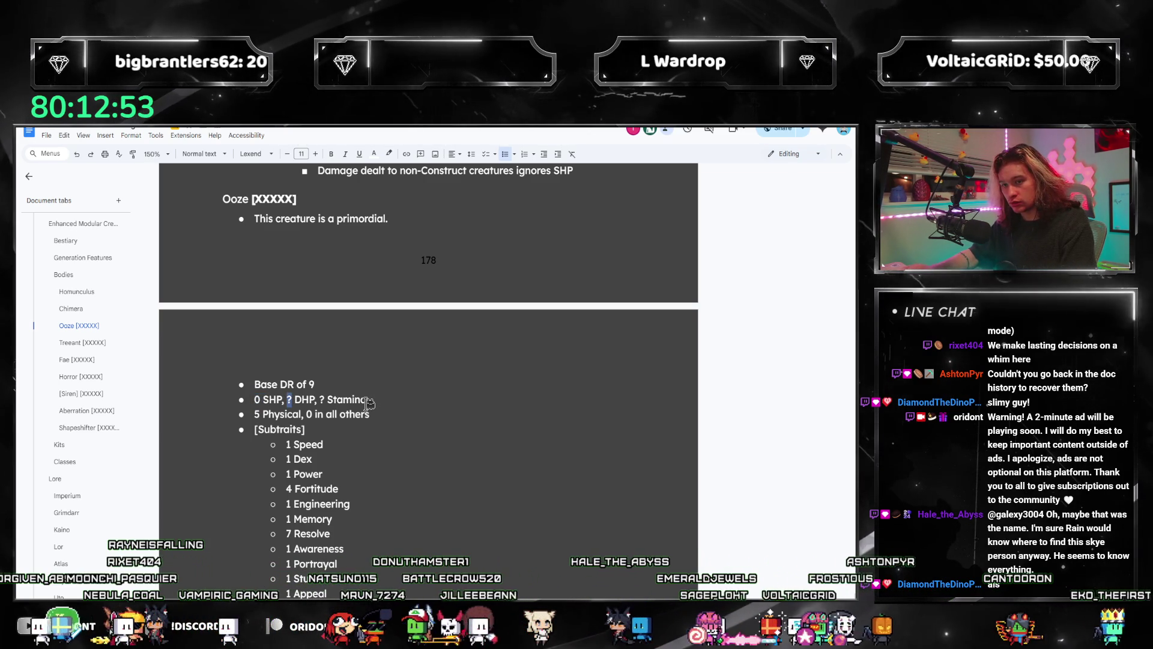
pyautogui.press('Left')
pyautogui.press('Left')
pyautogui.press('Left')
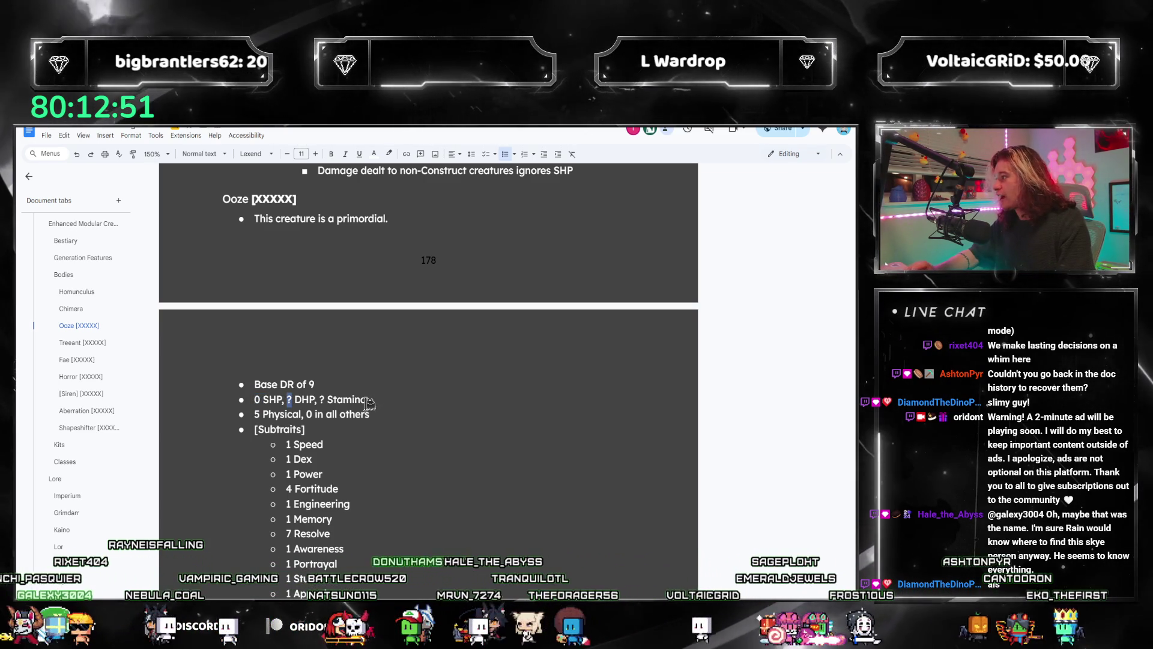
pyautogui.press('Left')
pyautogui.press('Left')
pyautogui.press('Left')
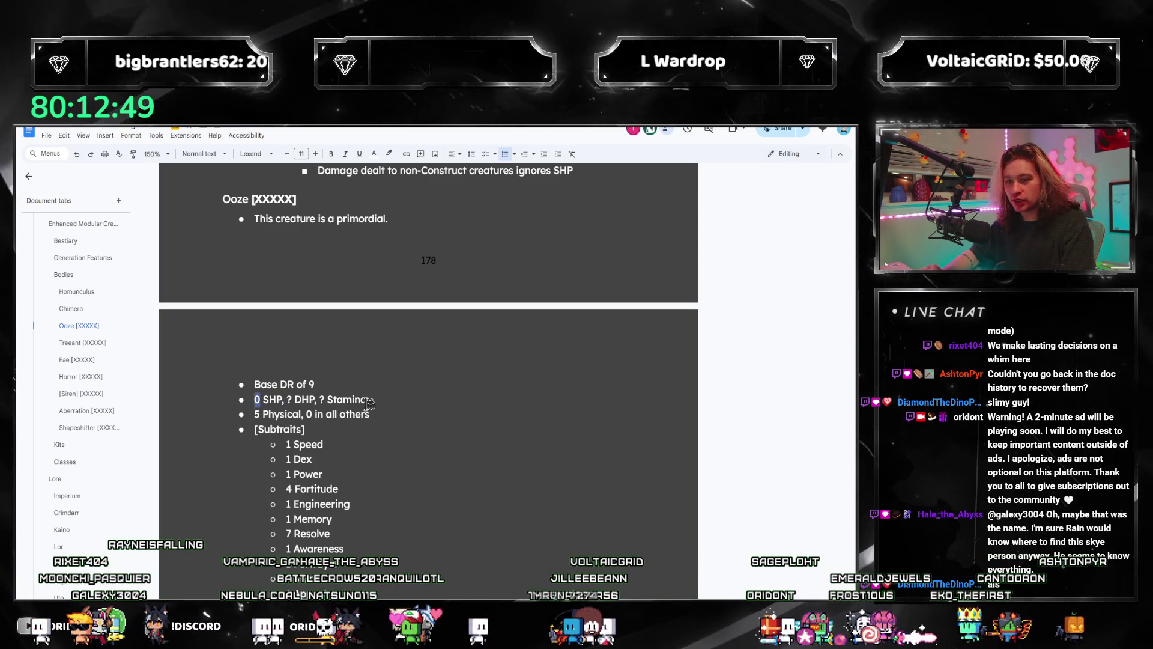
pyautogui.press('BackSpace')
pyautogui.write('5')
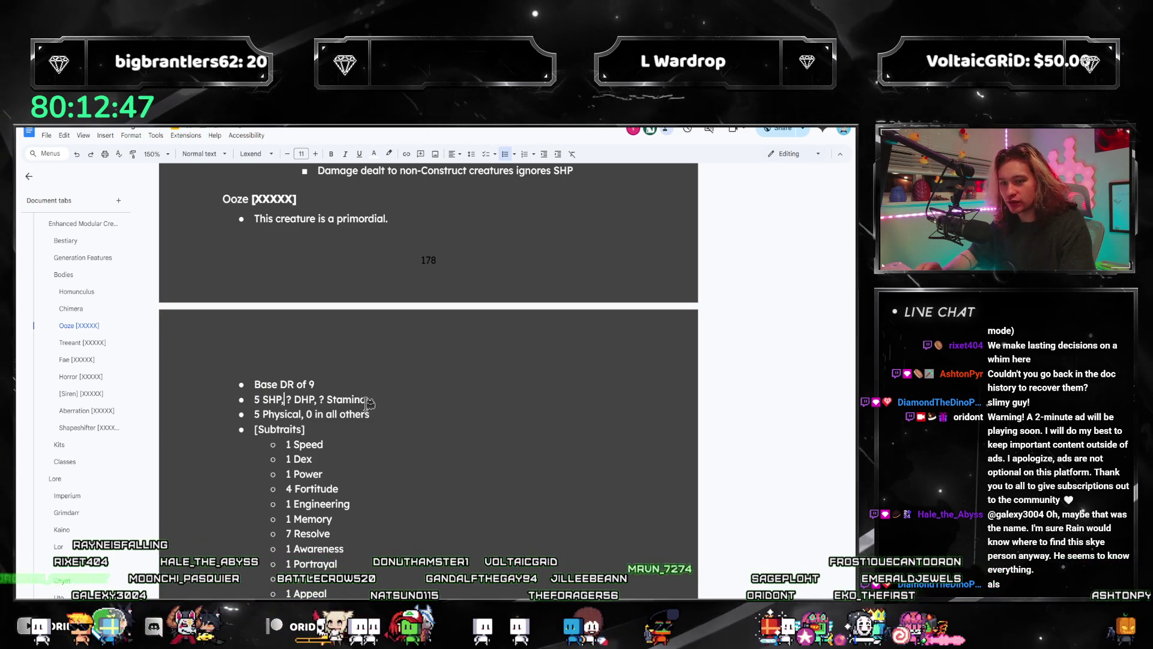
pyautogui.write('15')
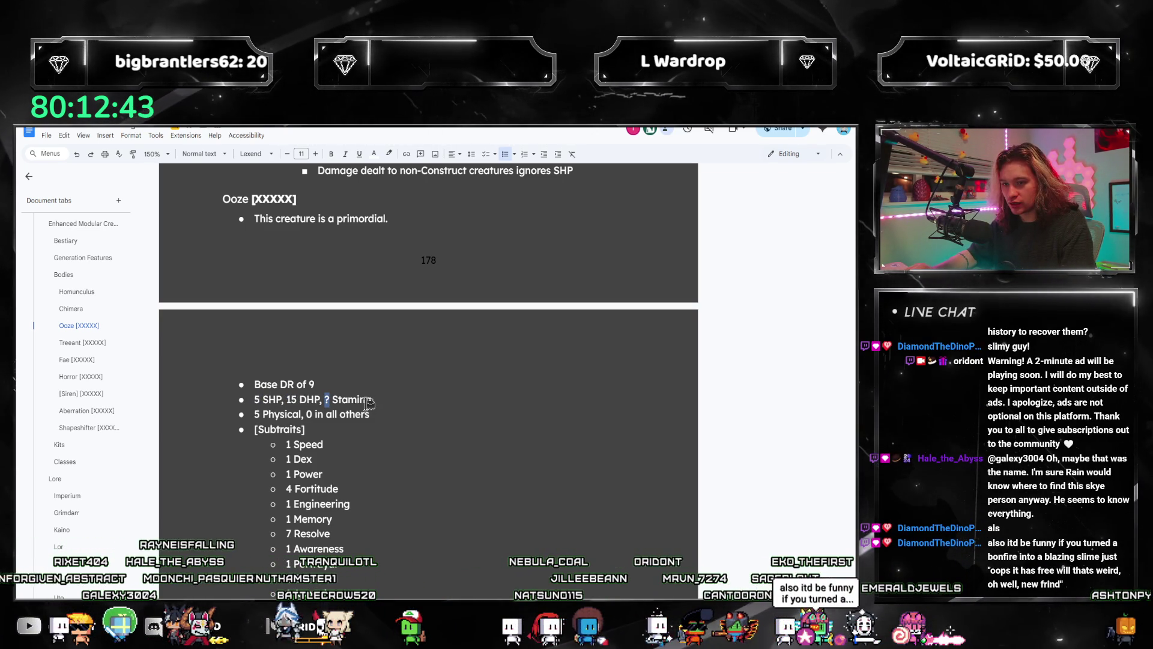
pyautogui.write('25')
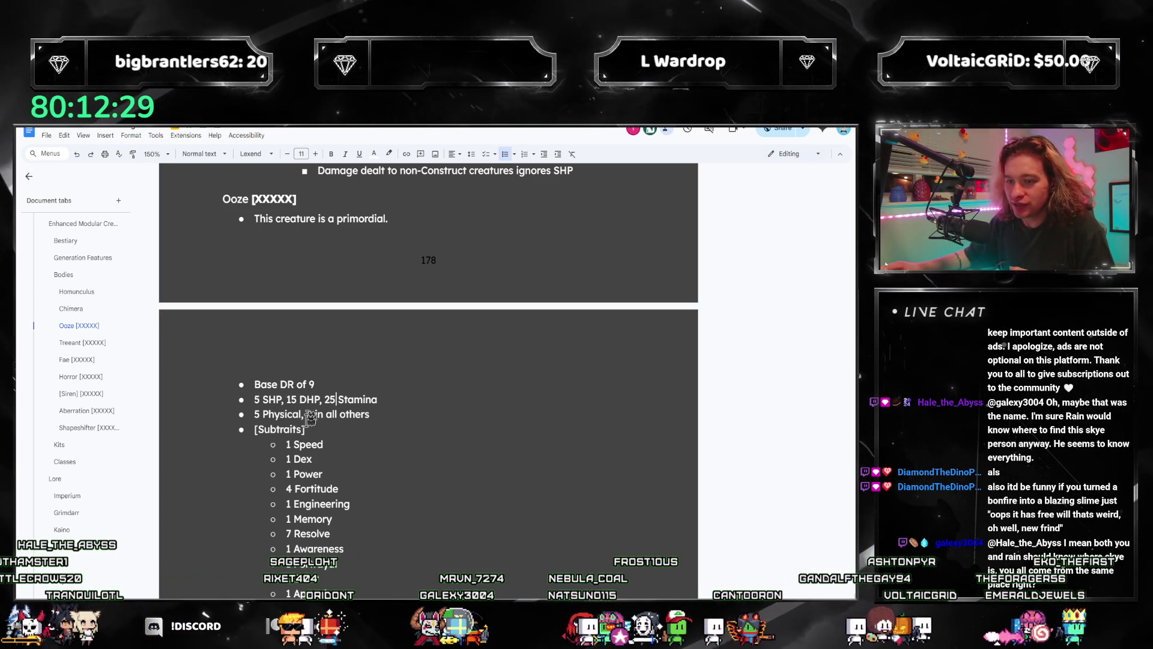
pyautogui.scroll(2, 325, 477)
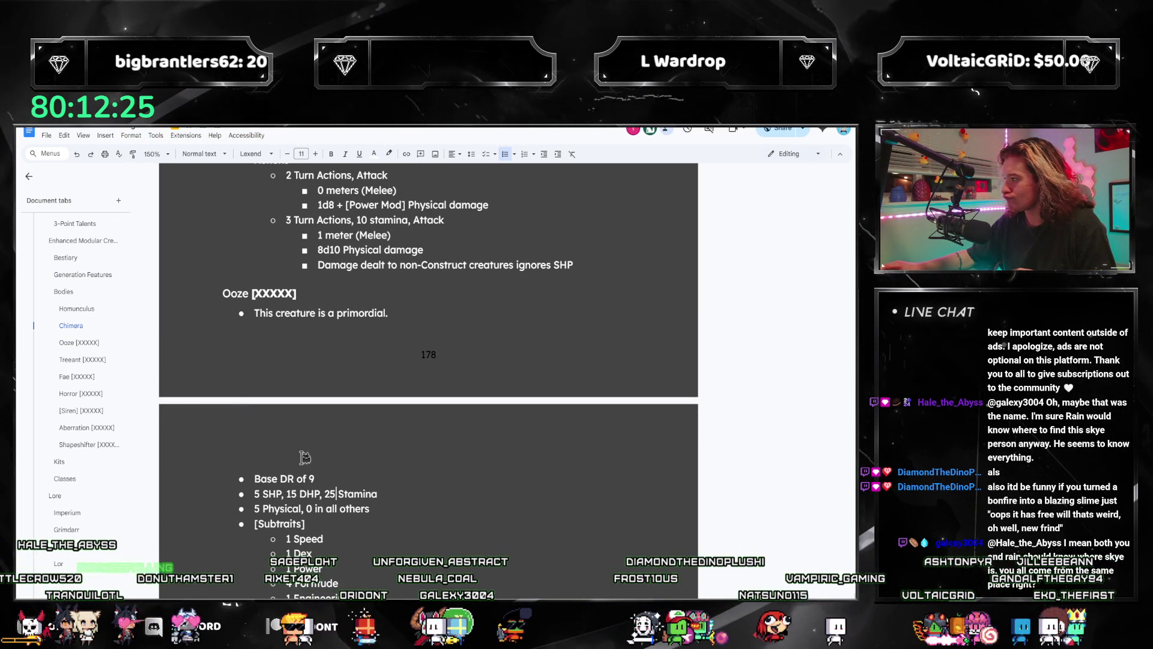
# - Delete ' [XXXXX]' from the Ooze heading so it reads just 'Ooze'
pyautogui.scroll(-5, 369, 461)
pyautogui.scroll(4, 321, 336)
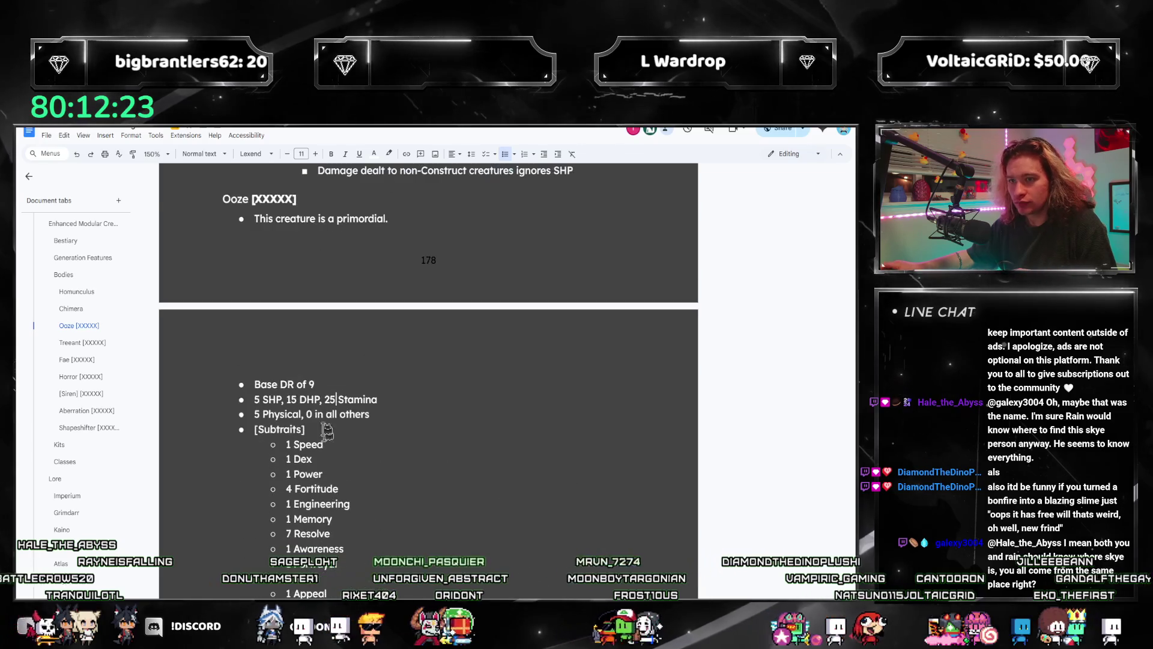
pyautogui.scroll(-2, 321, 336)
pyautogui.scroll(4, 321, 336)
pyautogui.moveTo(297, 293); pyautogui.dragTo(250, 293)
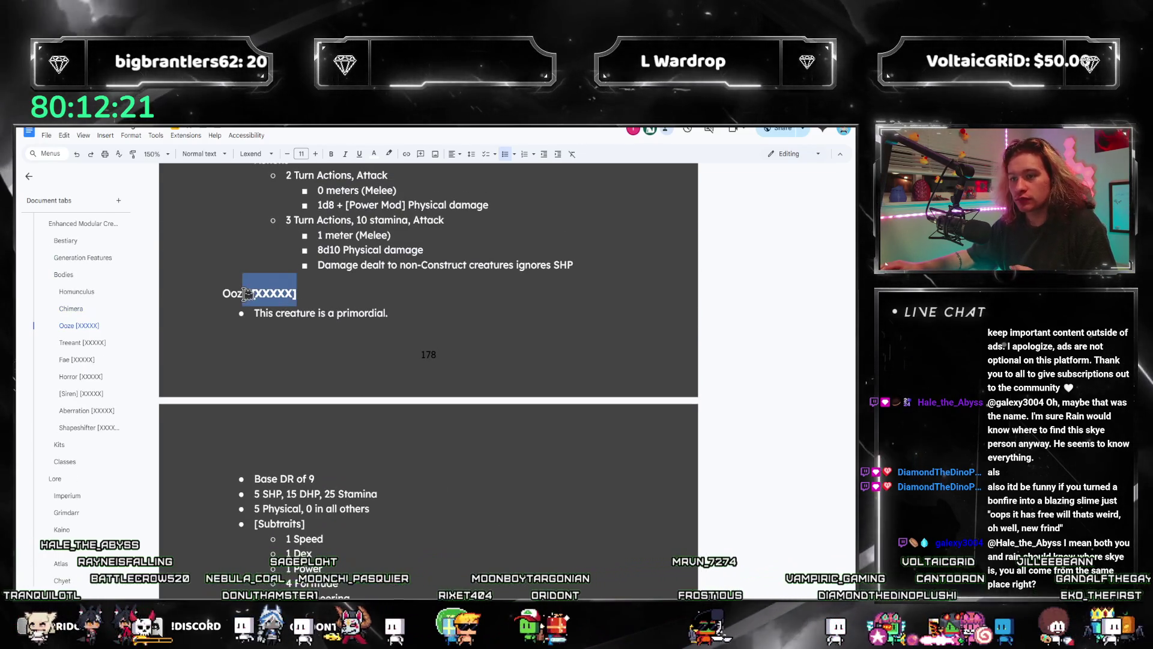
pyautogui.press('BackSpace')
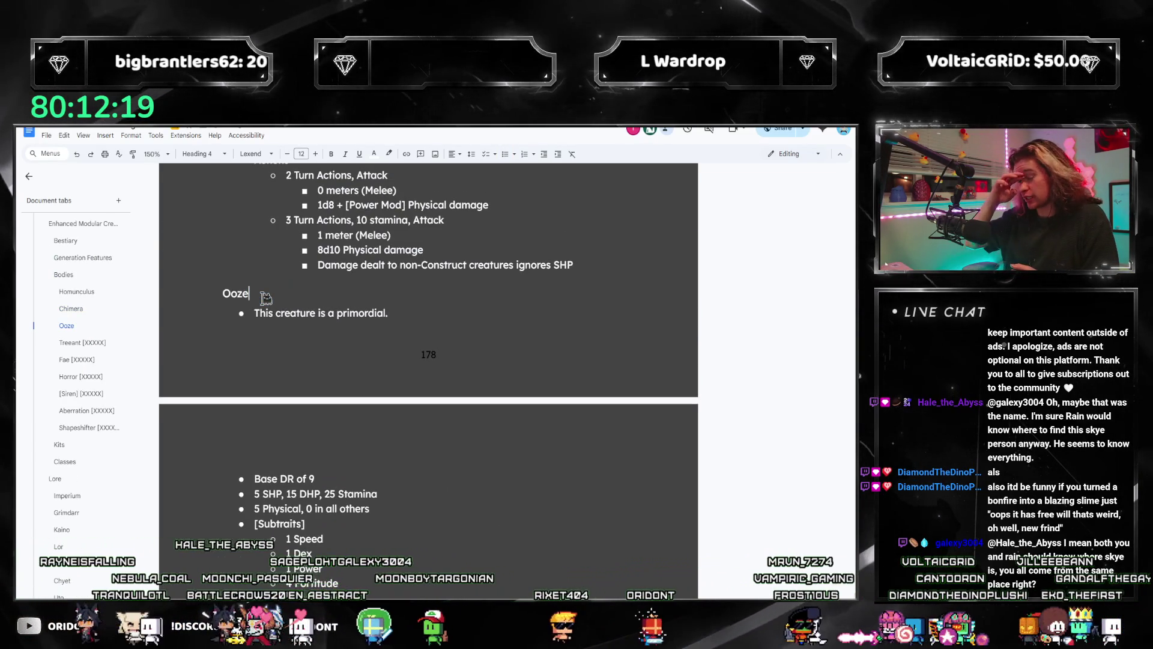
pyautogui.scroll(-5, 265, 297)
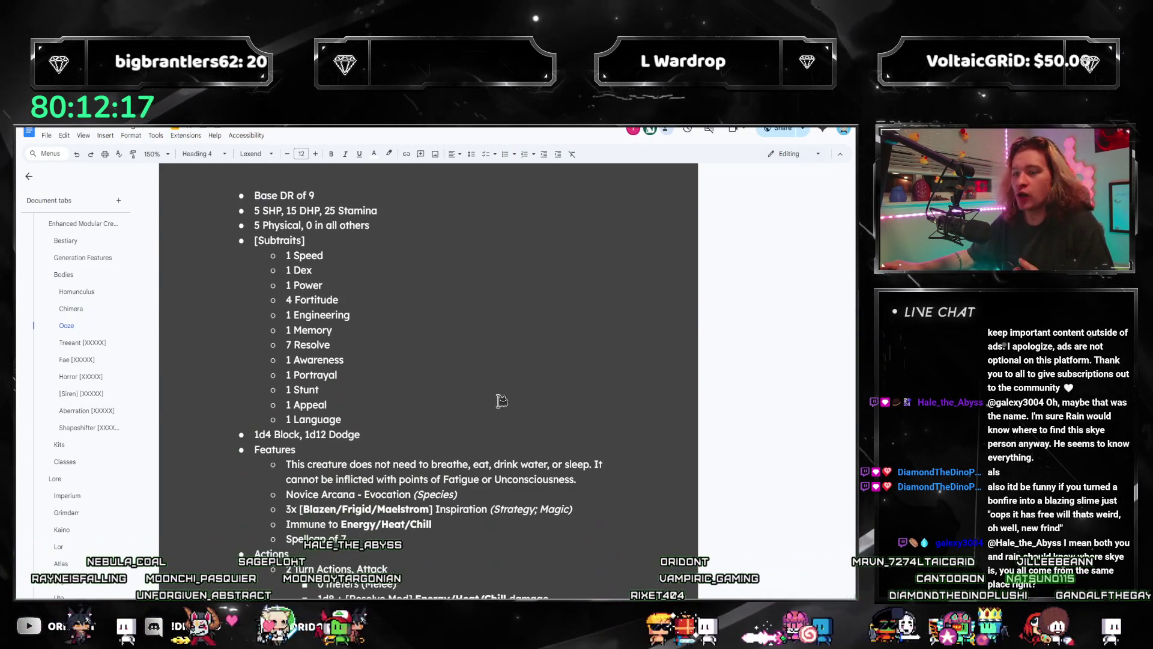
pyautogui.scroll(-3, 391, 370)
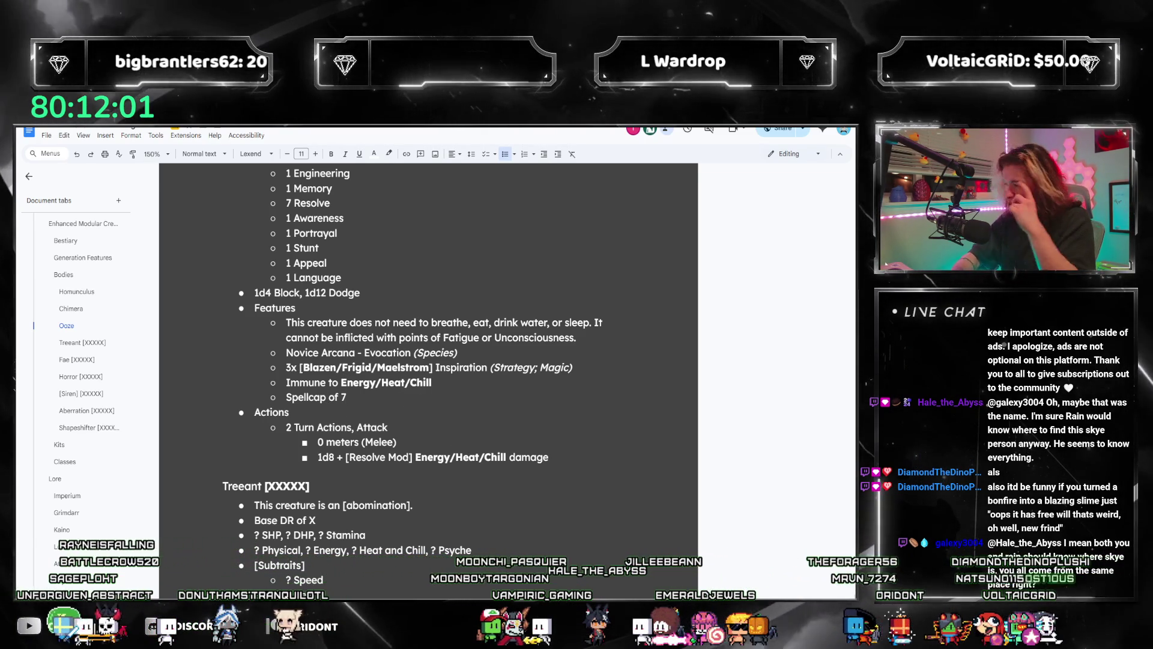
pyautogui.press('XF86Calculator')
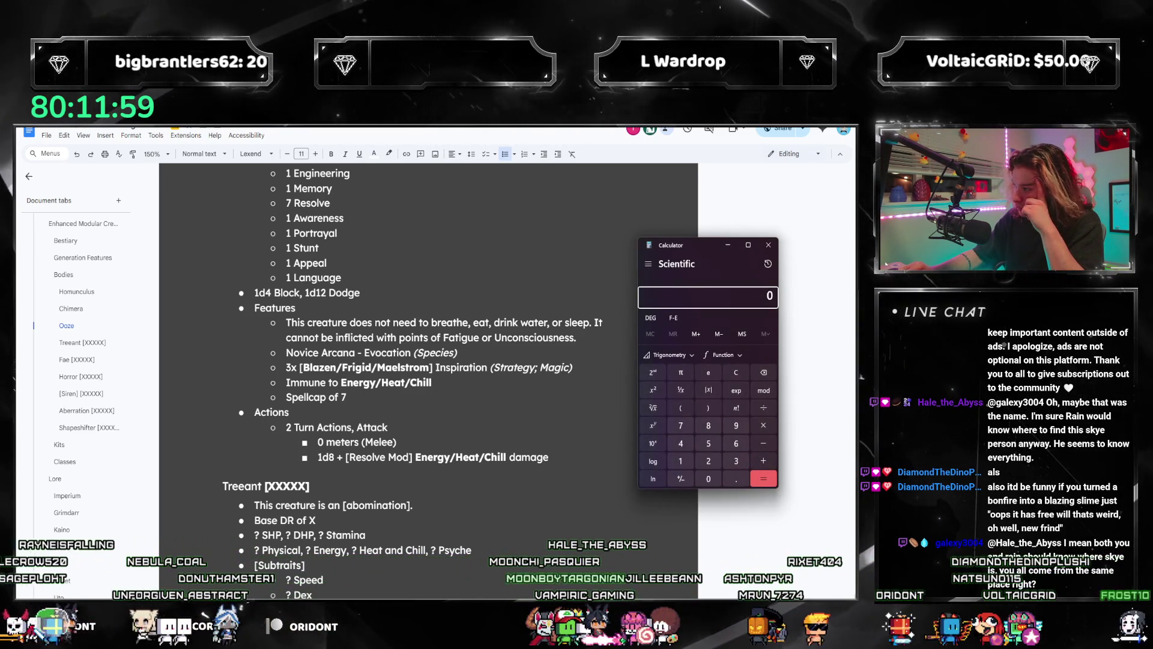
pyautogui.click(768, 244)
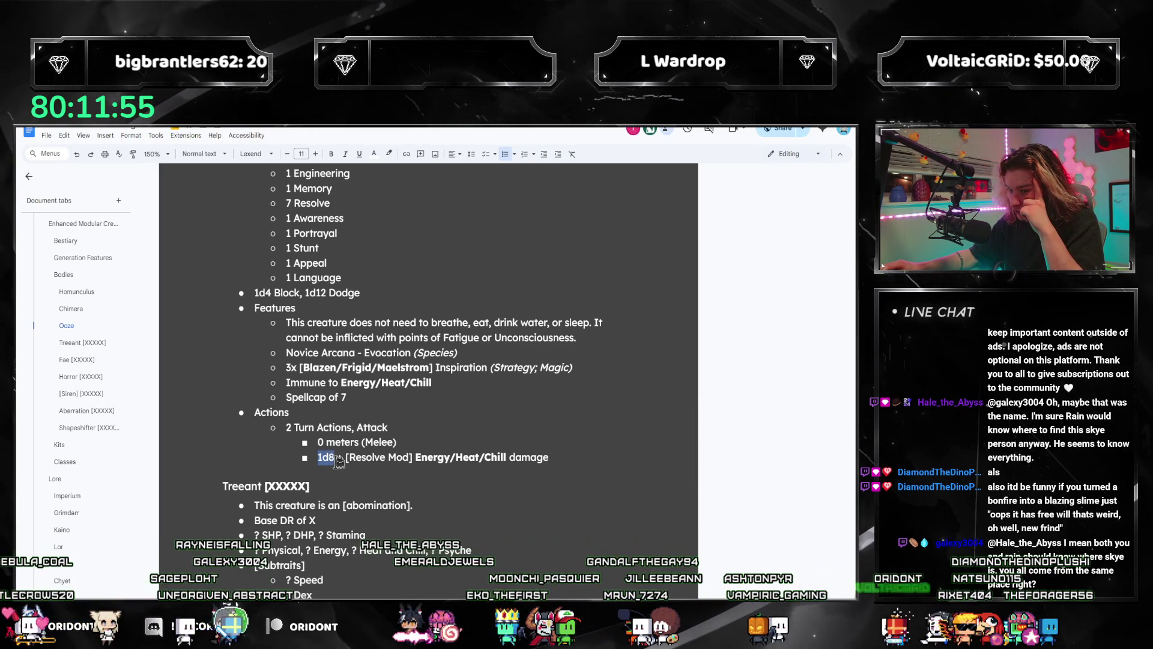
pyautogui.scroll(2, 338, 461)
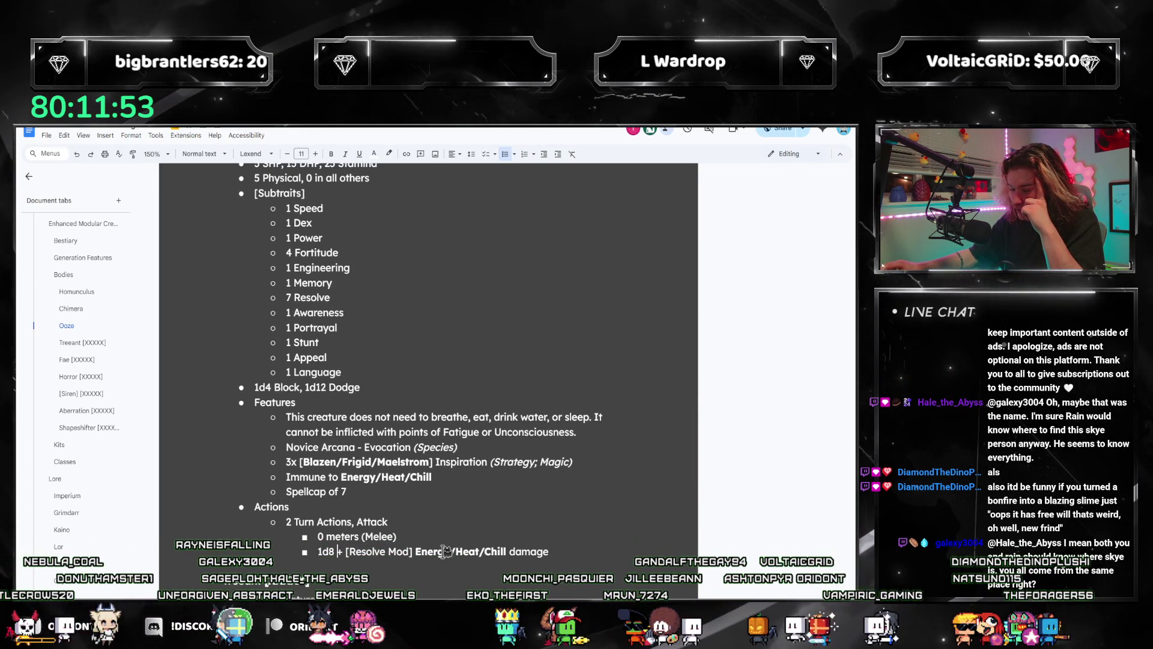
pyautogui.hotkey('ctrl', 'shift', 'Left')
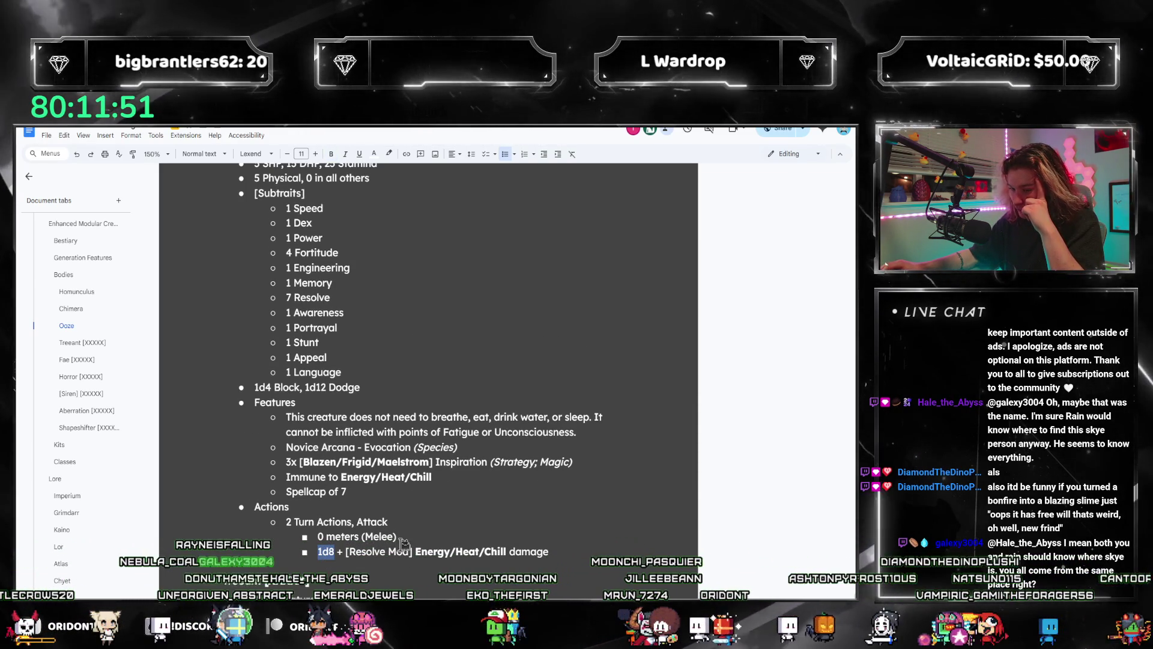
pyautogui.click(389, 518)
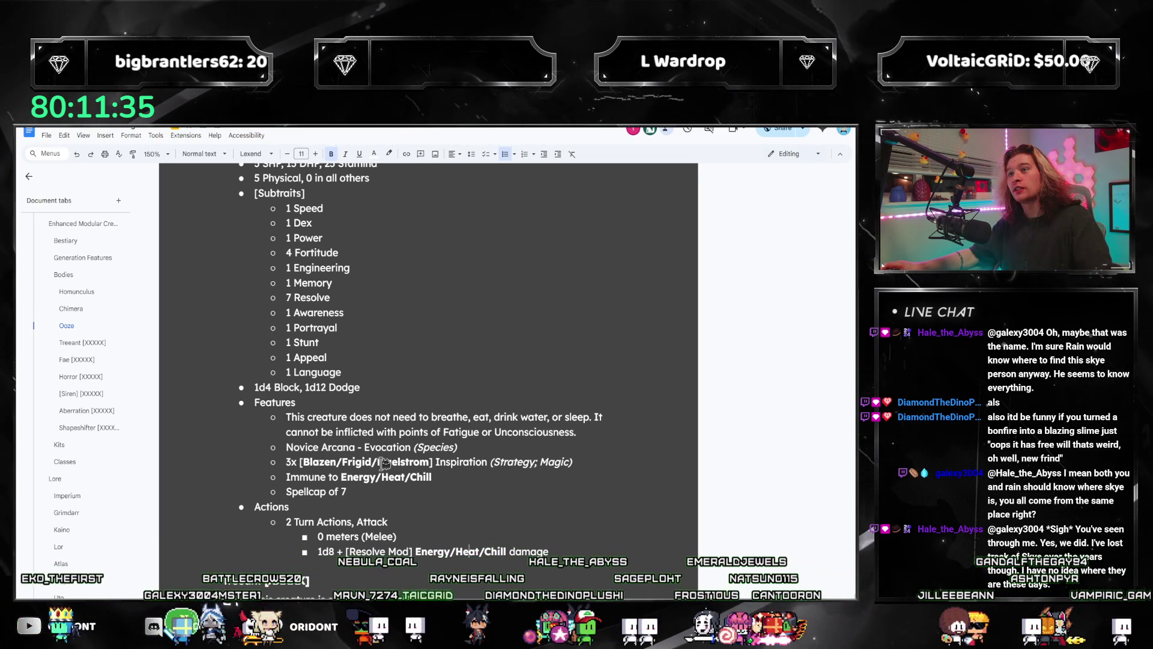
pyautogui.scroll(-1, 472, 308)
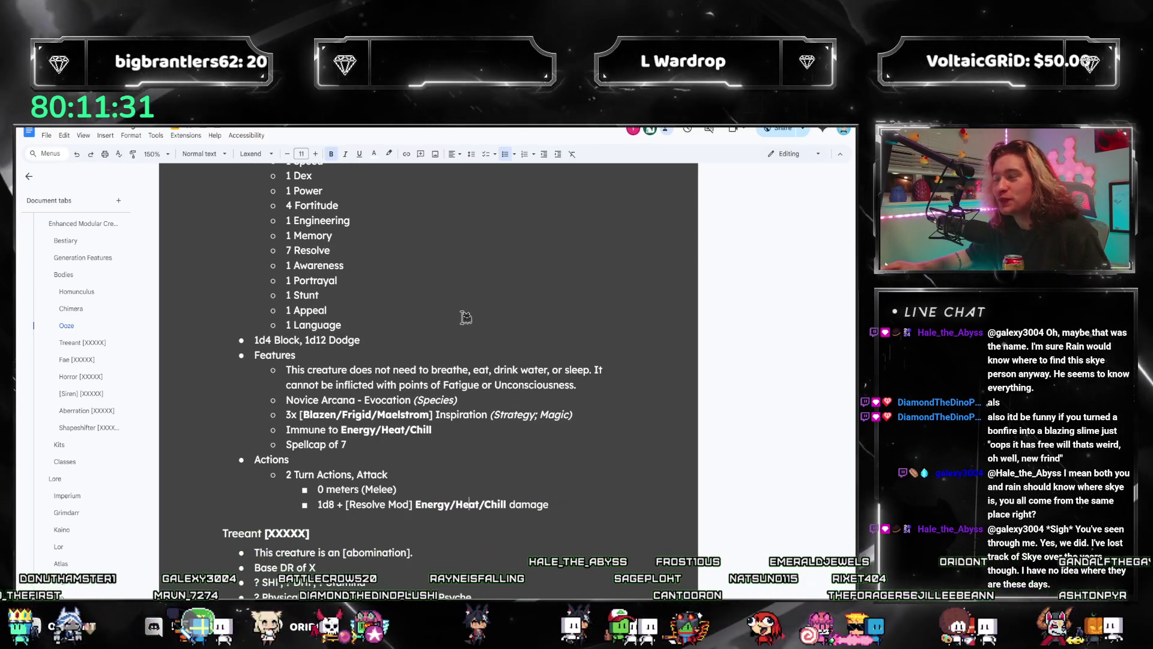
pyautogui.scroll(-2, 473, 424)
pyautogui.scroll(8, 472, 423)
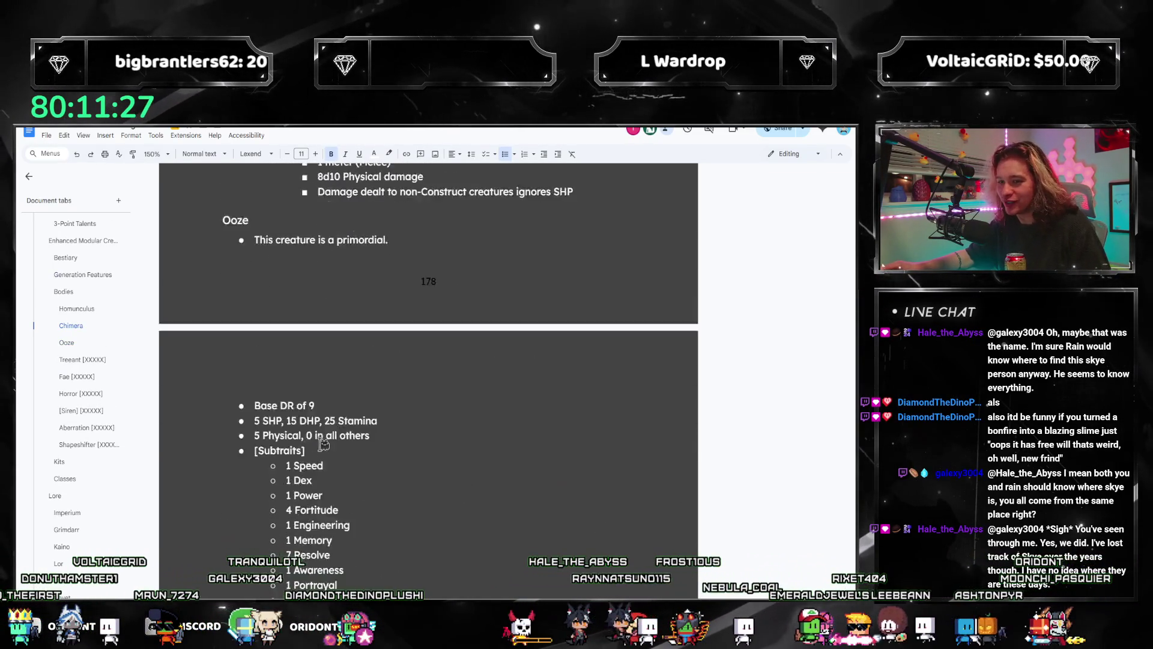
pyautogui.scroll(-5, 345, 469)
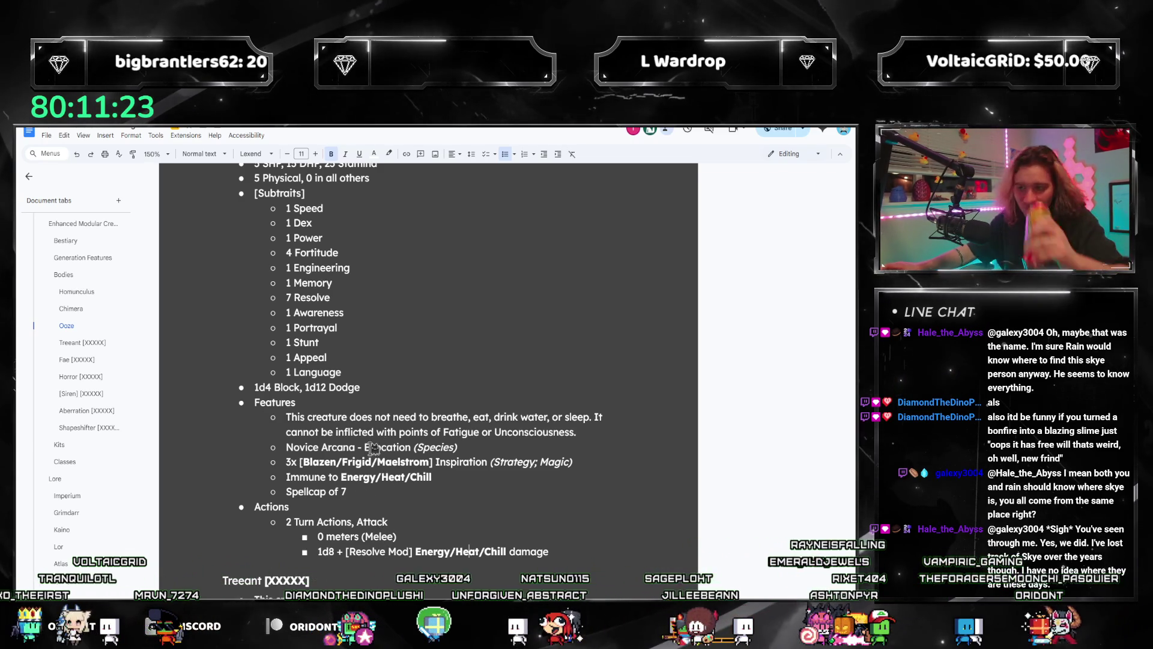
pyautogui.scroll(5, 355, 487)
pyautogui.scroll(-1, 368, 484)
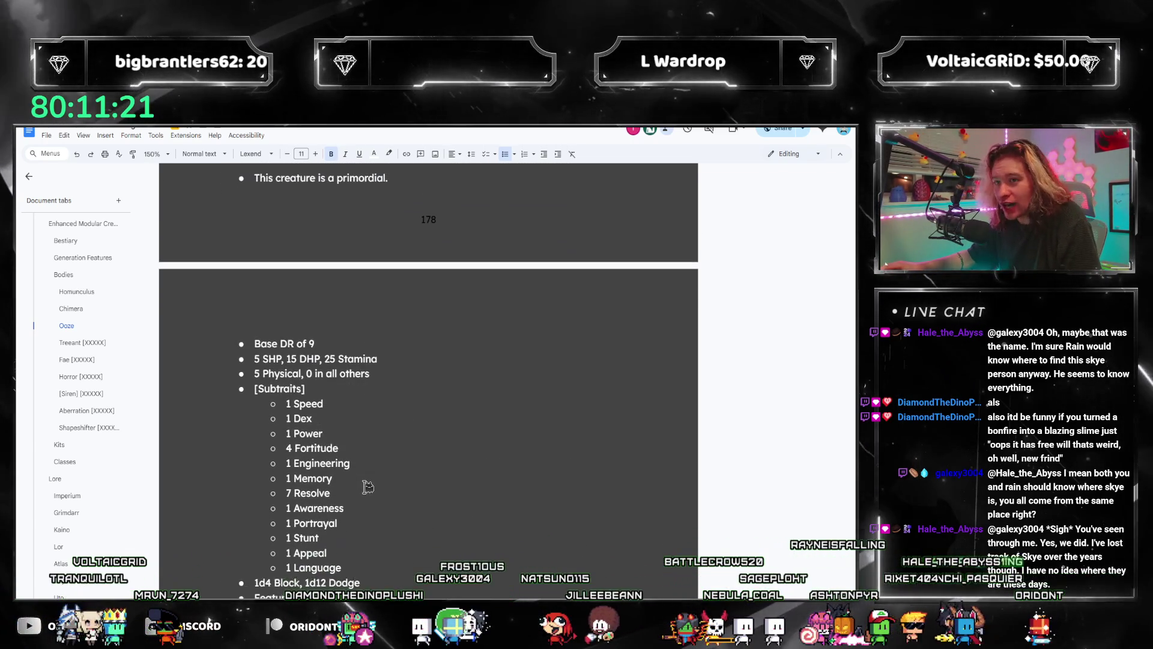
pyautogui.scroll(2, 368, 484)
pyautogui.scroll(-1, 368, 484)
pyautogui.scroll(-8, 490, 387)
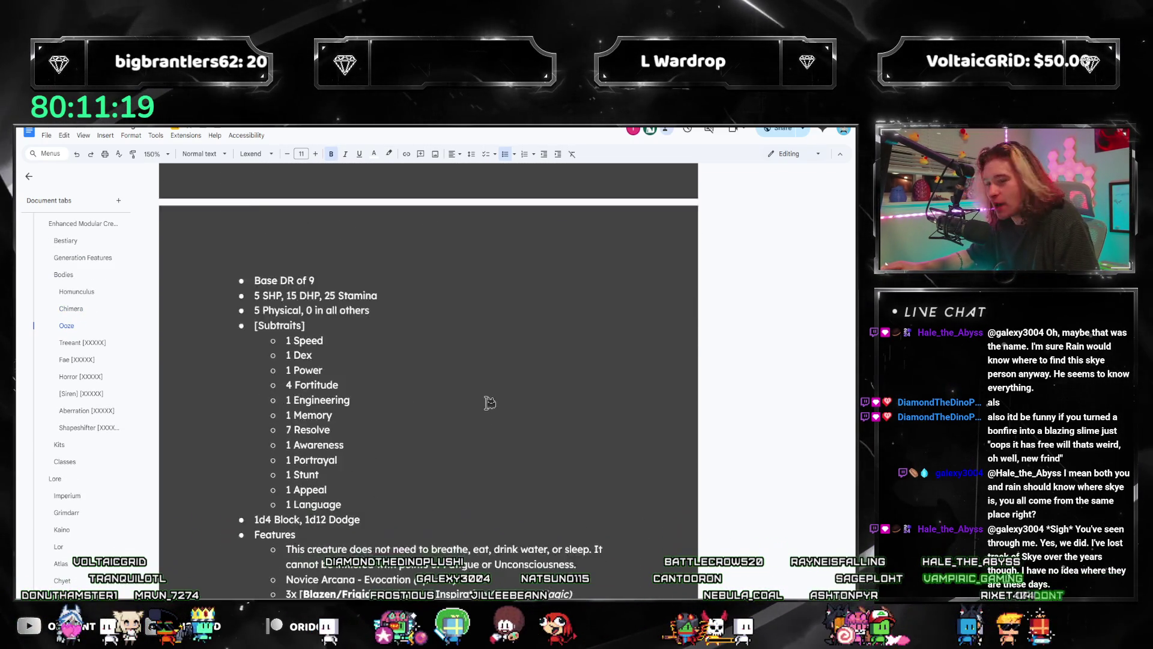
pyautogui.scroll(-2, 556, 419)
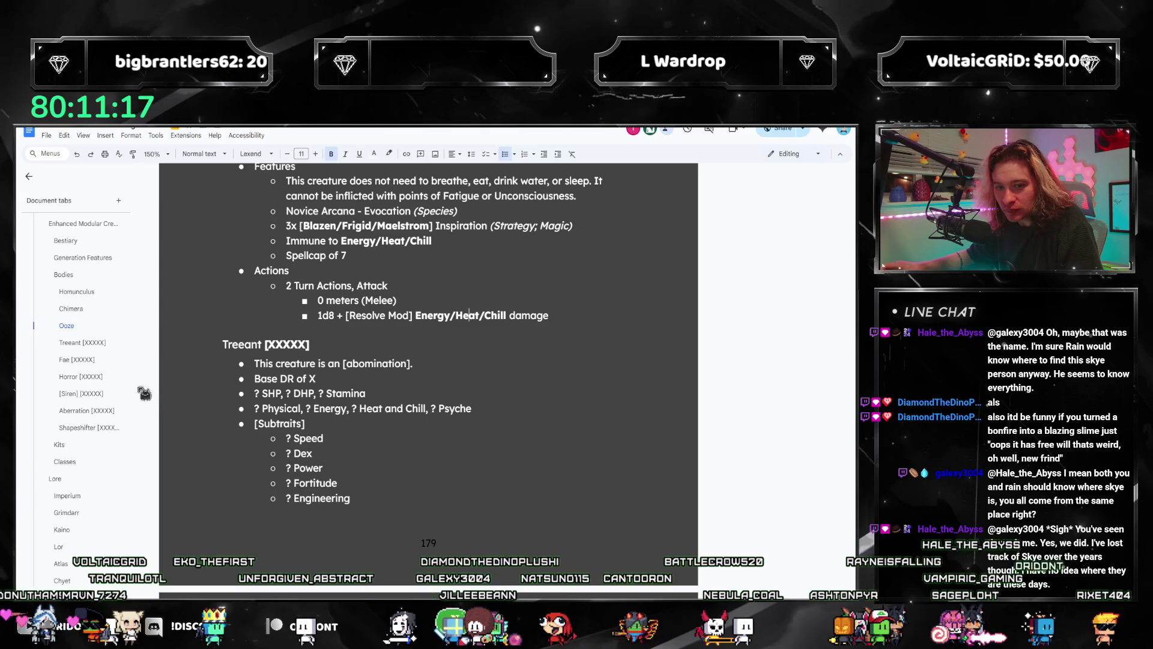
pyautogui.click(82, 411)
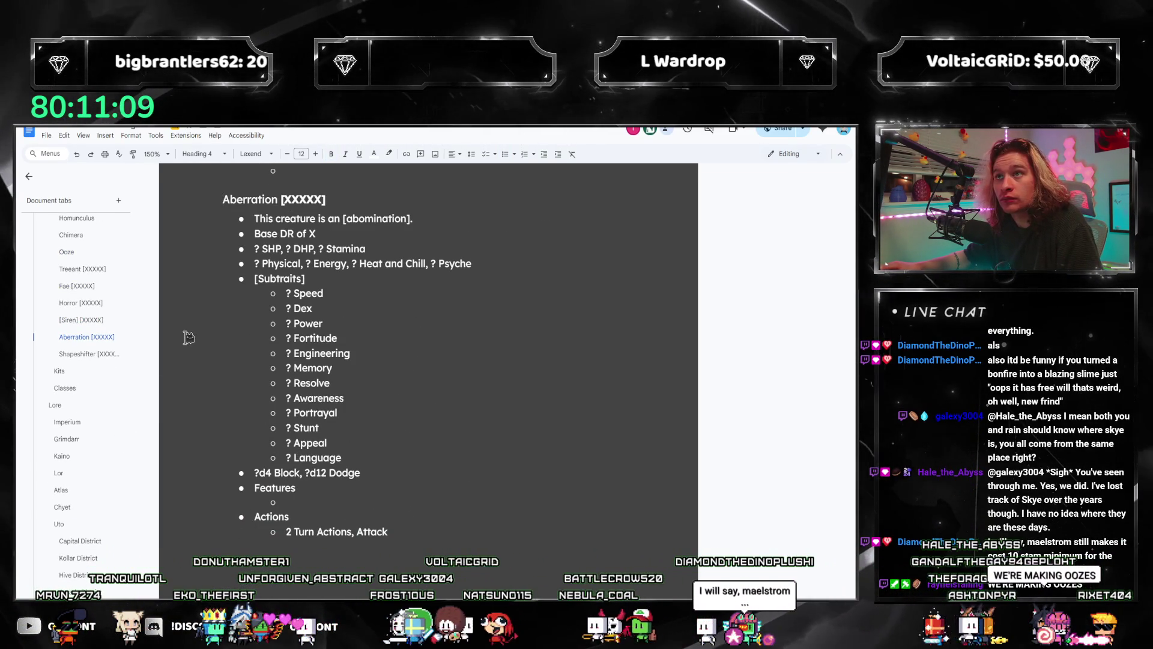
pyautogui.scroll(10, 84, 302)
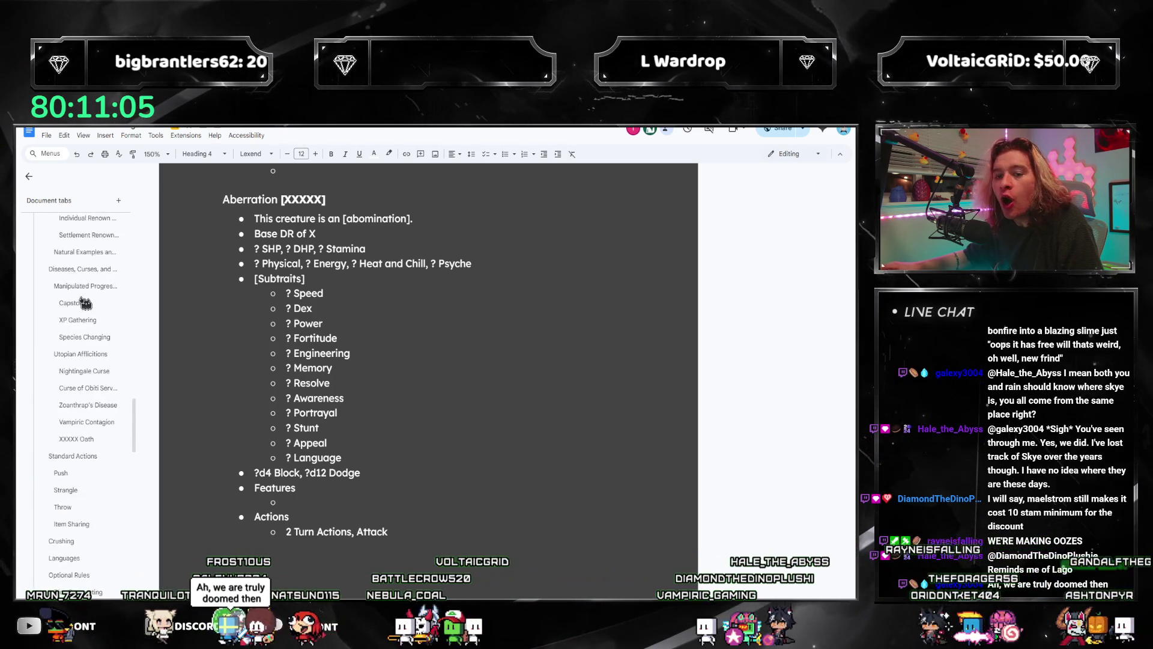
pyautogui.scroll(-10, 84, 303)
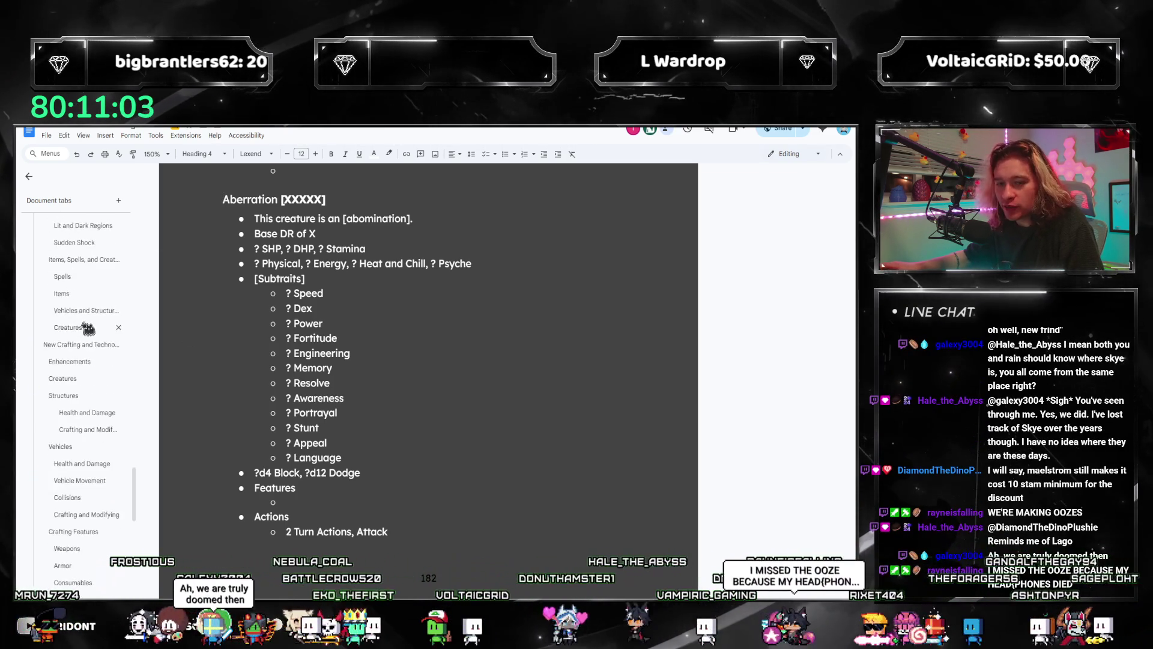
pyautogui.scroll(-5, 87, 327)
pyautogui.scroll(-1, 364, 370)
pyautogui.scroll(3, 364, 369)
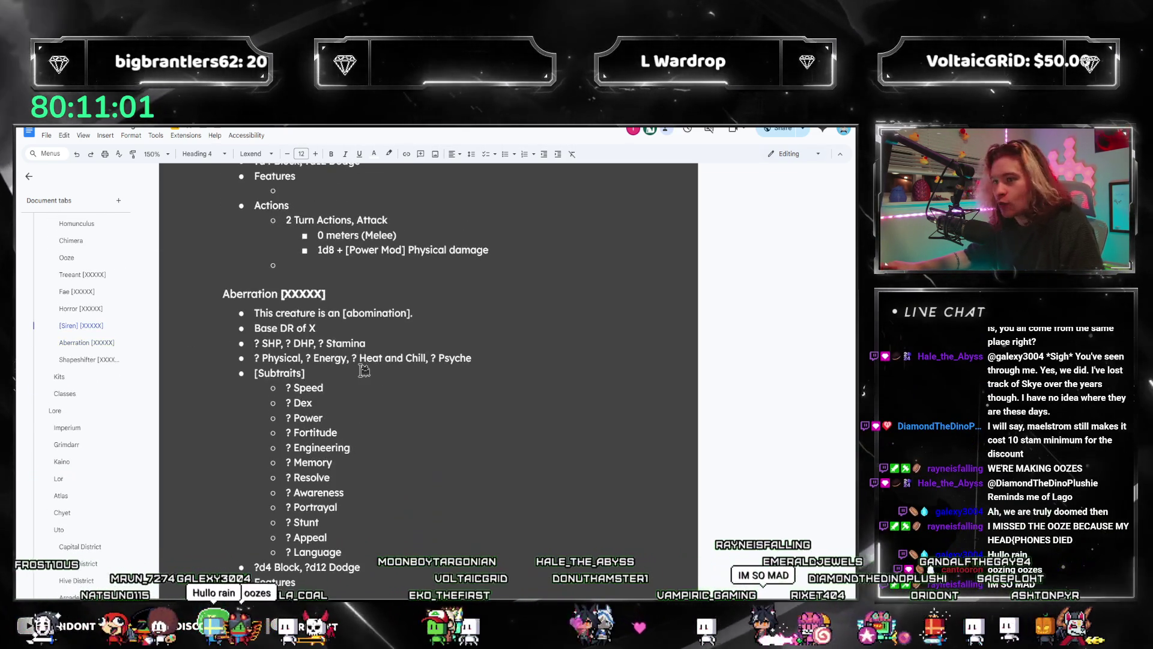
pyautogui.scroll(-3, 364, 370)
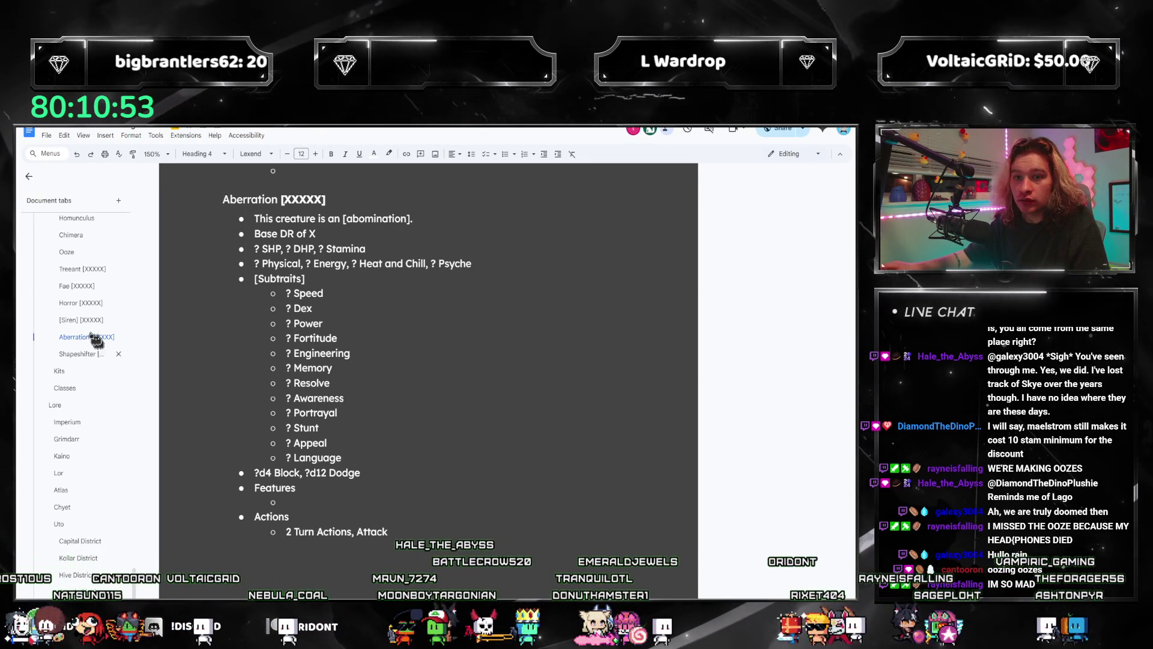
pyautogui.click(71, 304)
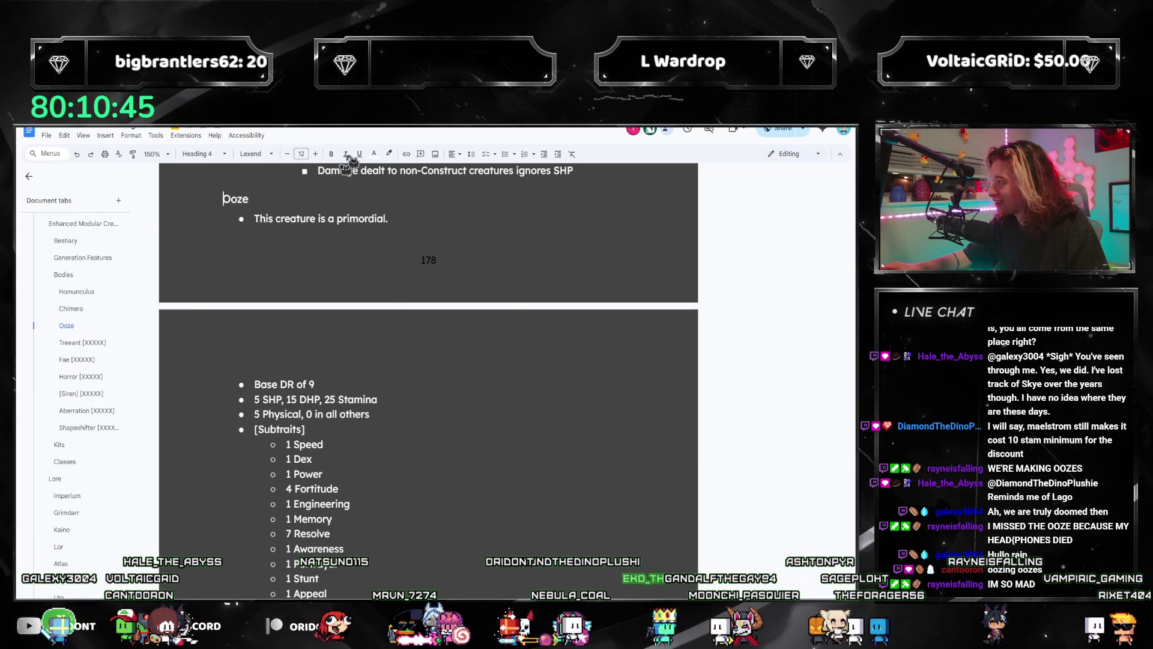
pyautogui.scroll(-3, 328, 430)
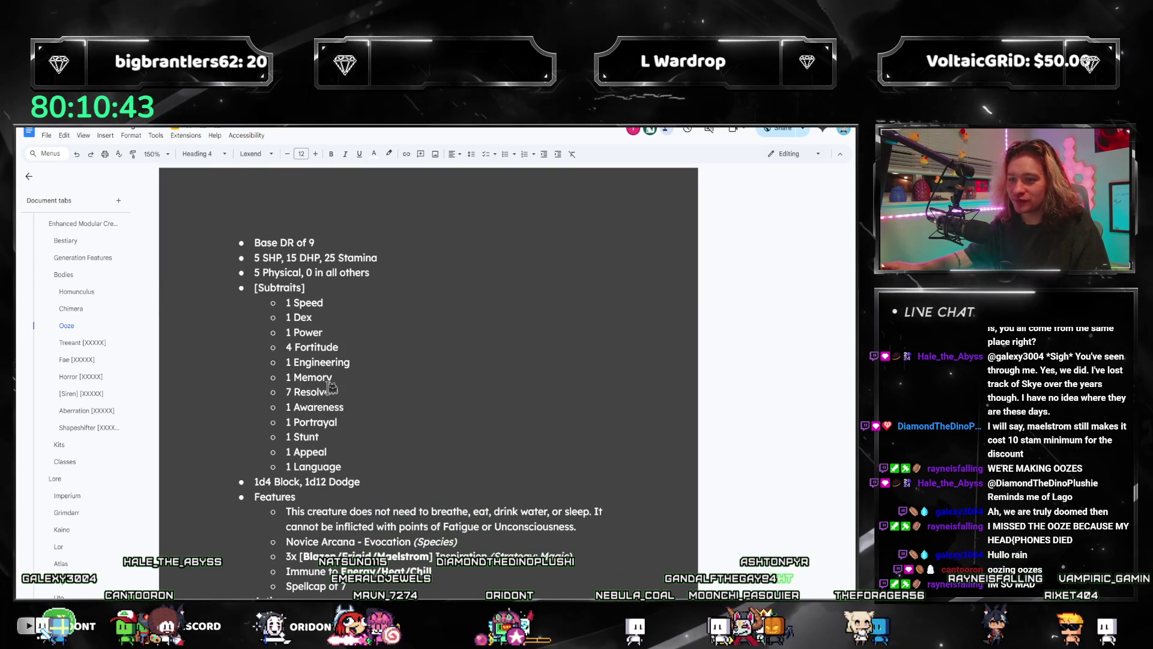
pyautogui.scroll(3, 318, 420)
pyautogui.click(261, 223)
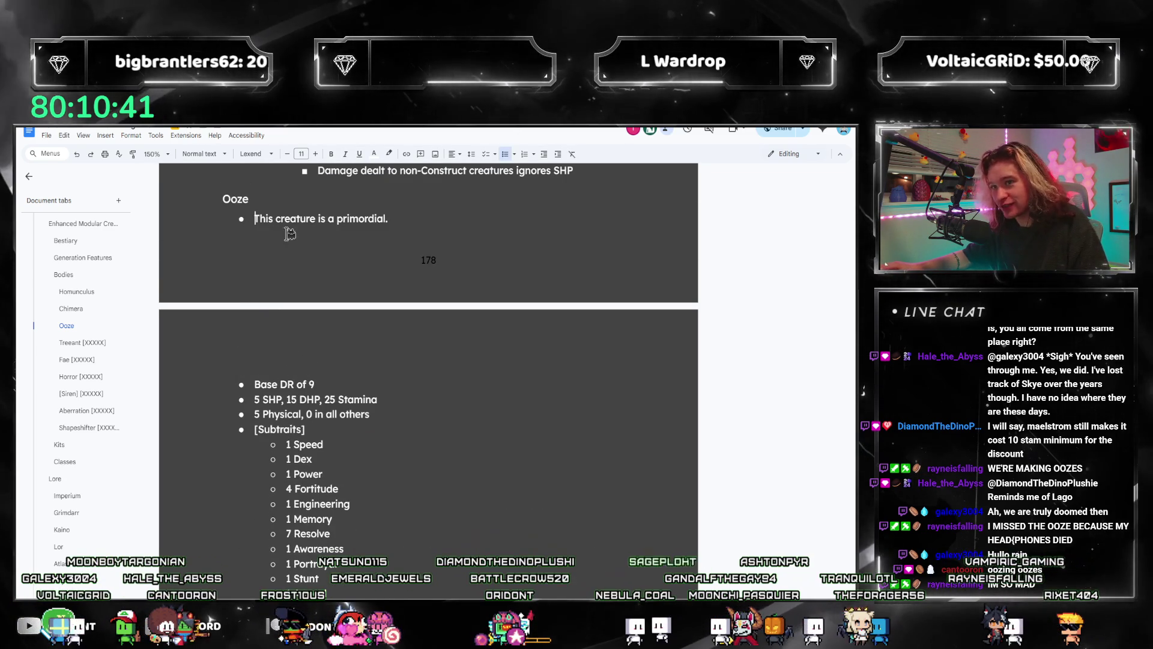
pyautogui.scroll(-1, 246, 361)
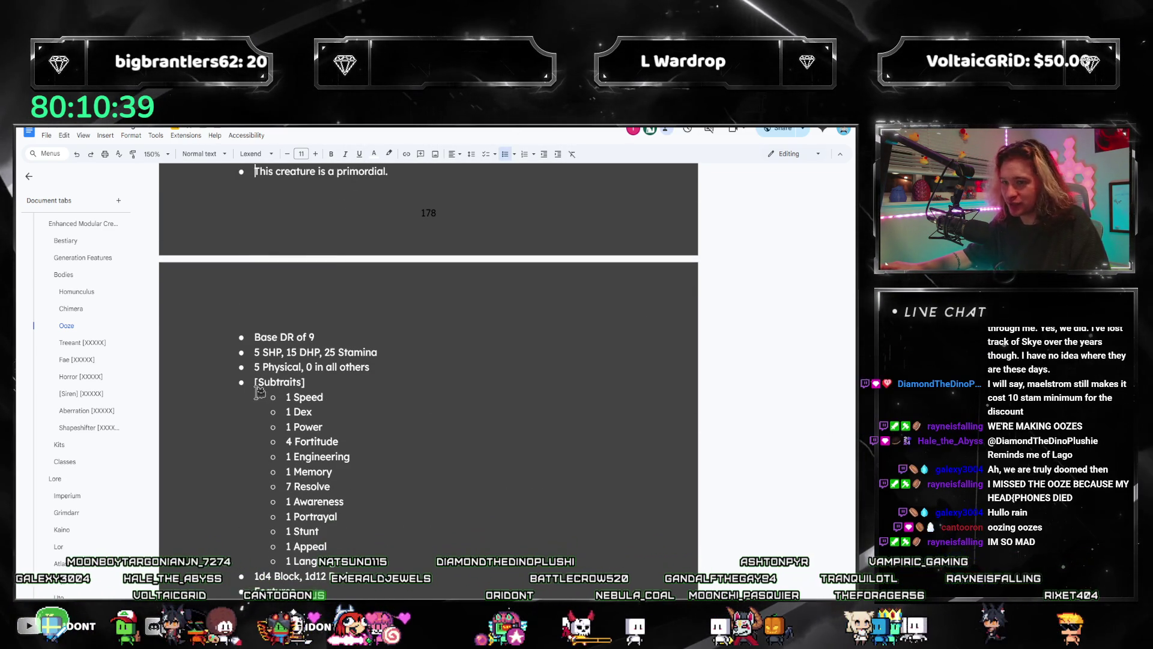
pyautogui.scroll(1, 261, 355)
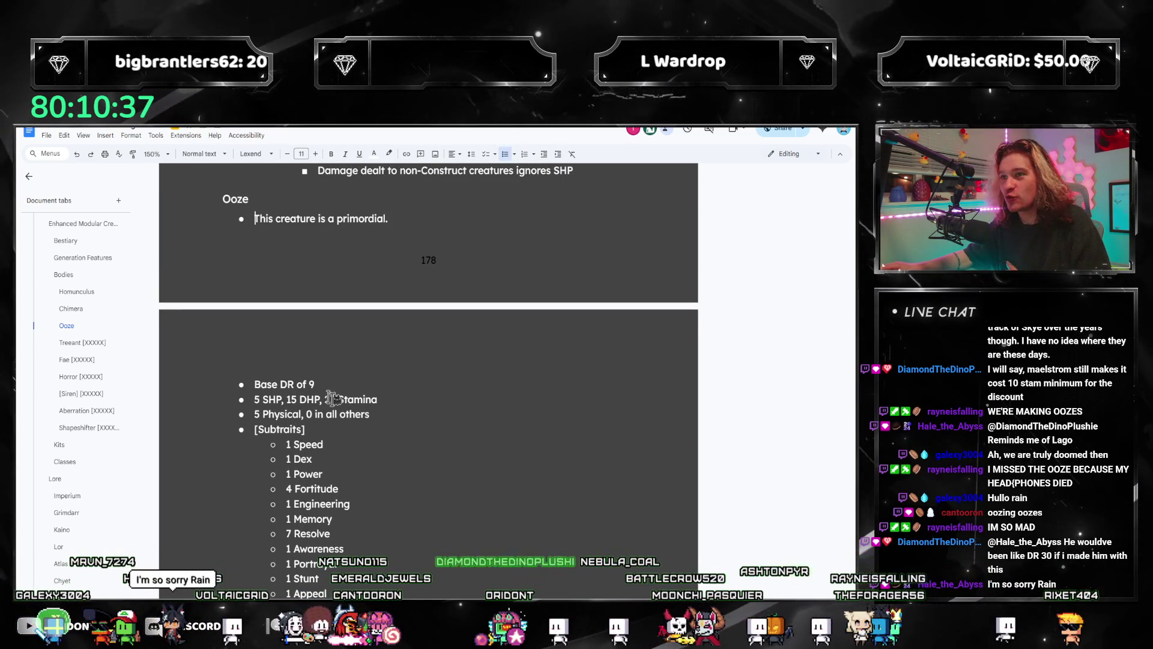
pyautogui.scroll(-2, 332, 398)
pyautogui.scroll(2, 257, 385)
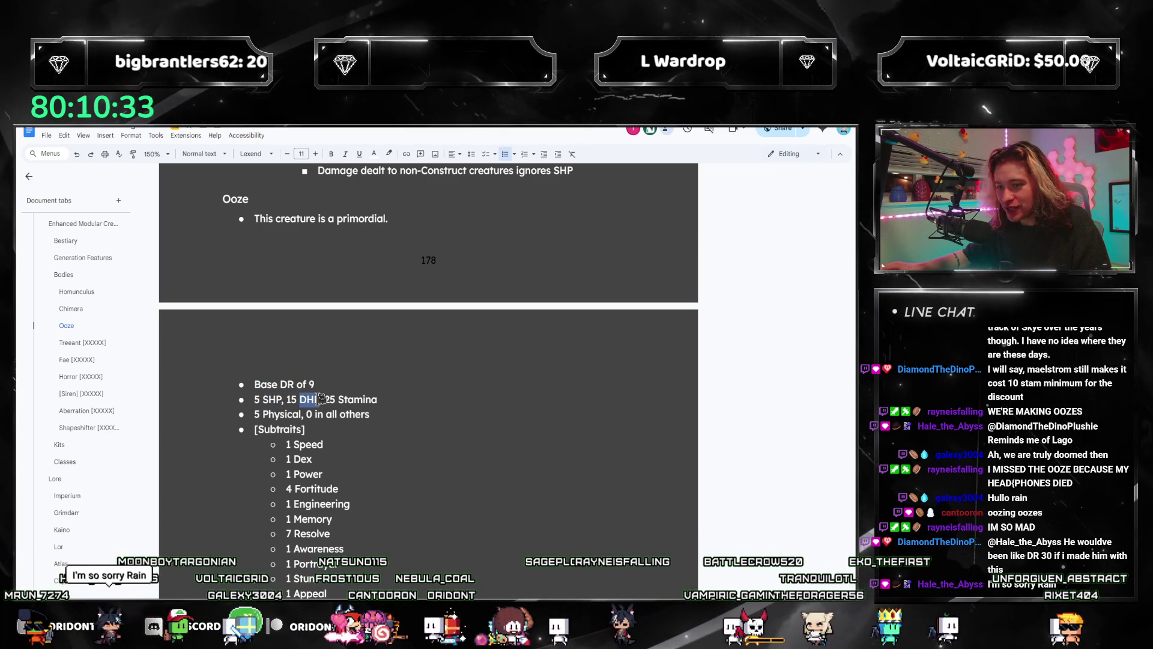
pyautogui.scroll(-2, 368, 399)
pyautogui.click(340, 392)
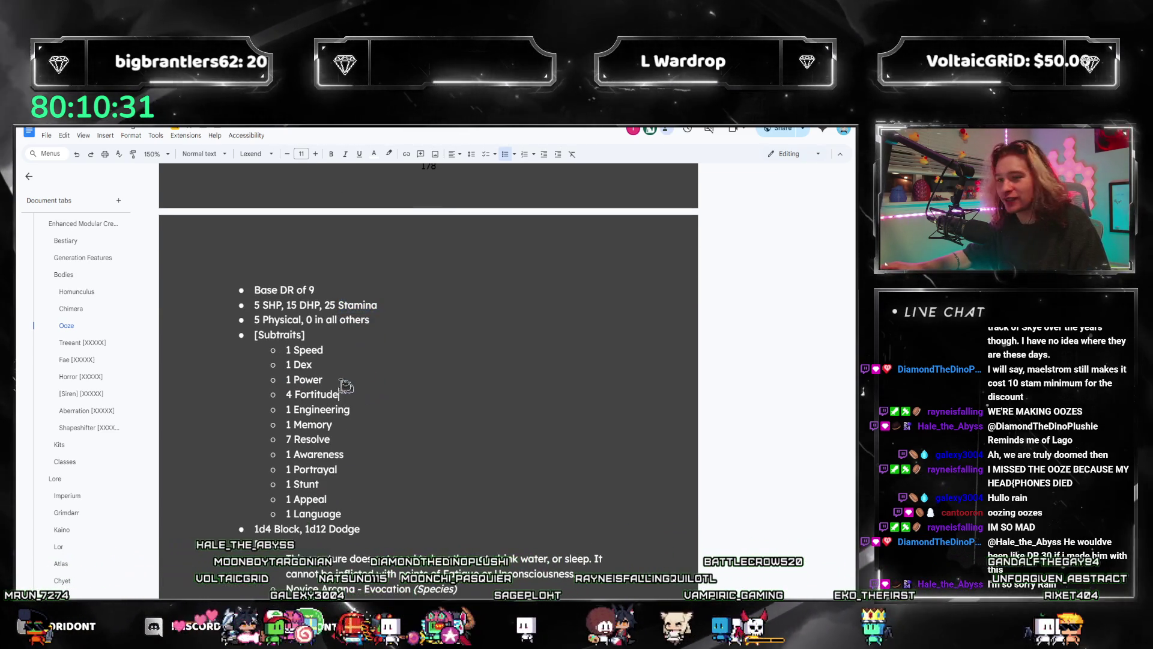
pyautogui.doubleClick(282, 320)
pyautogui.click(325, 350)
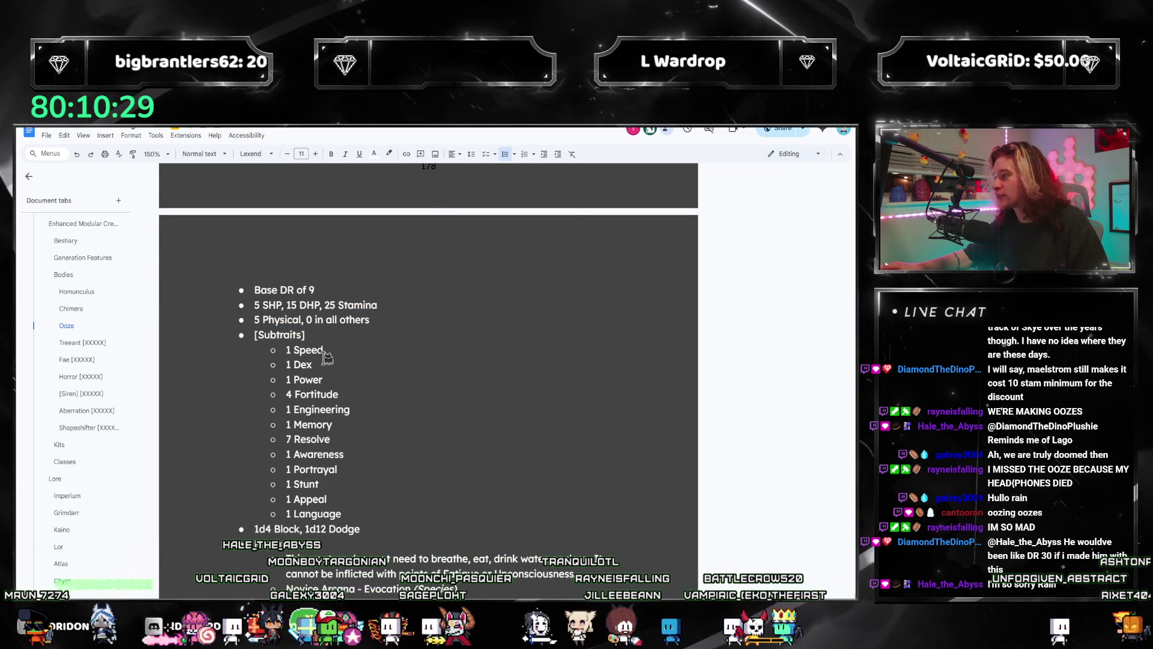
pyautogui.scroll(-1, 318, 358)
pyautogui.moveTo(295, 301)
pyautogui.mouseDown()
pyautogui.moveTo(343, 409)
pyautogui.moveTo(282, 482)
pyautogui.mouseUp()
pyautogui.click(318, 452)
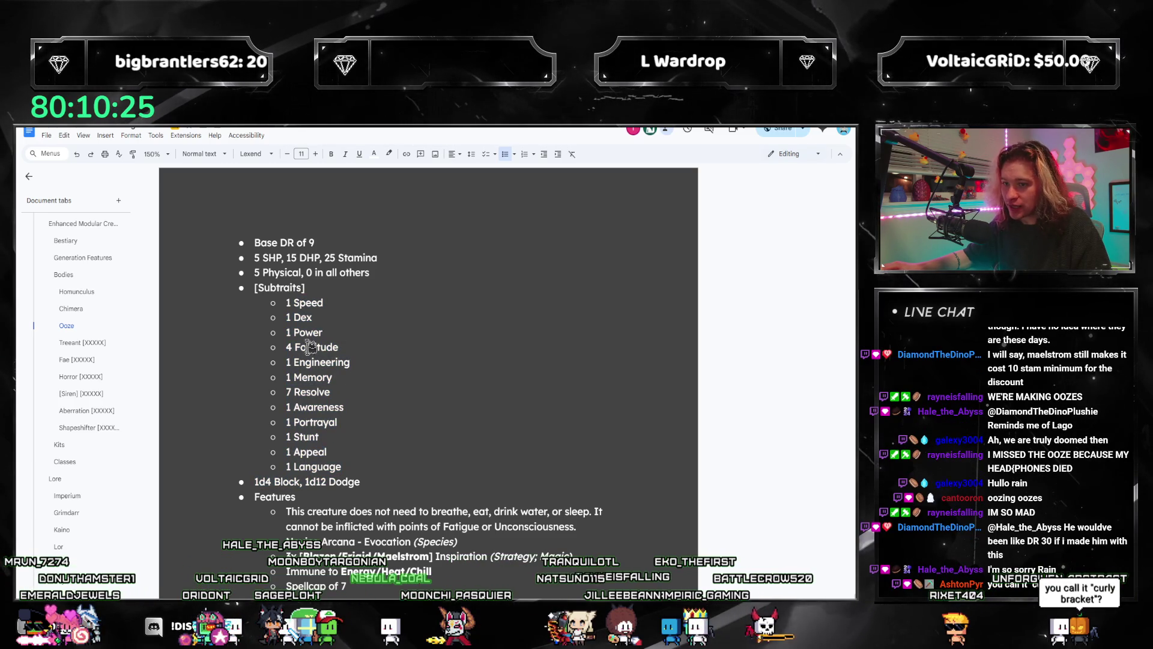
pyautogui.scroll(-3, 480, 412)
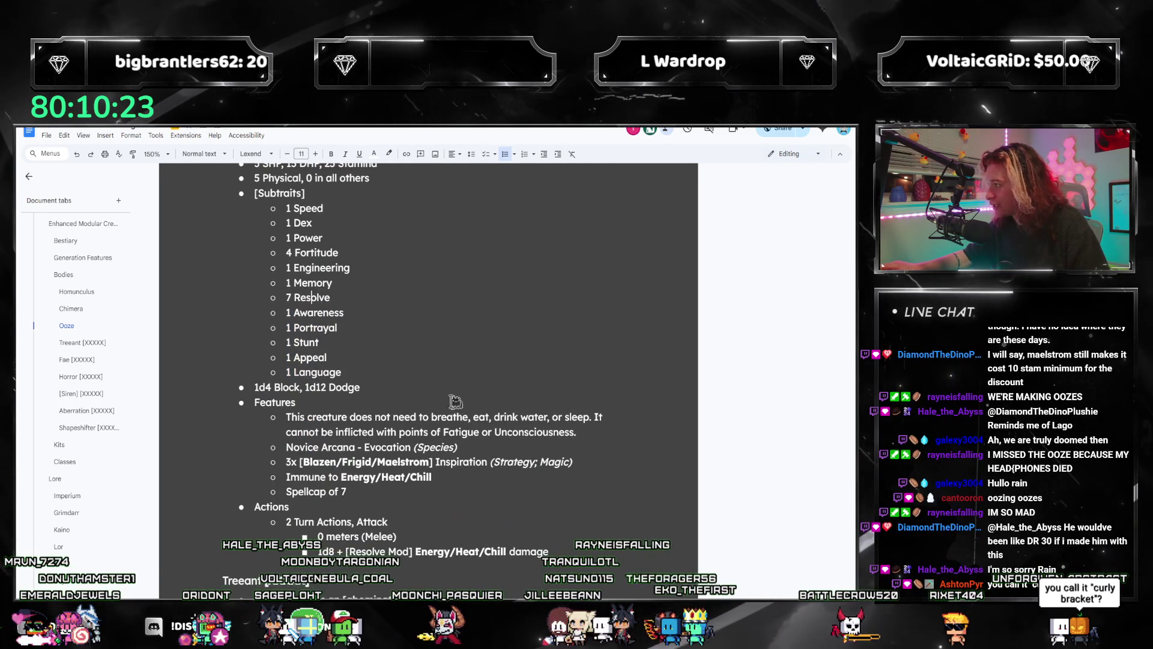
pyautogui.moveTo(258, 292); pyautogui.dragTo(361, 292)
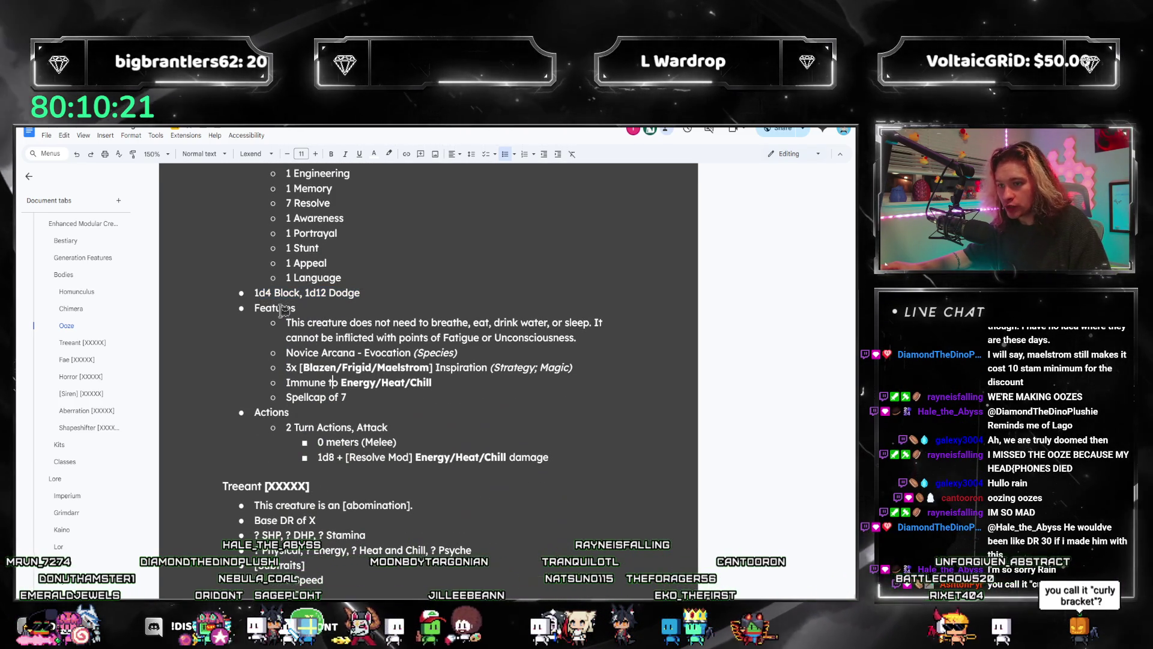
pyautogui.moveTo(297, 323); pyautogui.dragTo(554, 338)
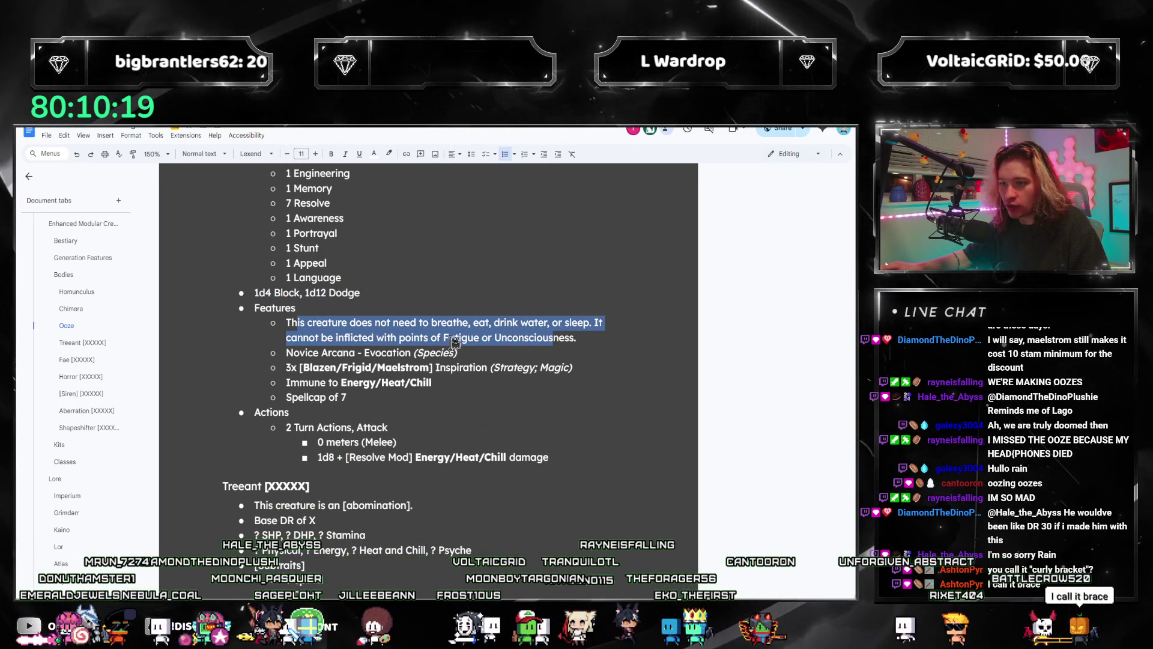
pyautogui.click(308, 354)
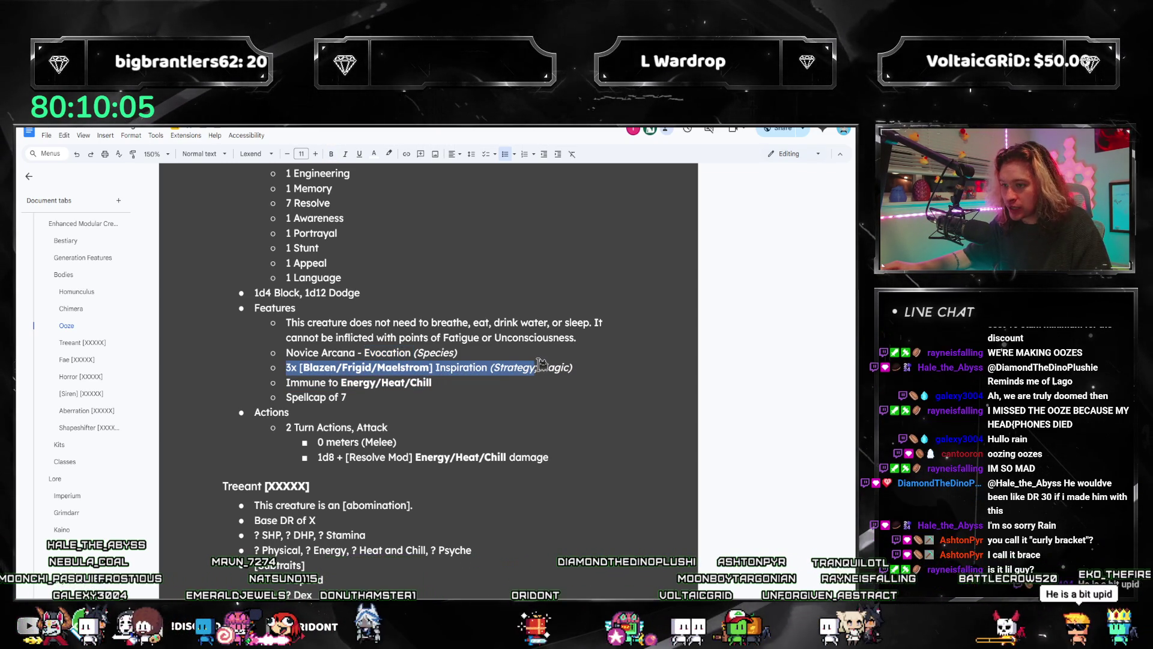
pyautogui.moveTo(433, 367); pyautogui.dragTo(277, 374)
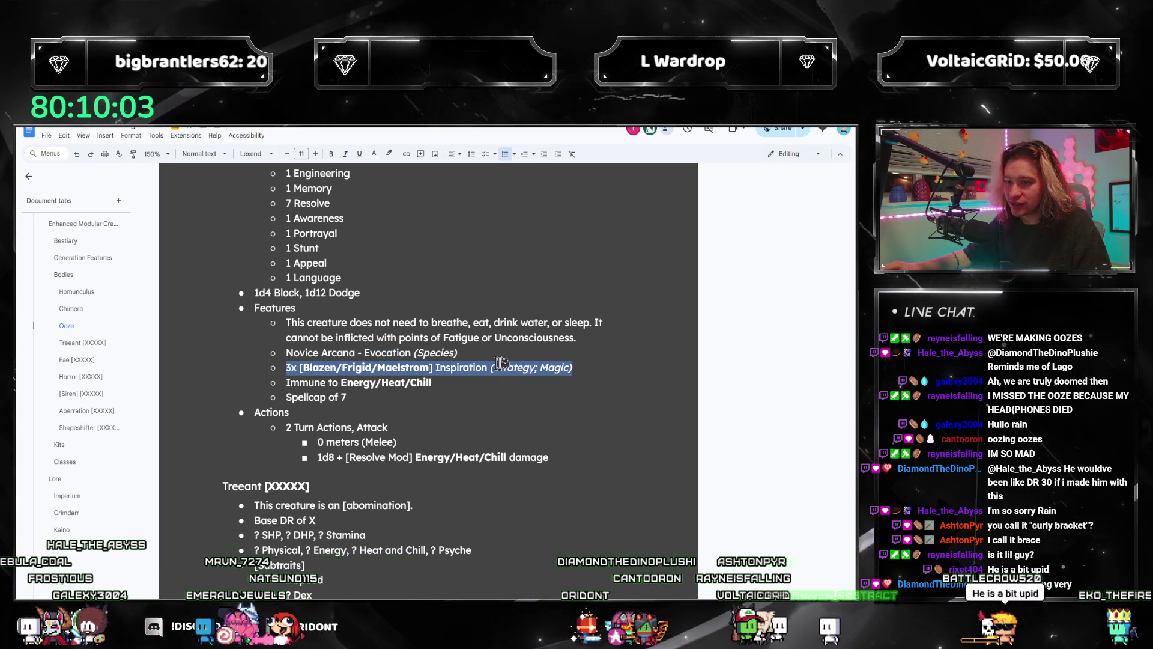
pyautogui.click(341, 382)
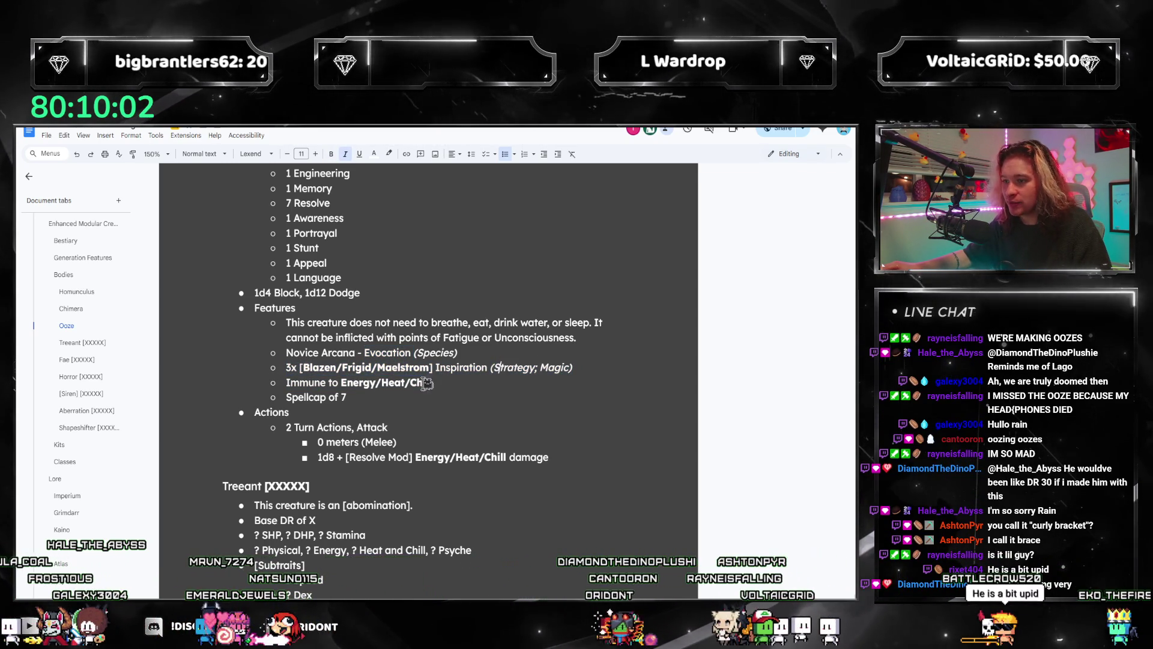
pyautogui.tripleClick(378, 384)
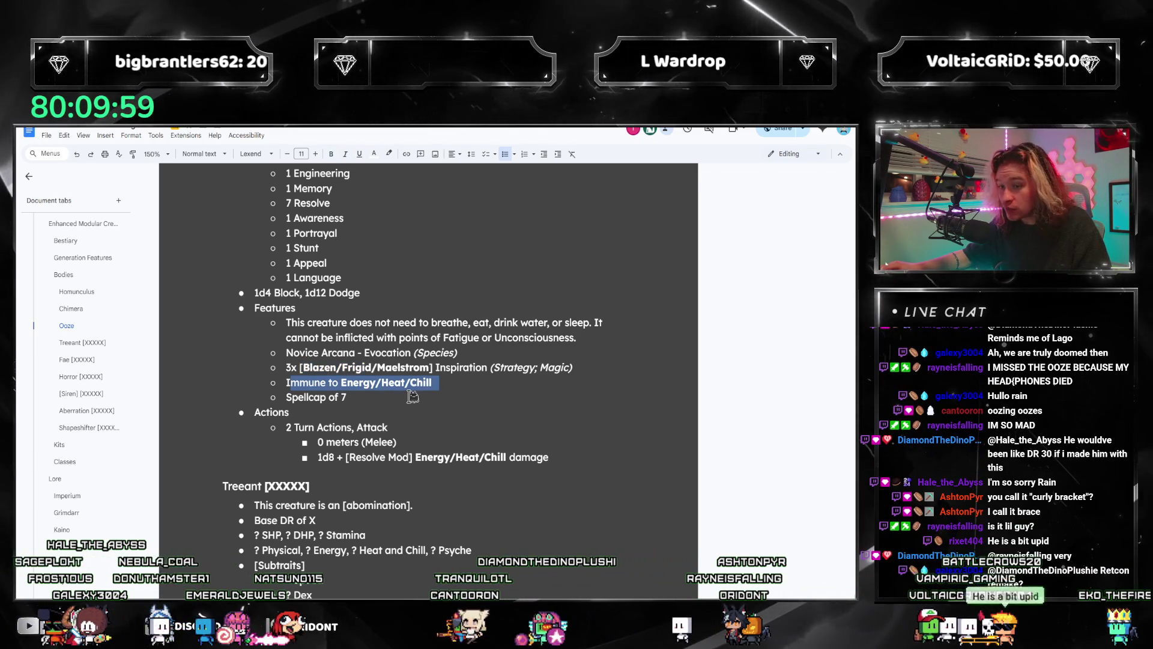
pyautogui.click(356, 397)
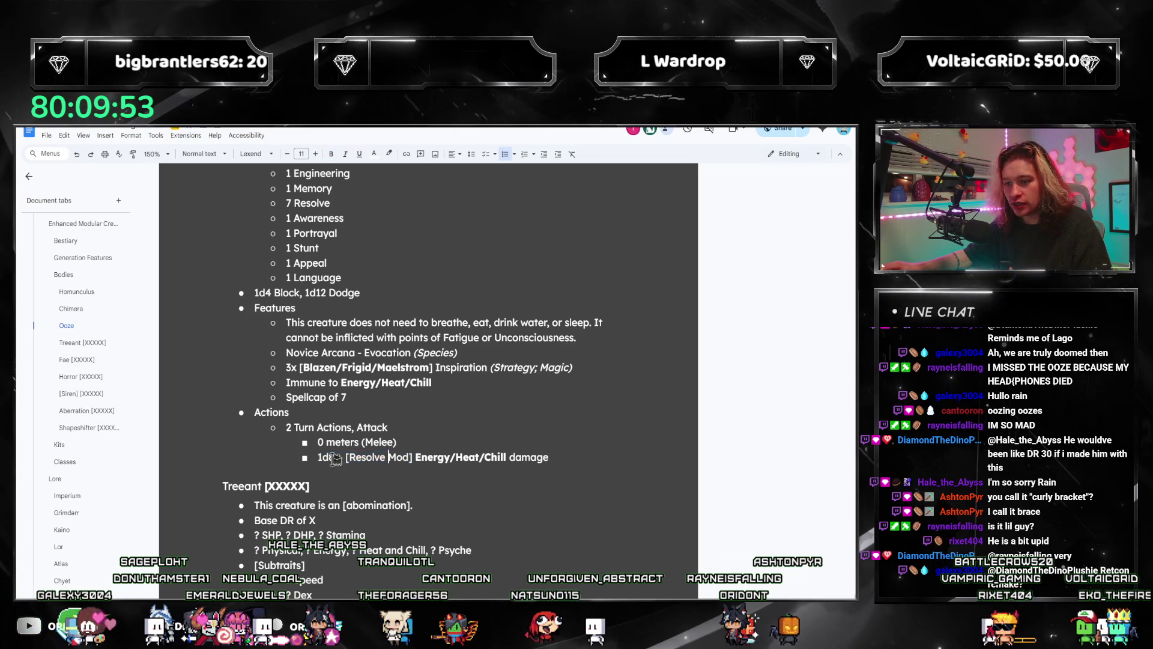
pyautogui.moveTo(427, 457); pyautogui.dragTo(514, 456)
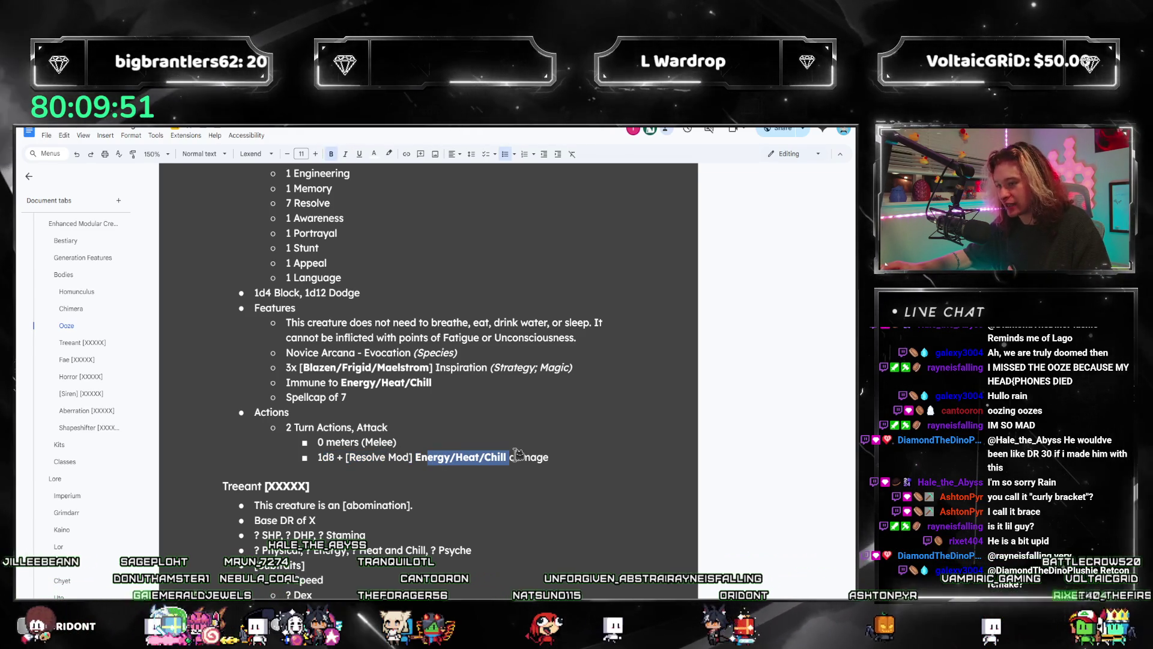
pyautogui.click(517, 455)
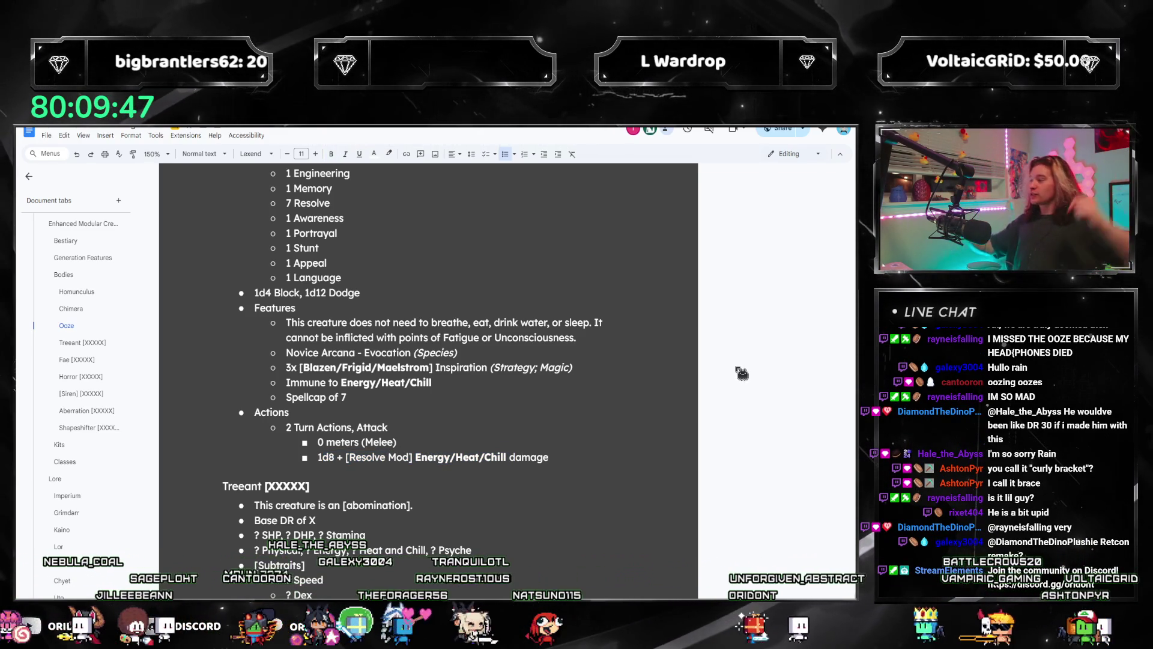
pyautogui.scroll(3, 399, 244)
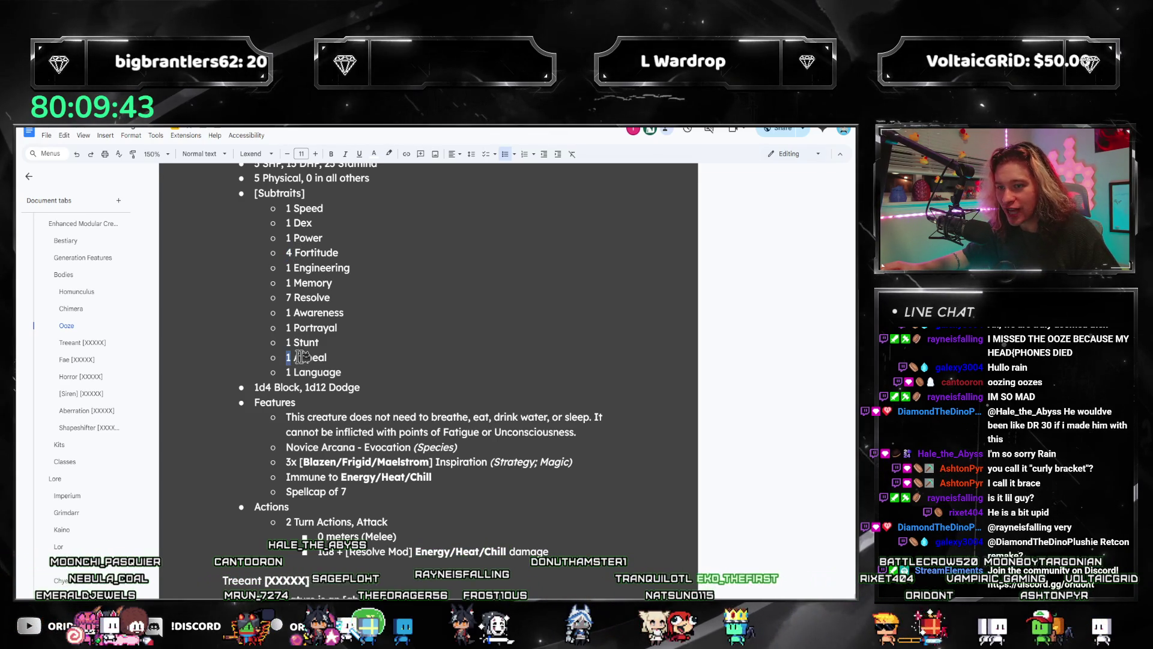
# - Set the Ooze's Appeal to 2 and Fortitude to 3
pyautogui.write('2')
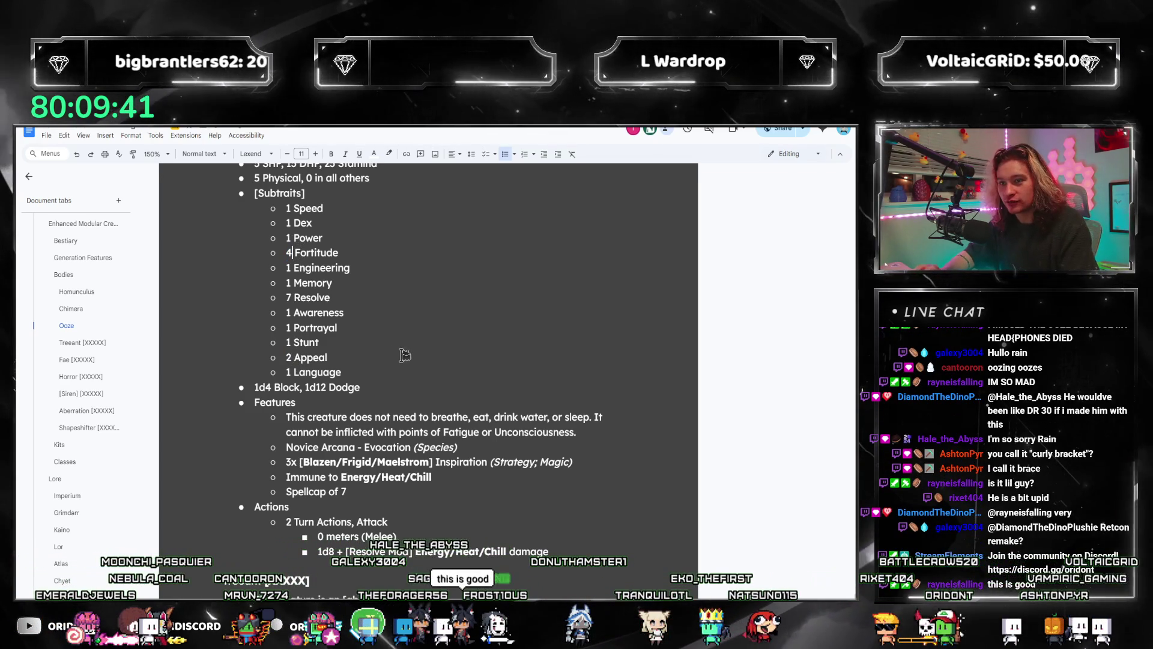
pyautogui.press('BackSpace')
pyautogui.write('3')
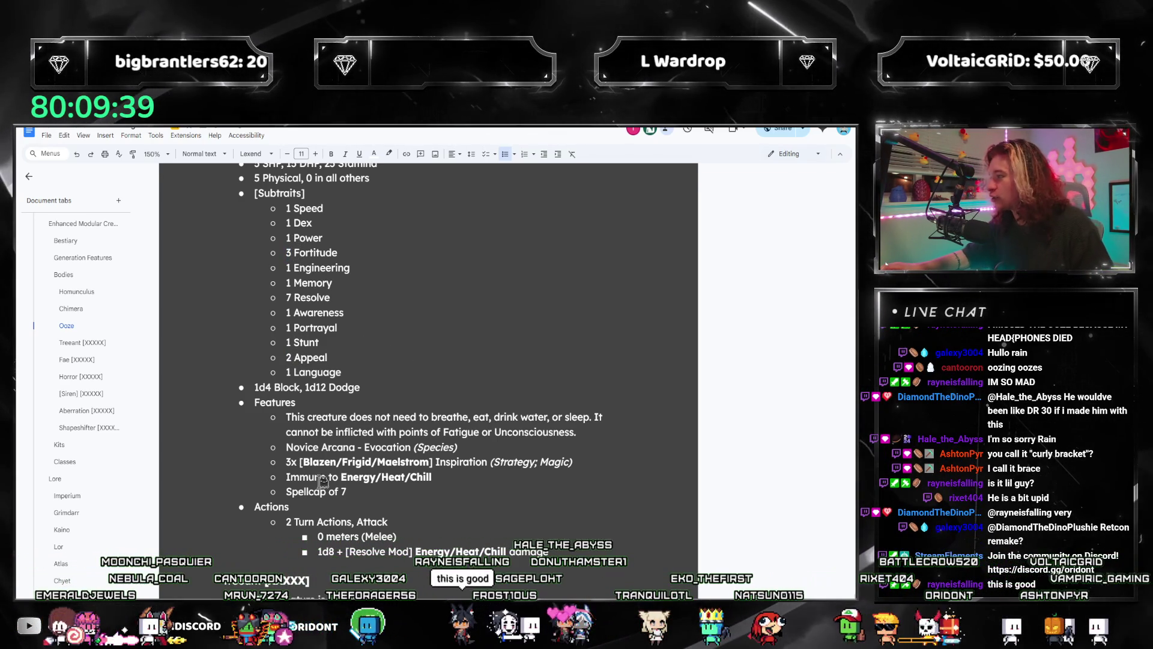
pyautogui.scroll(2, 375, 352)
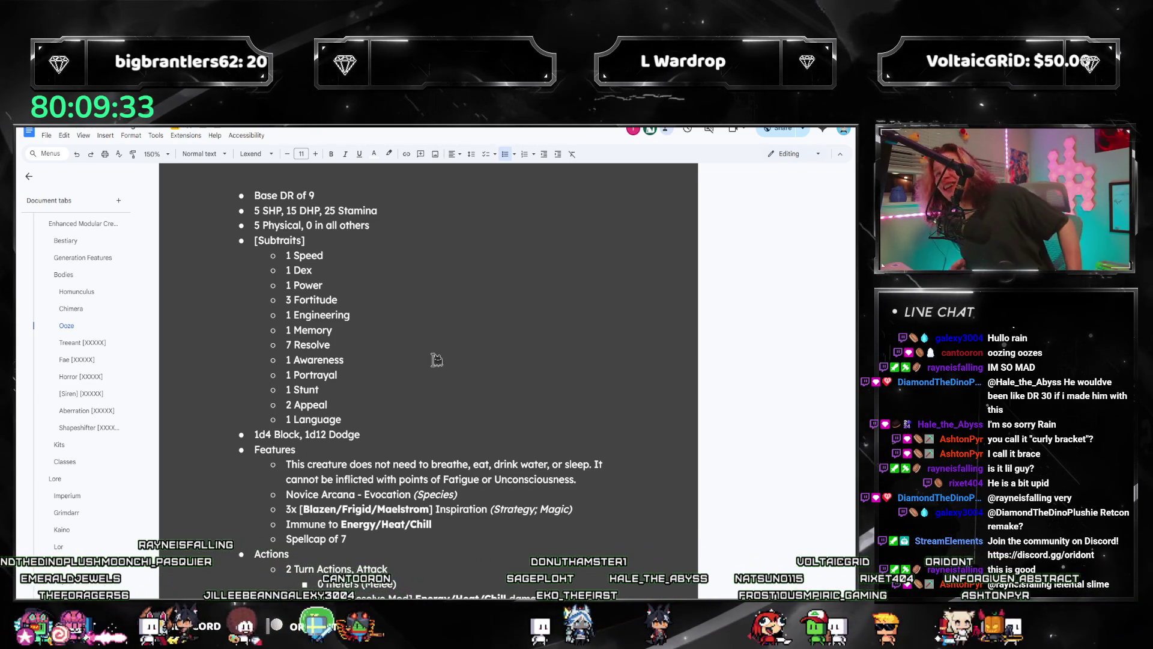
pyautogui.click(343, 401)
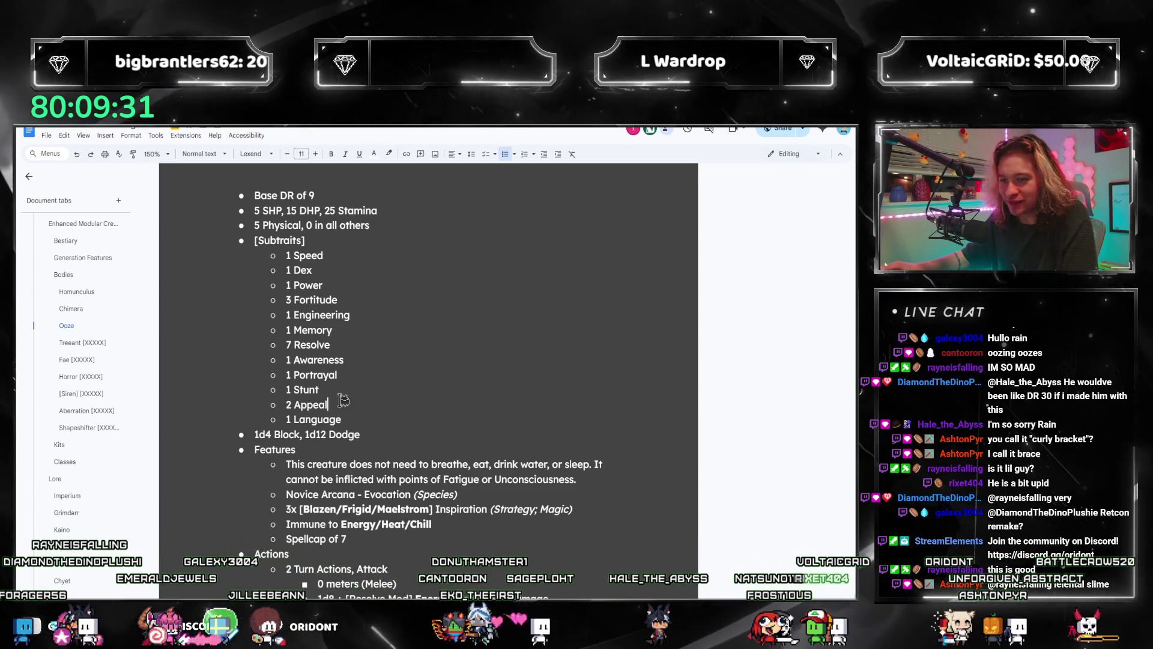
pyautogui.scroll(-4, 368, 469)
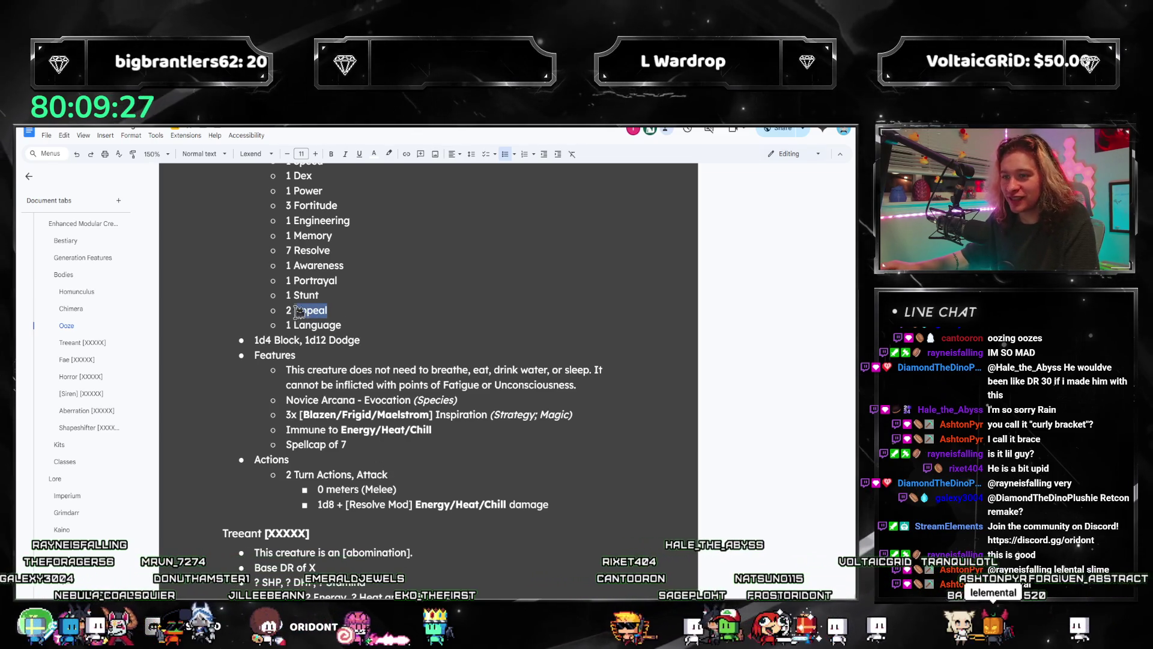
pyautogui.hotkey('shift', 'Home')
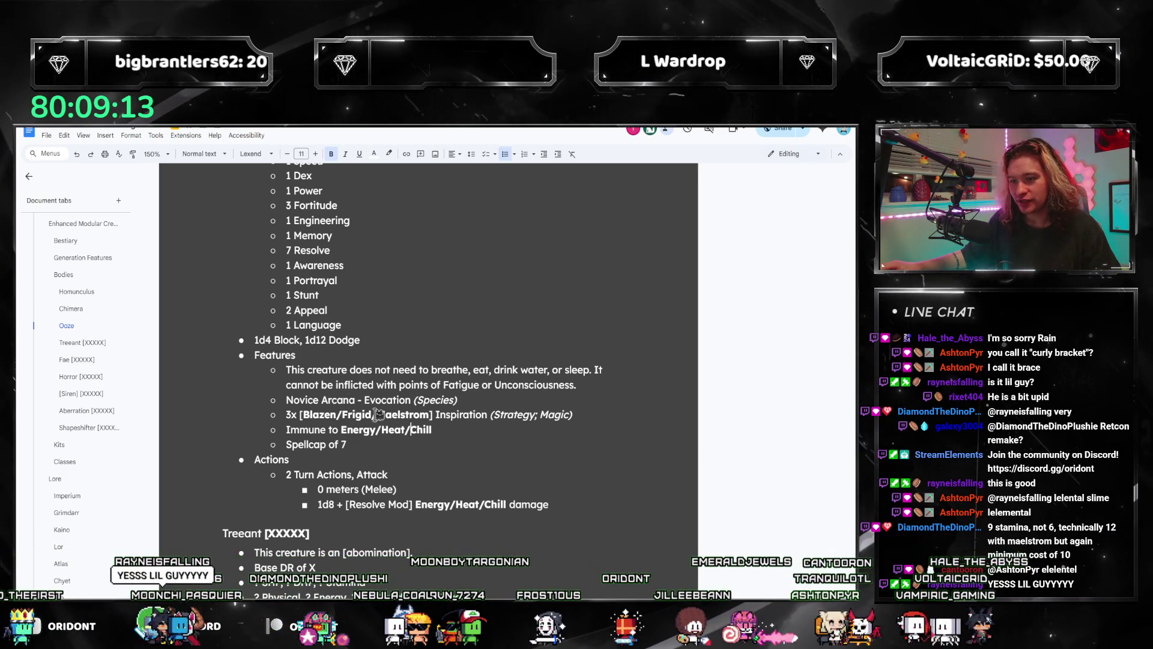
# - Remove '/Maelstrom' from the Inspiration line, leaving Blazen/Frigid
pyautogui.moveTo(303, 414); pyautogui.dragTo(372, 414)
pyautogui.press('Down')
pyautogui.press('End')
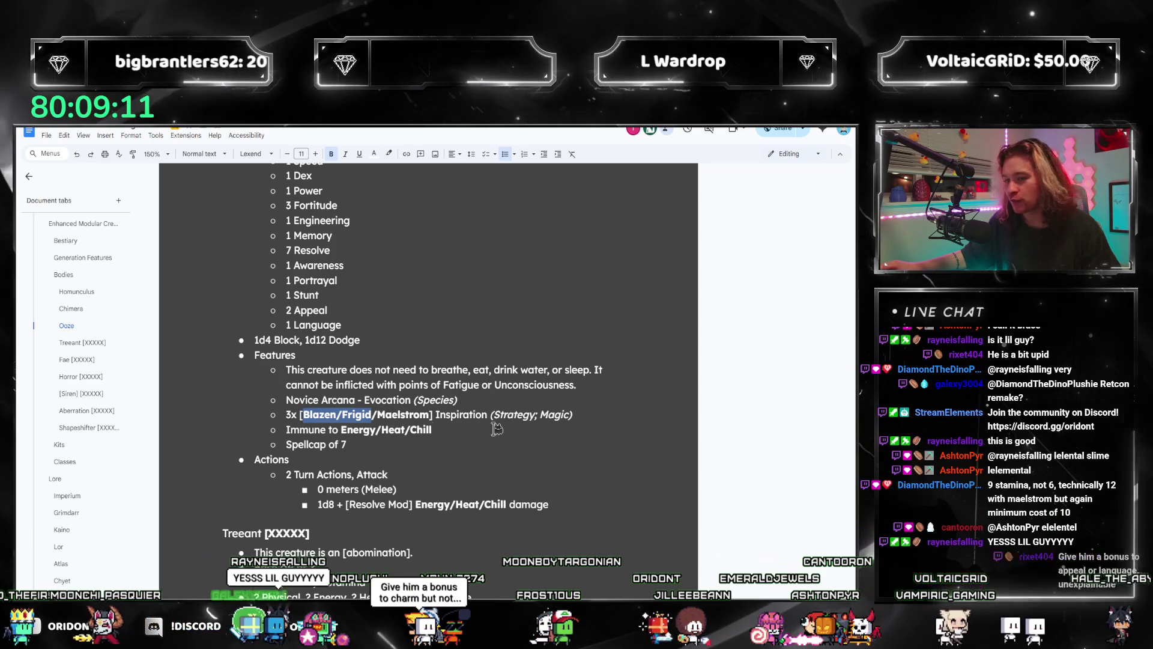
pyautogui.doubleClick(403, 419)
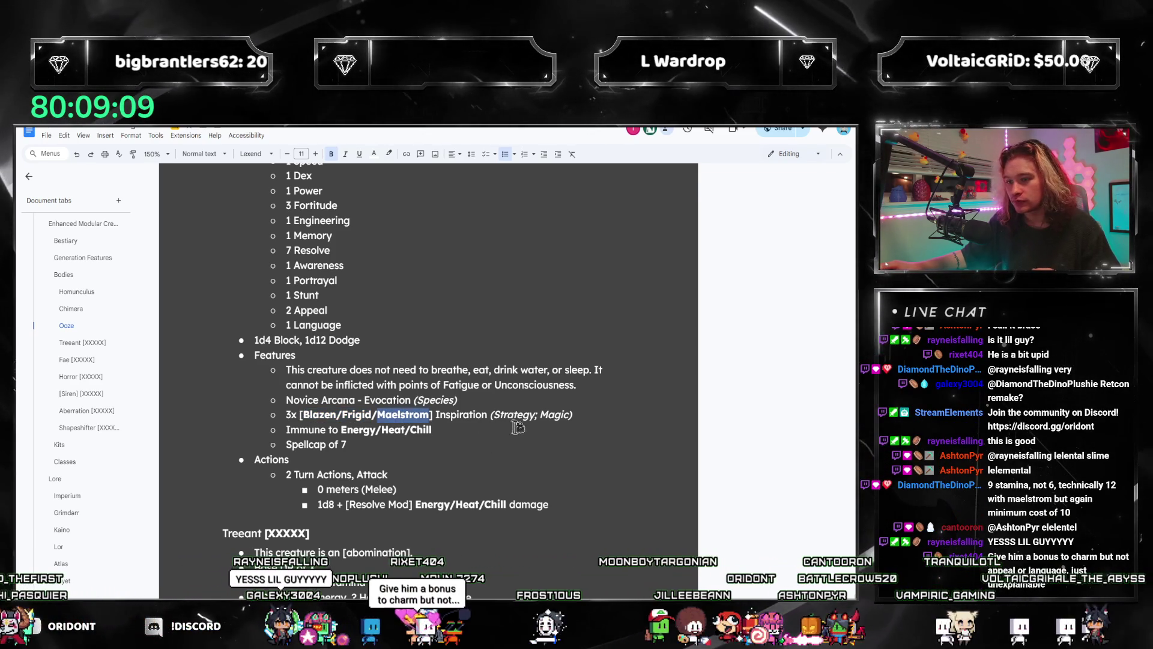
pyautogui.press('BackSpace')
pyautogui.press('BackSpace')
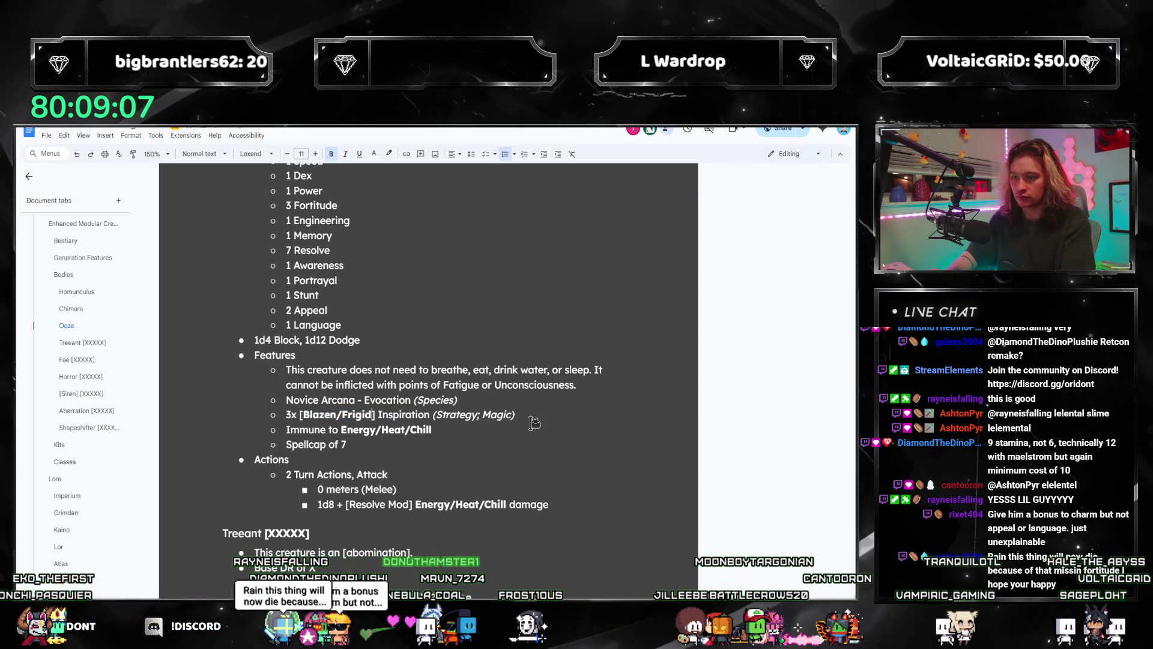
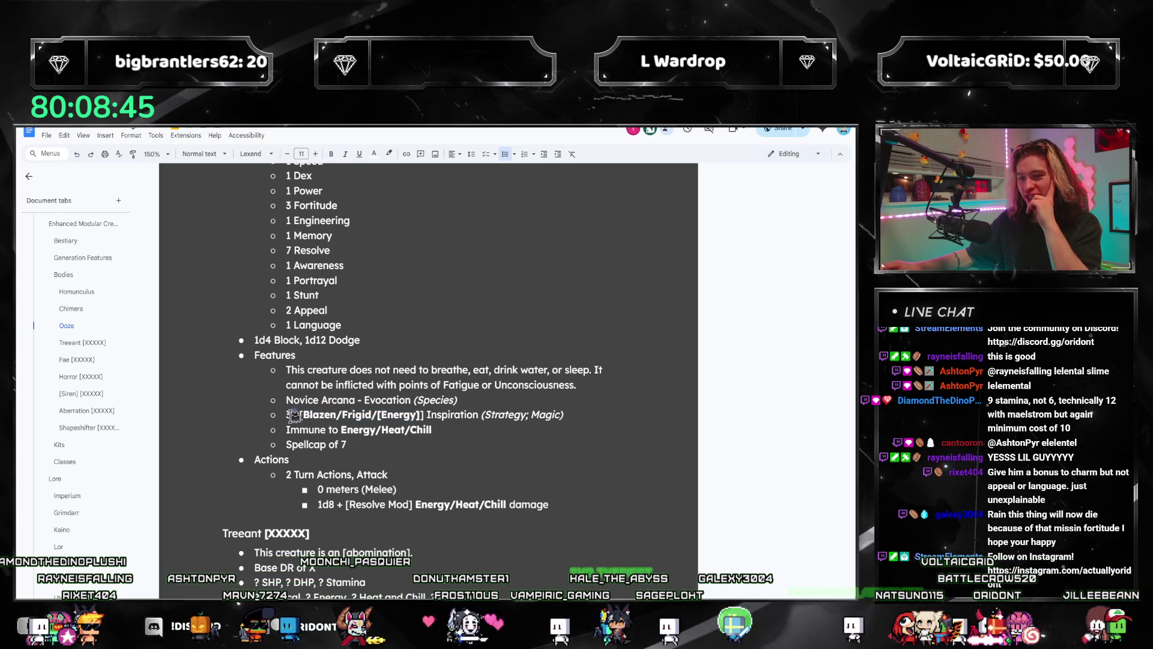
# - Scroll past Treeant and jump to the Aberration [XXXXX] template via the Document tabs outline
pyautogui.scroll(-3, 373, 484)
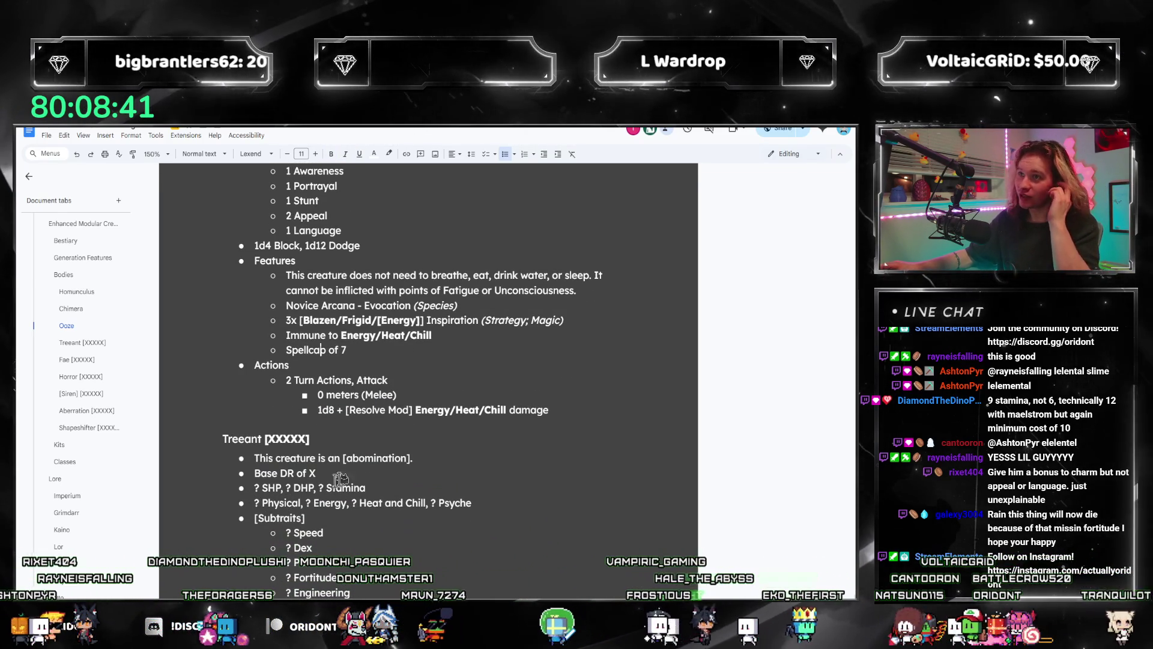
pyautogui.scroll(-2, 366, 481)
pyautogui.scroll(-2, 366, 481)
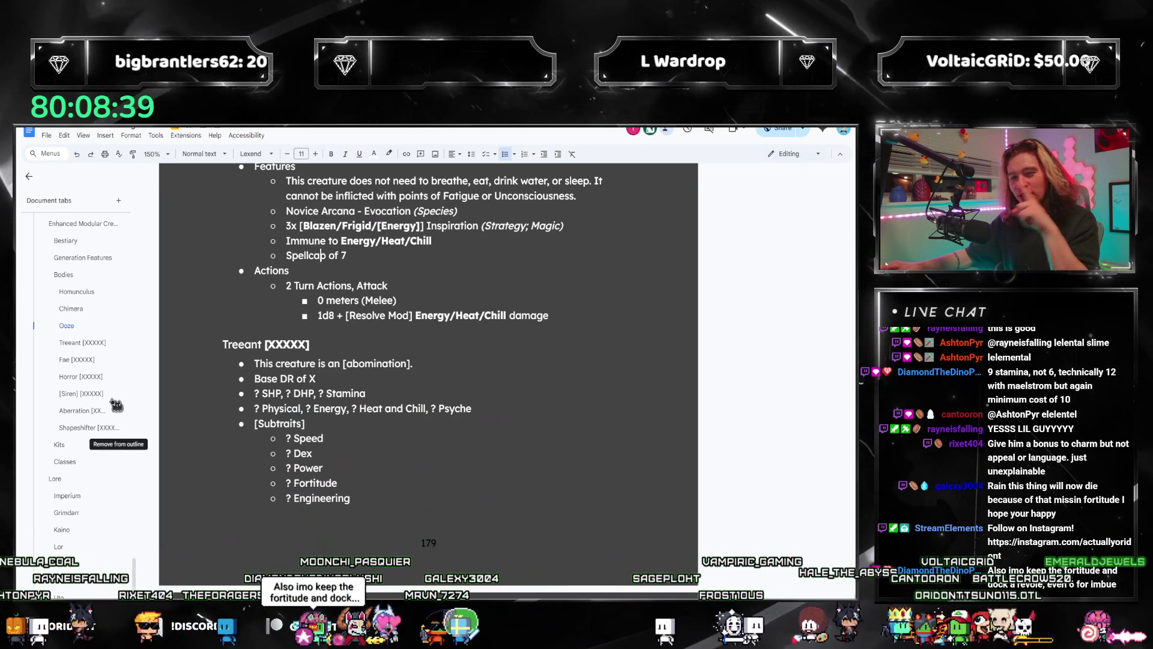
pyautogui.click(94, 414)
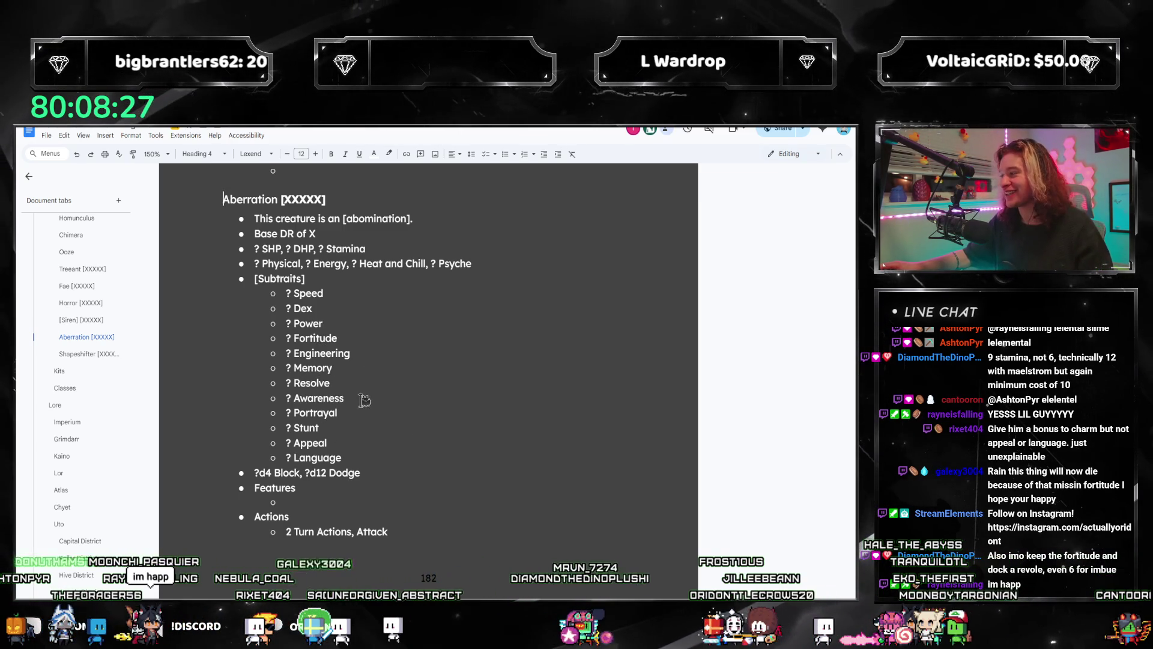
# - Scroll the Document tabs outline up and jump to the School of Law section
pyautogui.scroll(1, 392, 328)
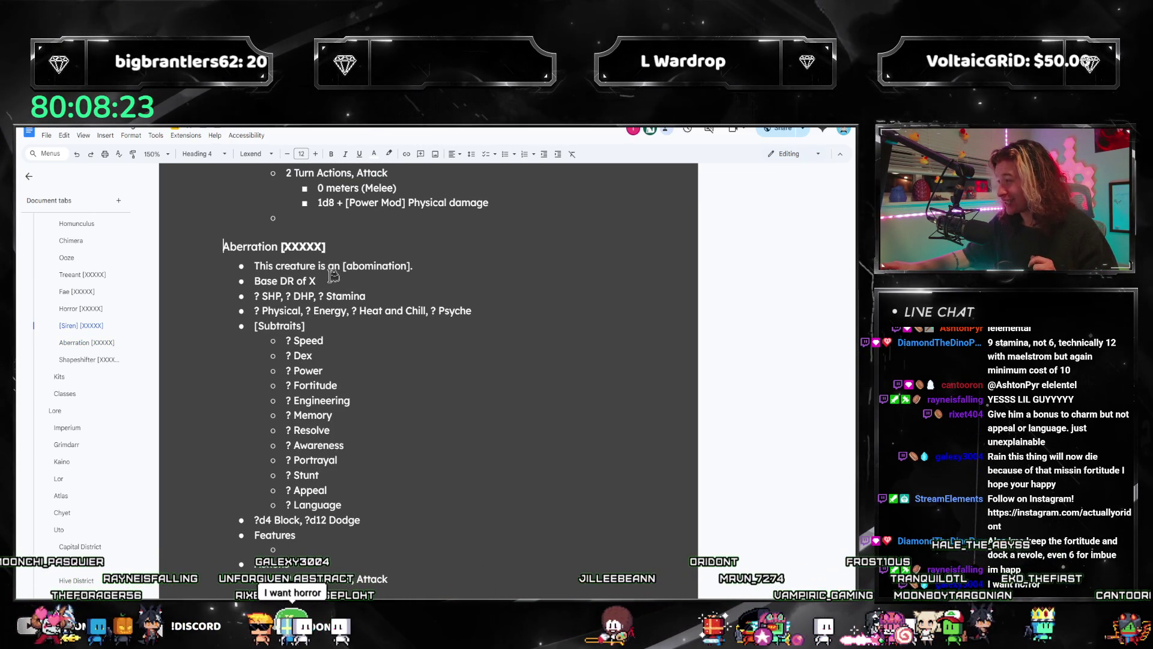
pyautogui.scroll(-10, 21, 316)
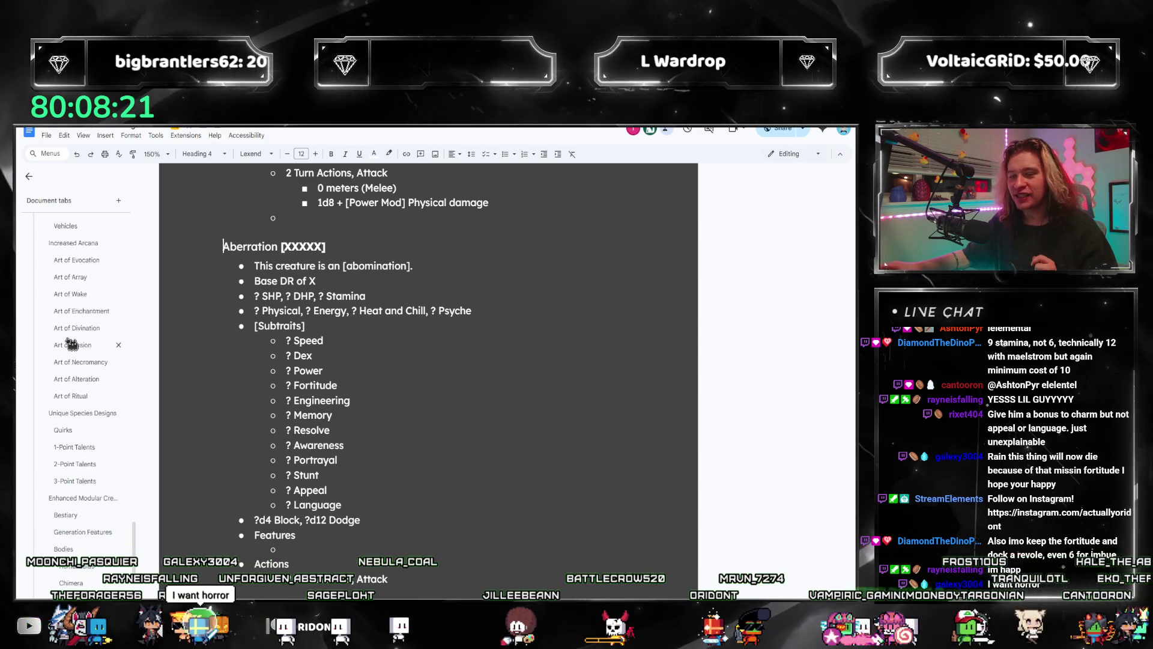
pyautogui.scroll(-10, 21, 361)
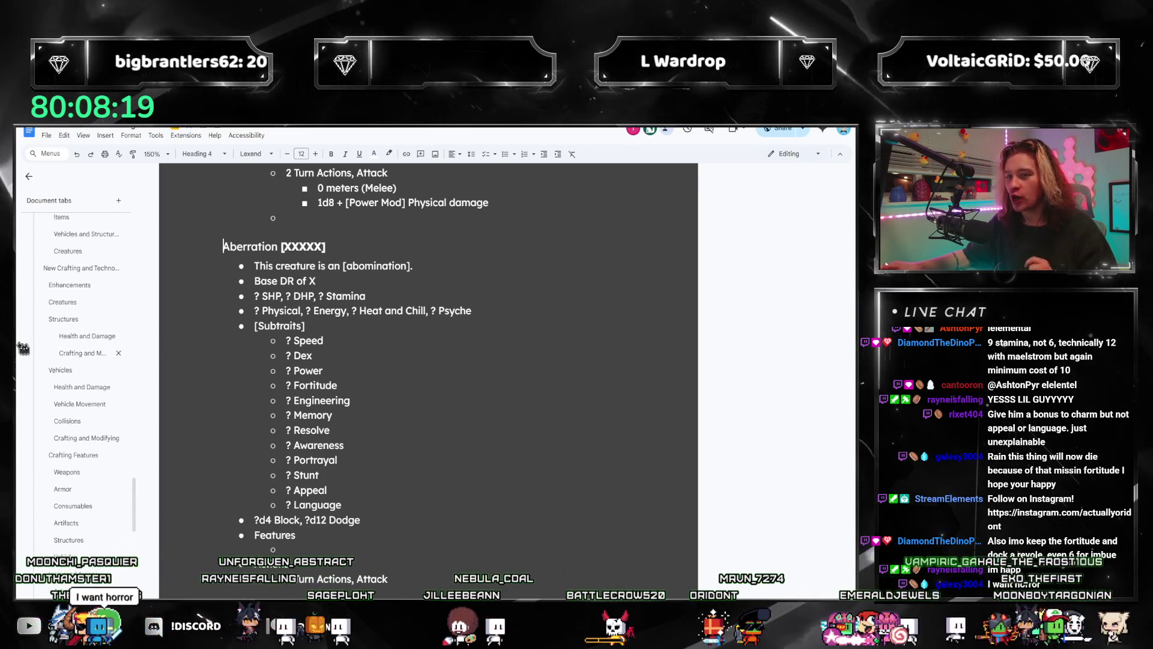
pyautogui.scroll(3, 21, 361)
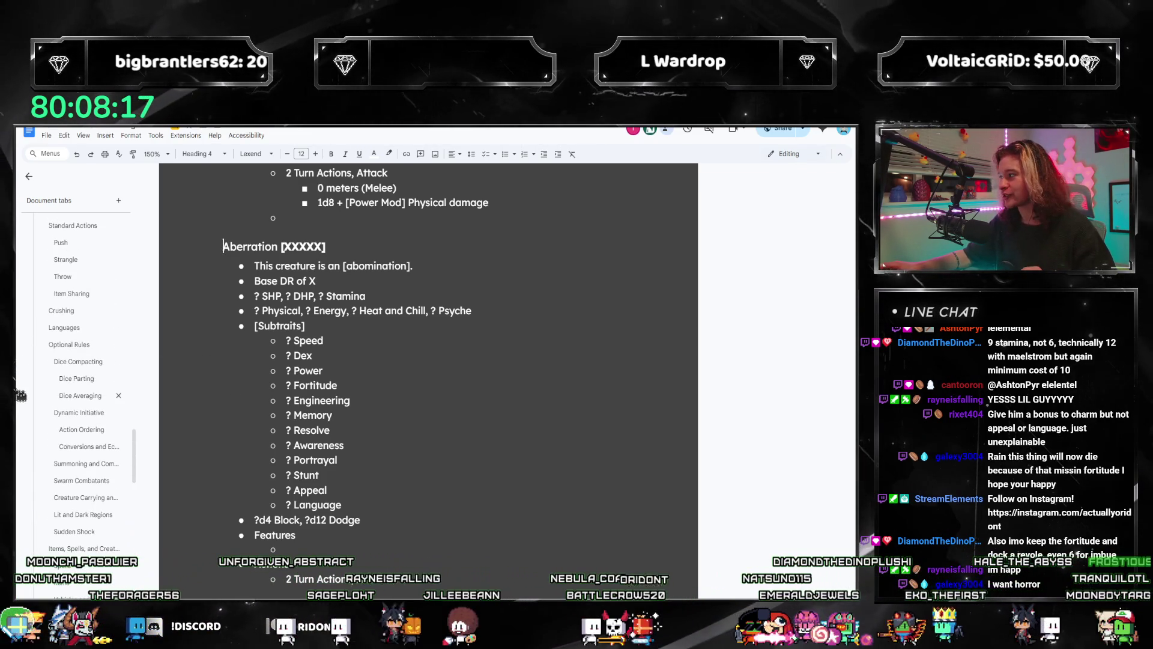
pyautogui.scroll(10, 71, 404)
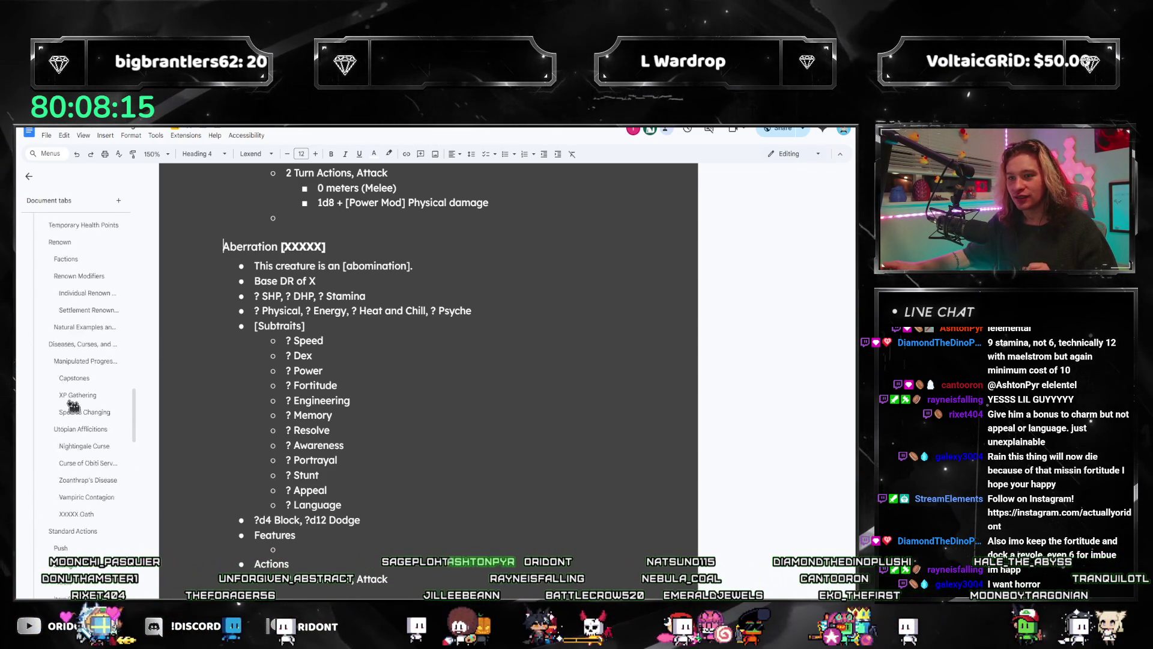
pyautogui.scroll(4, 70, 405)
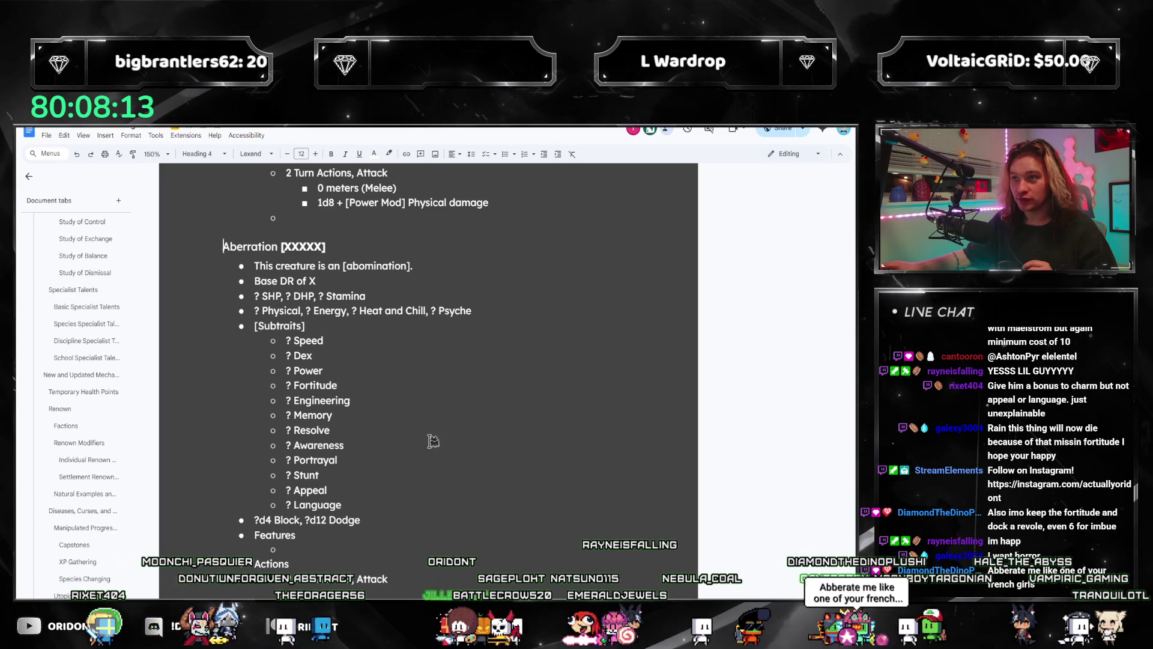
pyautogui.scroll(5, 433, 441)
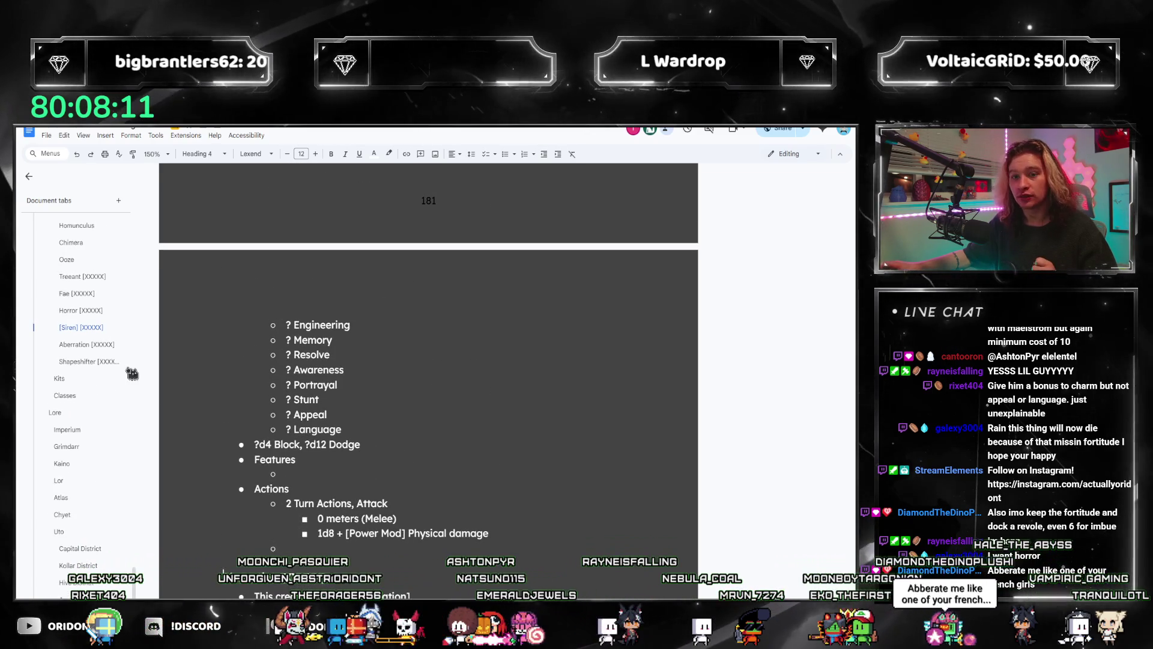
pyautogui.scroll(15, 98, 385)
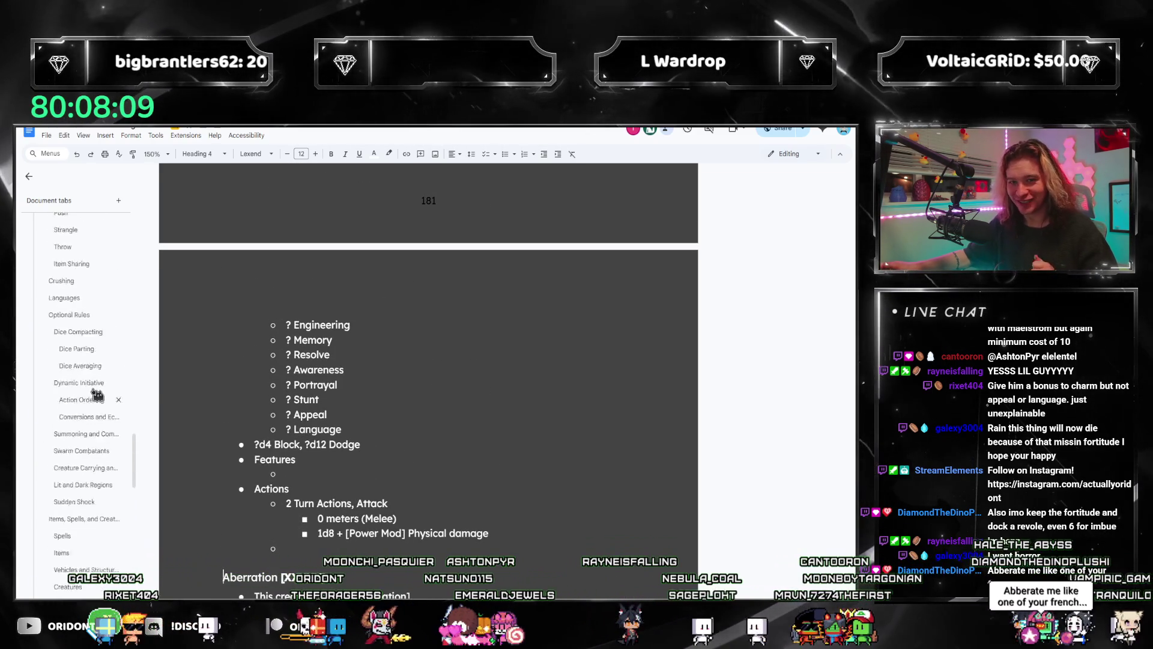
pyautogui.scroll(10, 93, 398)
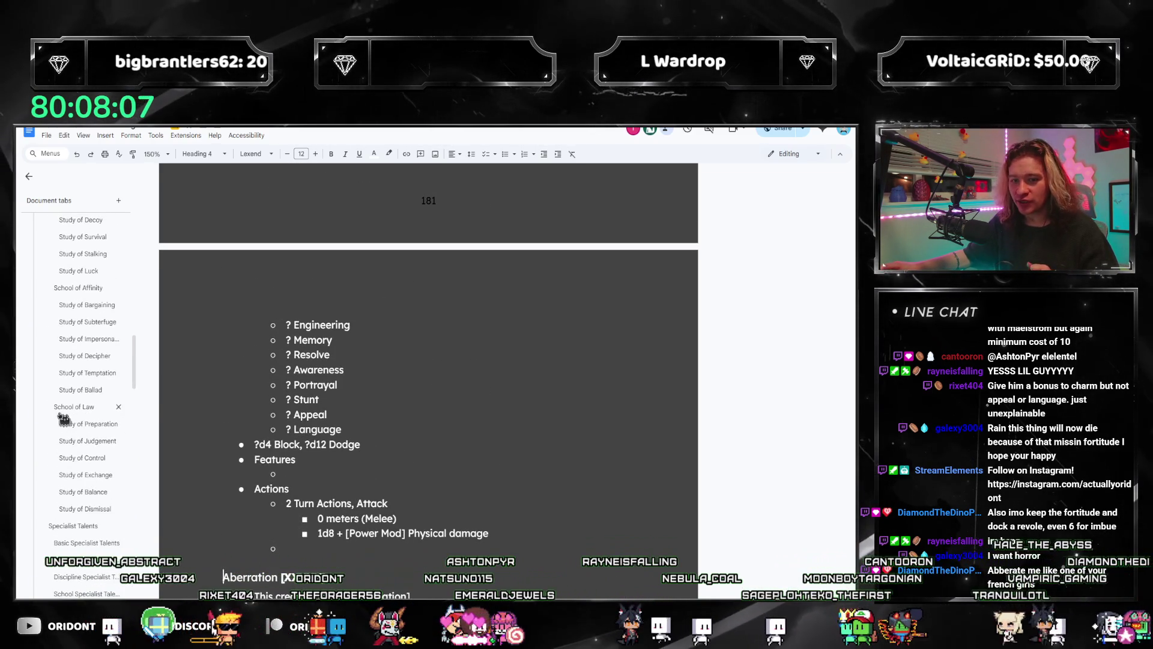
pyautogui.click(62, 411)
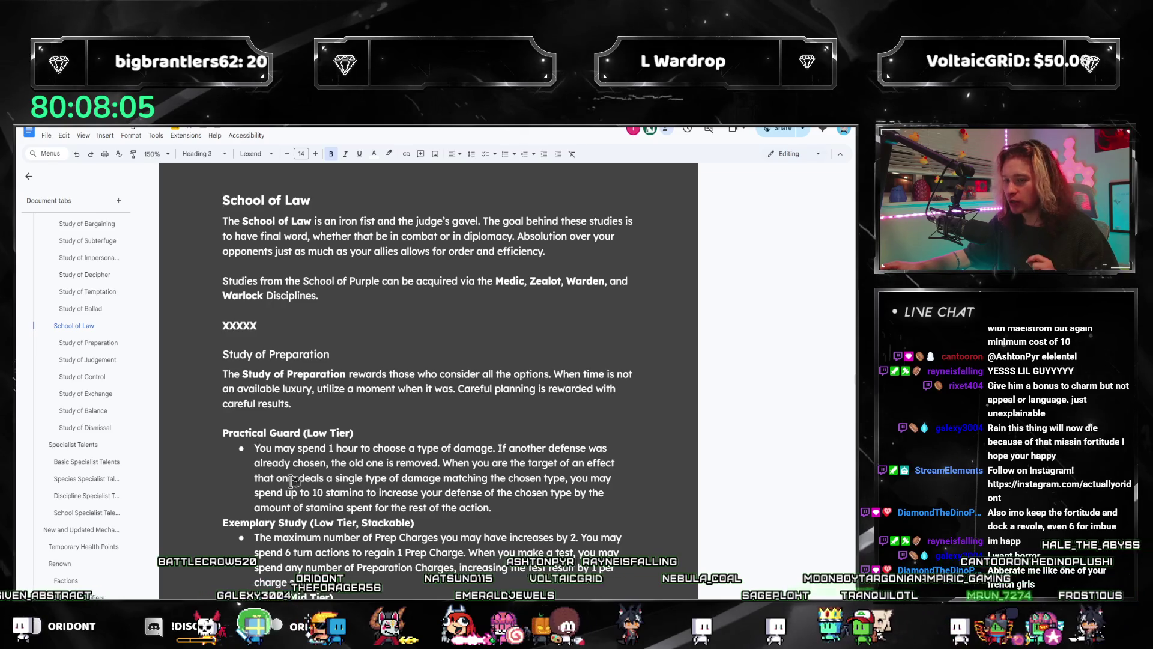
# - Scroll through the Study of Preparation abilities, clearing the selection in the Arrest description
pyautogui.scroll(-2, 288, 485)
pyautogui.scroll(-2, 399, 470)
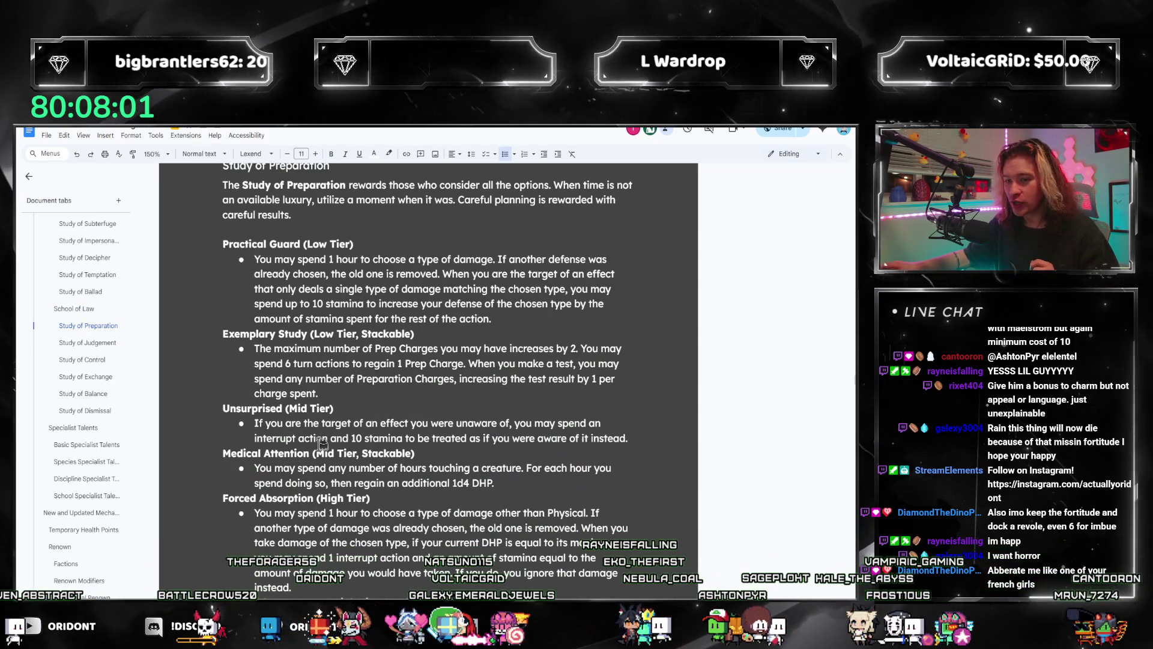
pyautogui.scroll(-2, 337, 457)
pyautogui.scroll(-5, 325, 463)
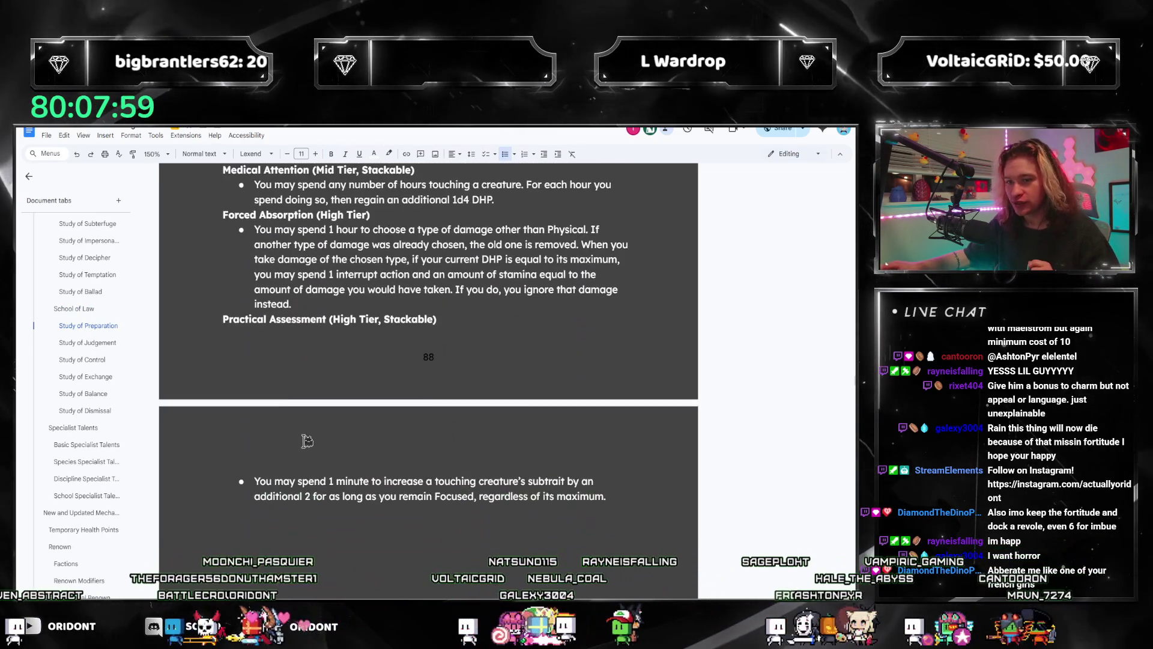
pyautogui.scroll(-5, 369, 436)
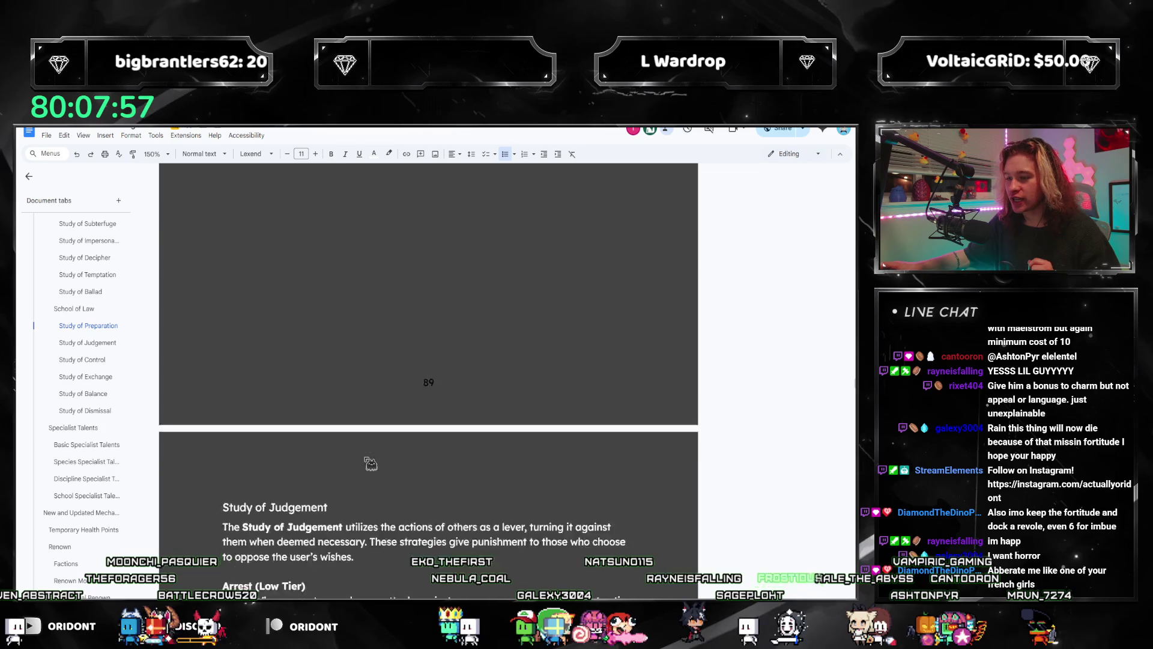
pyautogui.scroll(-5, 370, 463)
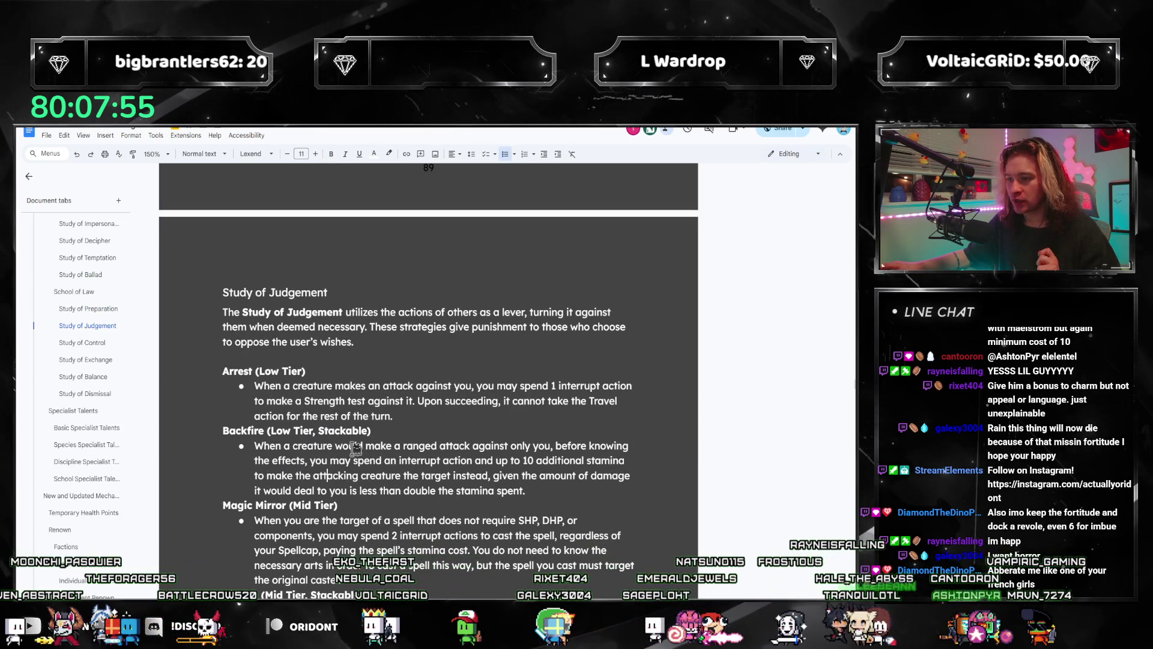
pyautogui.click(403, 413)
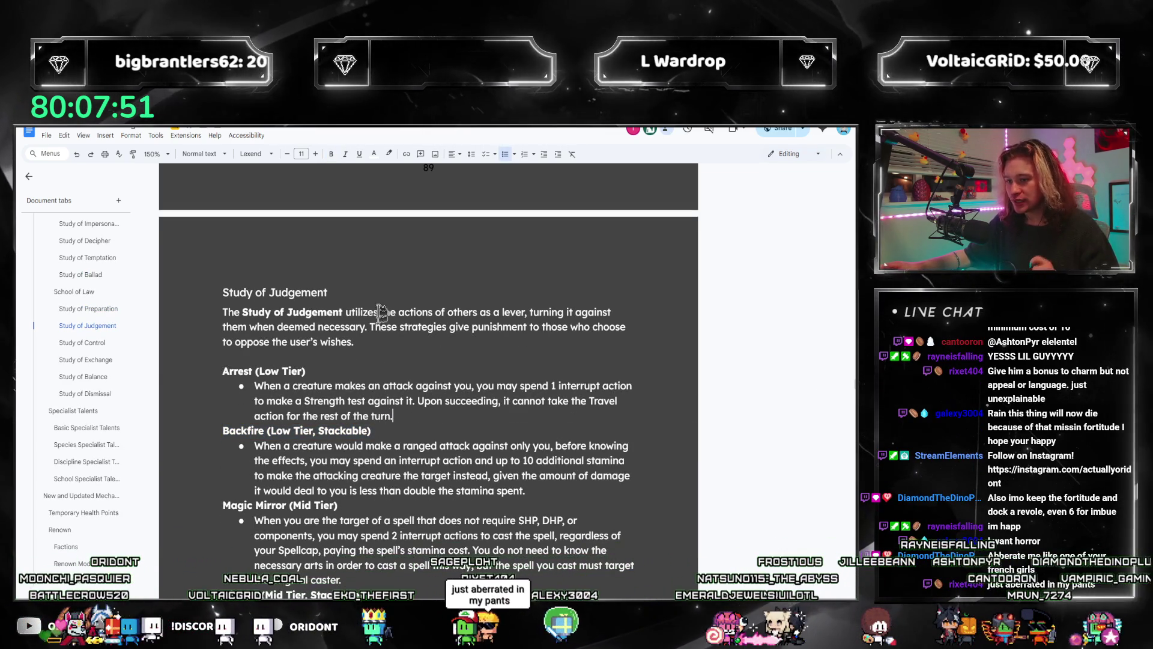
# - Scroll past Study of Judgement to Study of Control, then jump to the Horror creature section
pyautogui.scroll(-3, 377, 386)
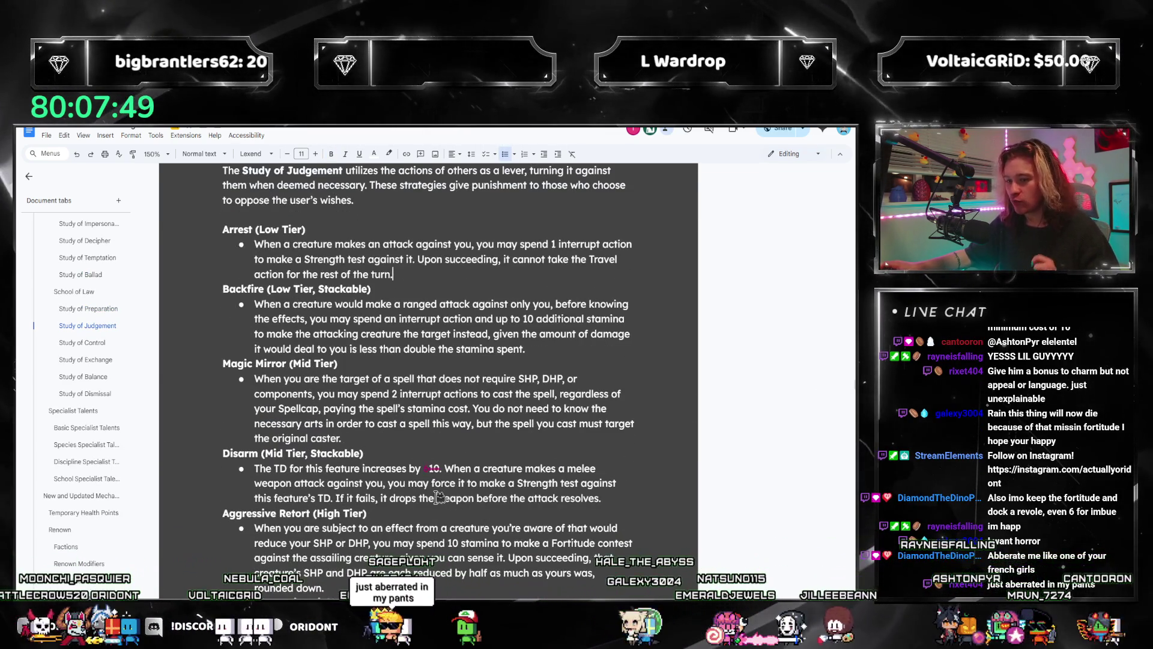
pyautogui.scroll(-7, 402, 444)
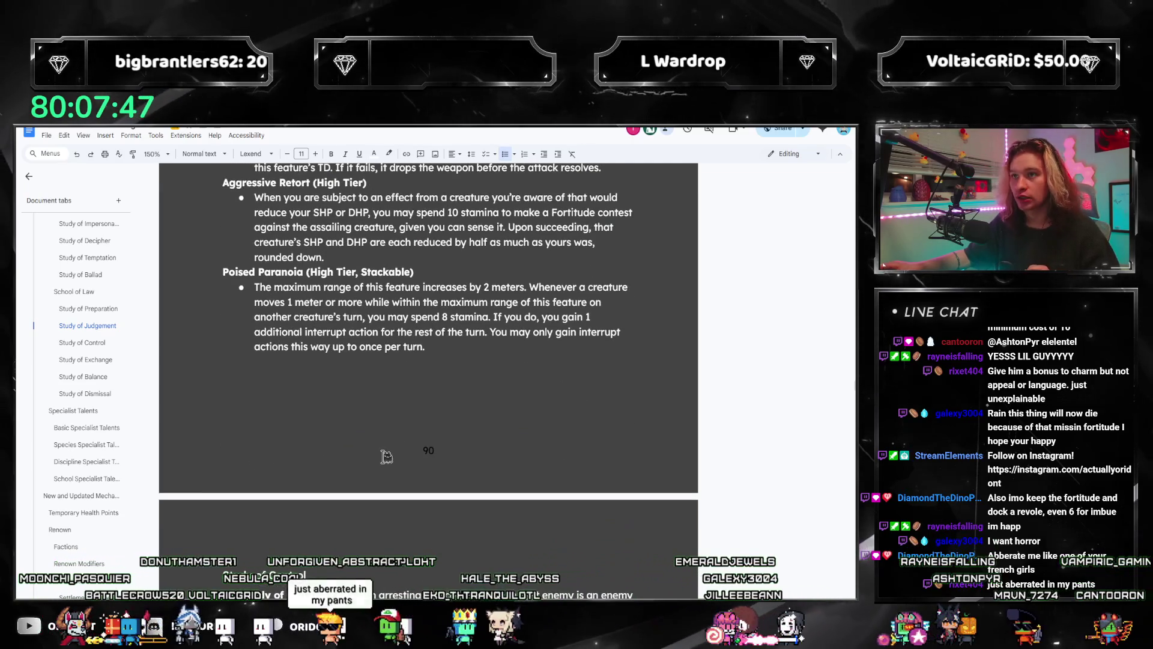
pyautogui.scroll(-5, 387, 457)
pyautogui.scroll(-10, 84, 473)
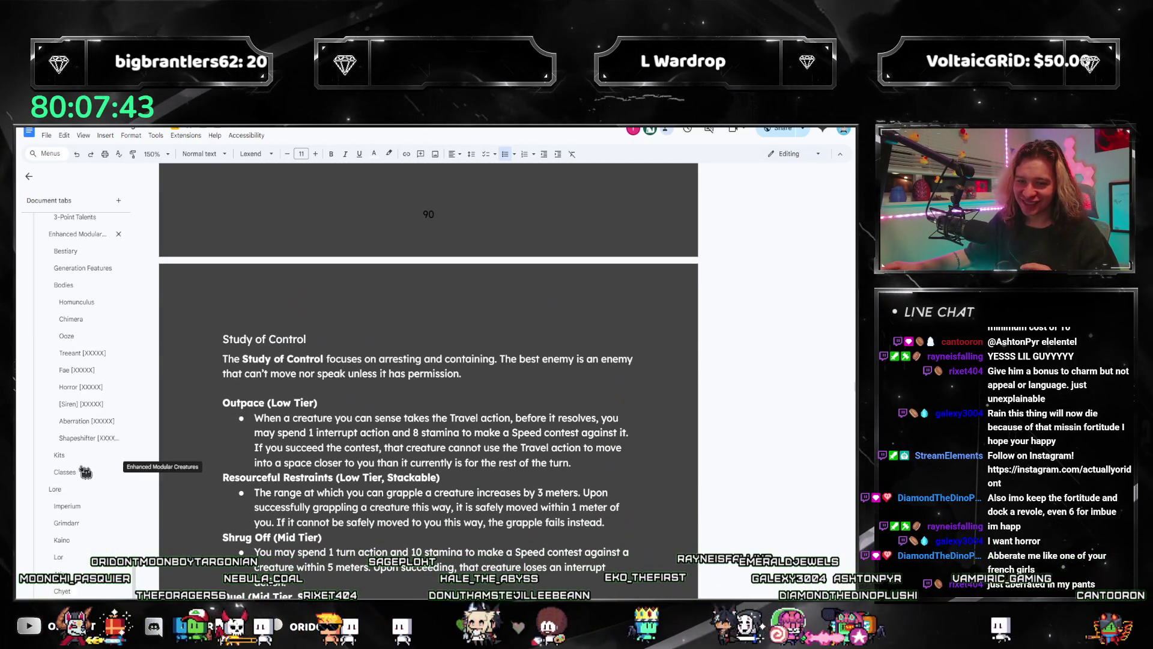
pyautogui.scroll(-3, 81, 456)
pyautogui.click(79, 428)
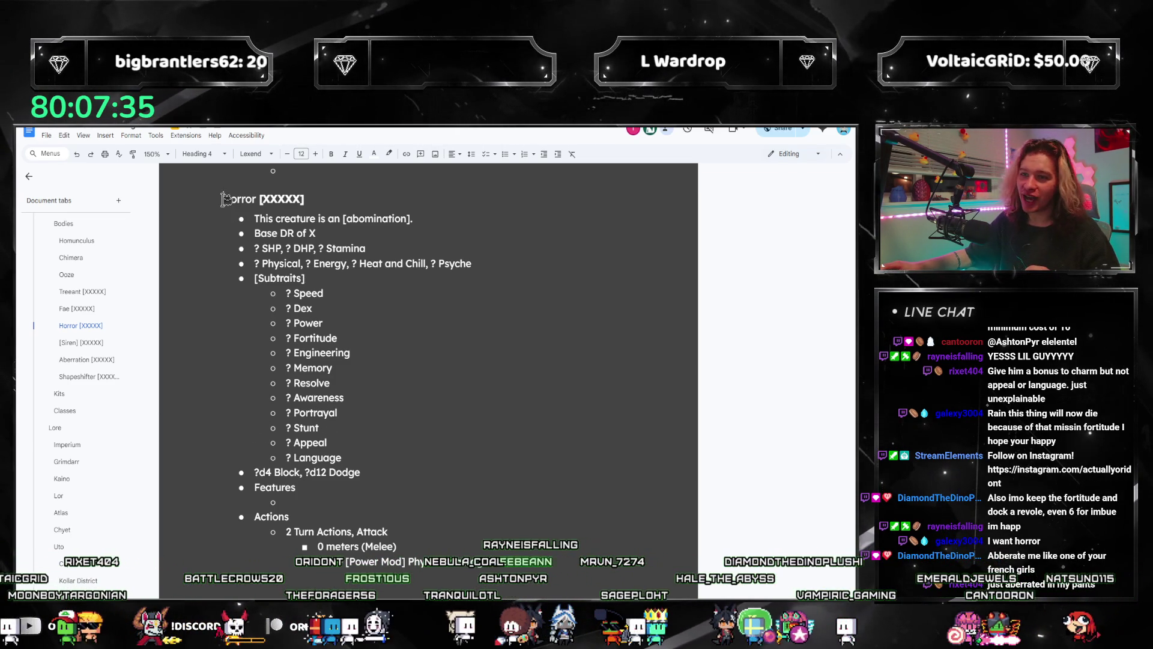
# - Select the Horror [XXXXX] heading, then browse the Aberration, Shapeshifter and [Siren] entries
pyautogui.moveTo(224, 198); pyautogui.dragTo(403, 206)
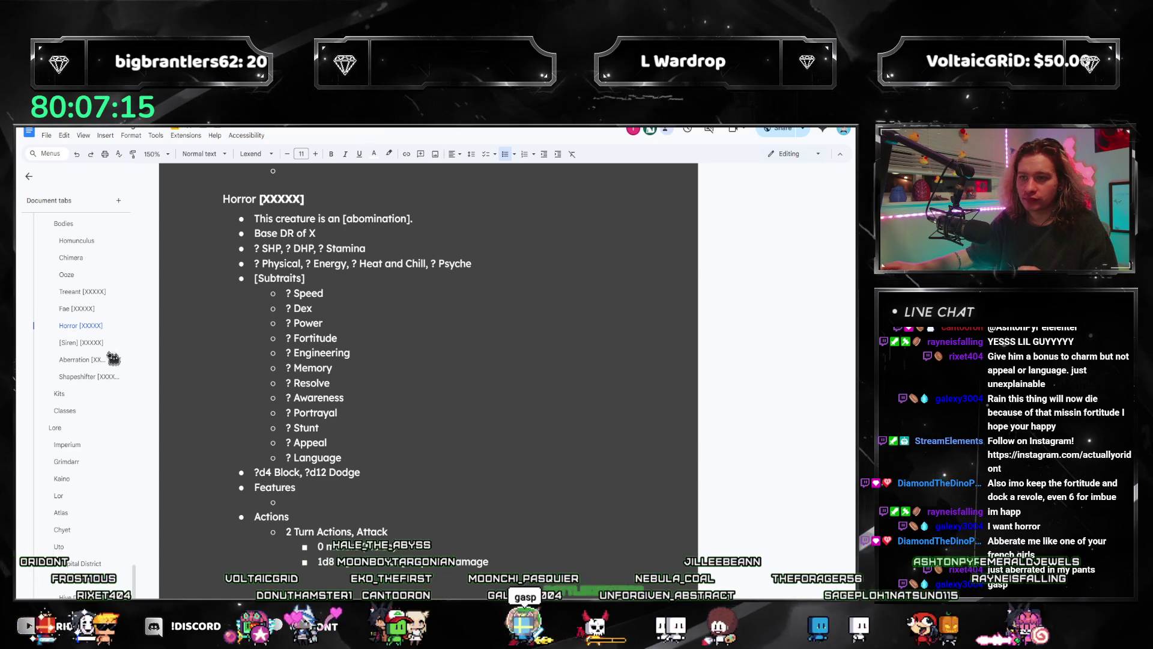
pyautogui.click(71, 363)
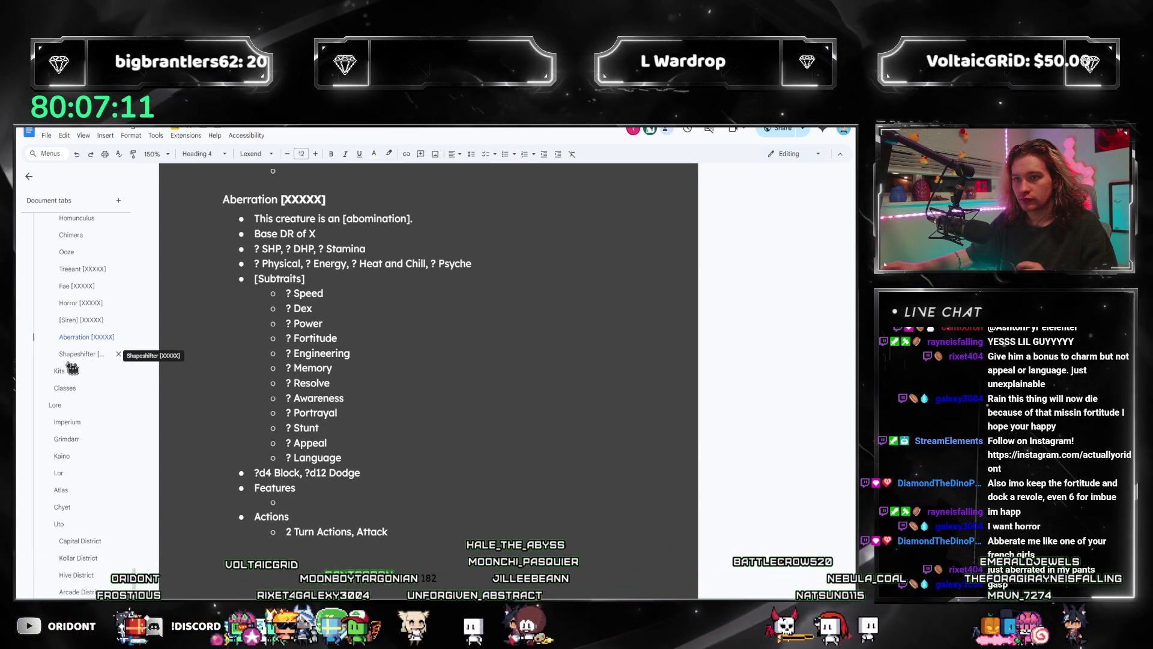
pyautogui.click(77, 356)
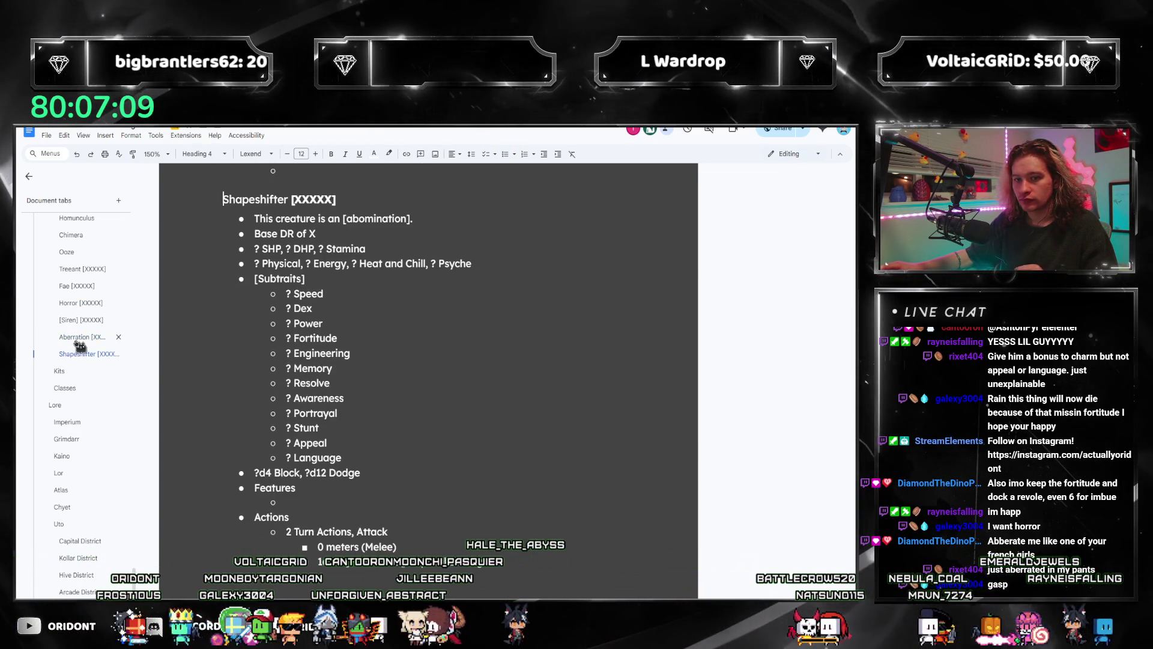
pyautogui.click(80, 346)
pyautogui.click(64, 323)
# - Jump to the Treeant entry and then back to the Horror [XXXXX] creature entry
pyautogui.click(68, 308)
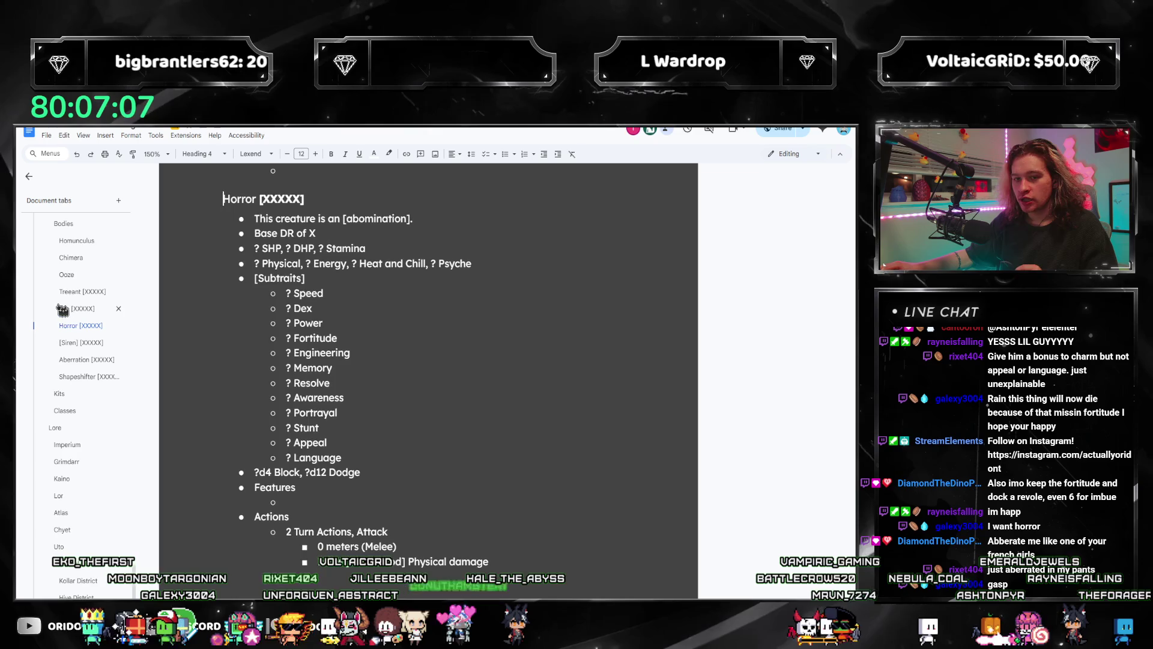
pyautogui.click(69, 292)
pyautogui.click(68, 274)
pyautogui.click(65, 376)
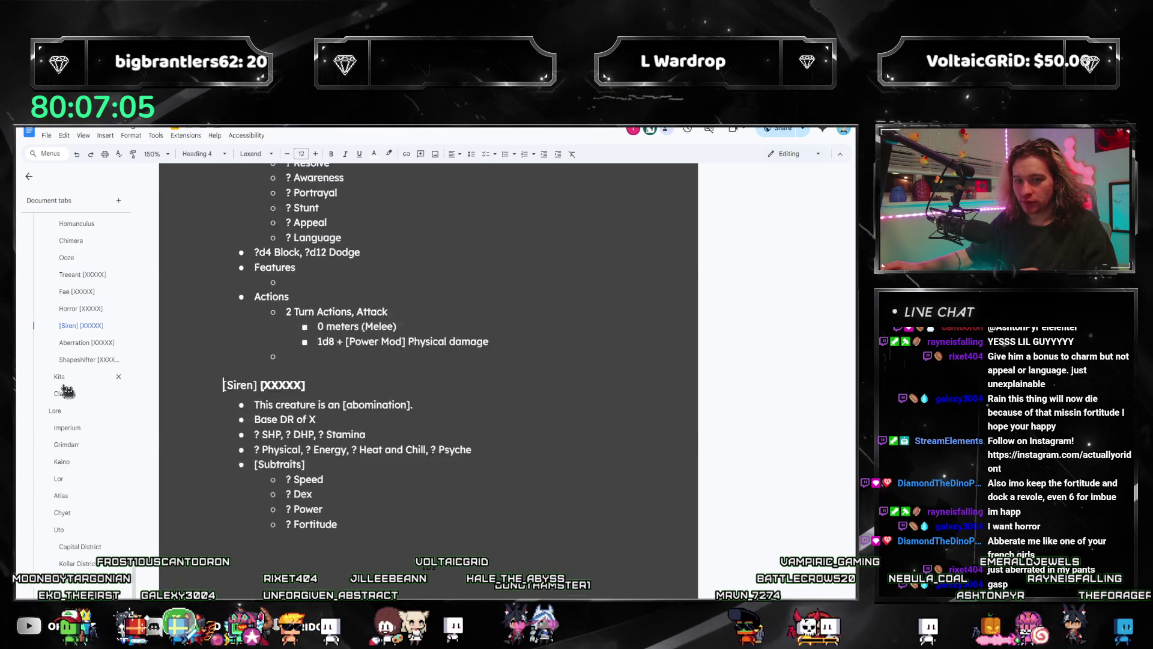
pyautogui.click(84, 325)
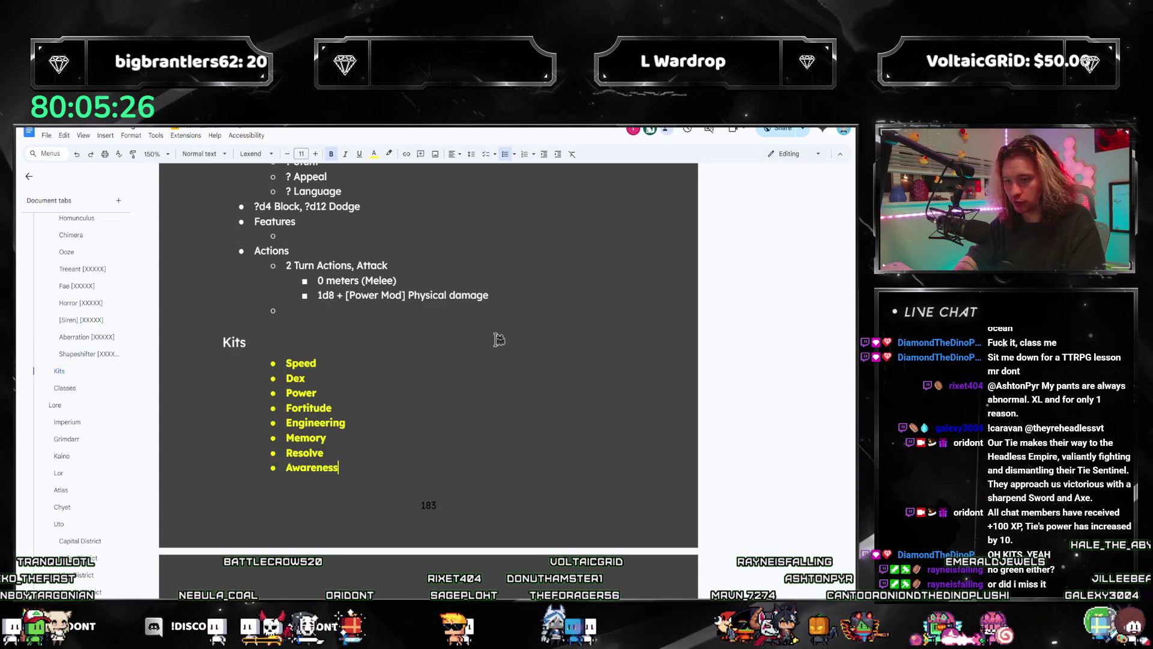
# - Add an empty bullet after Awareness, check the Fae entry, and return to Kits
pyautogui.press('Return')
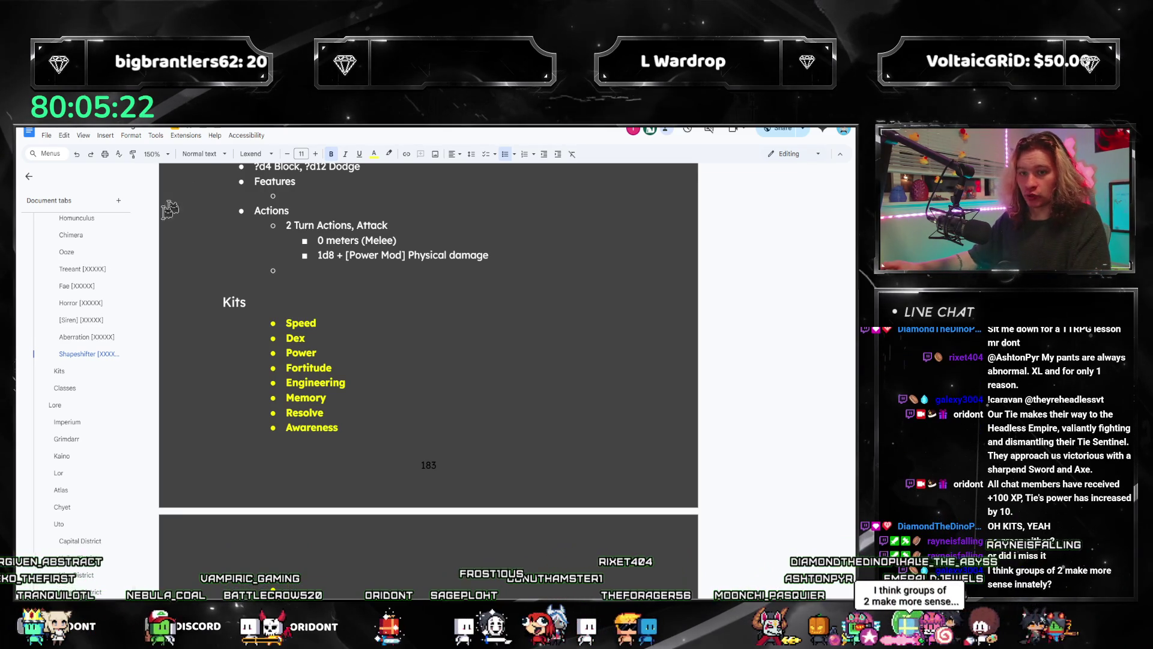
pyautogui.click(76, 285)
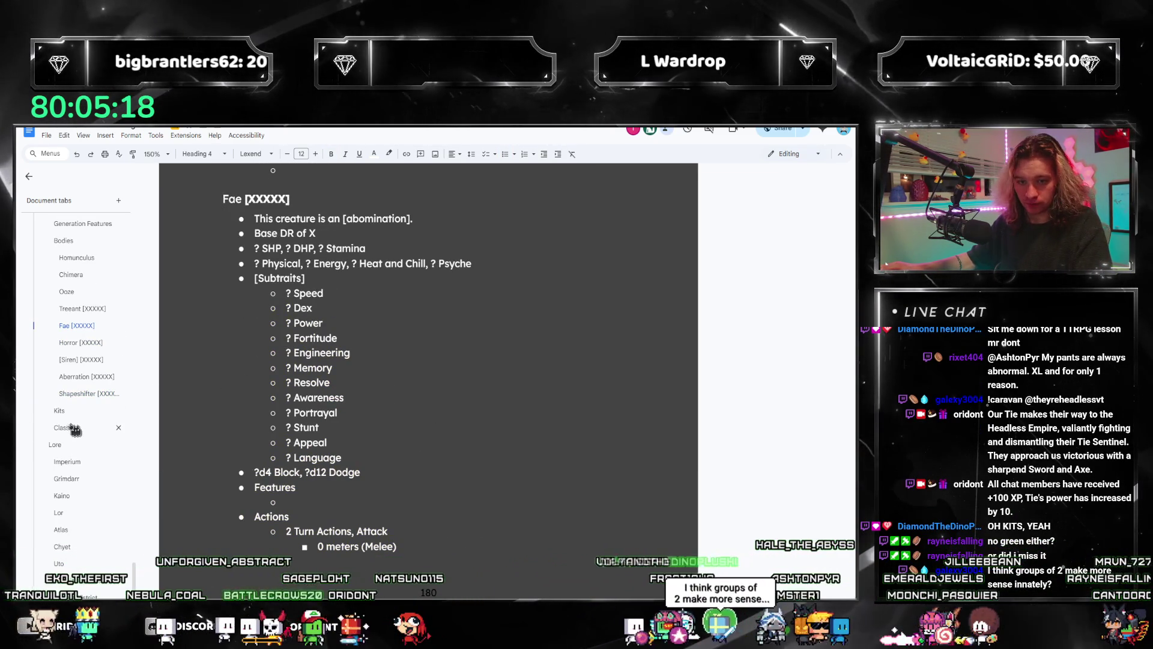
pyautogui.scroll(-6, 324, 481)
pyautogui.click(310, 488)
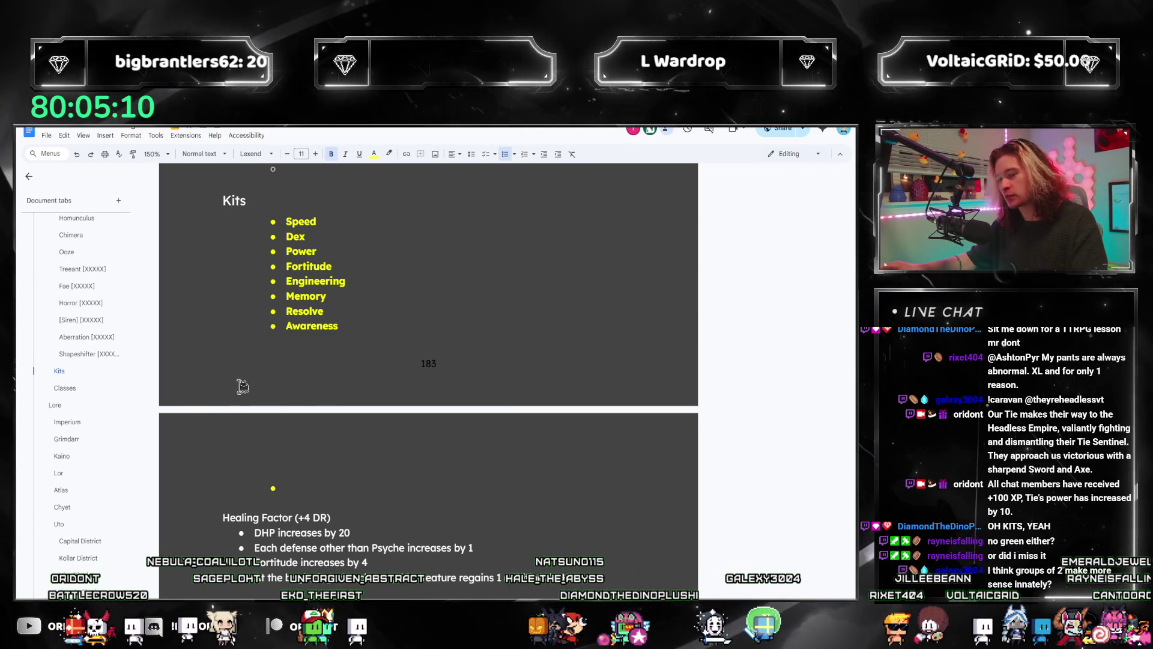
# - Place the caret at the start of the Speed item in the Kits list
pyautogui.scroll(5, 85, 328)
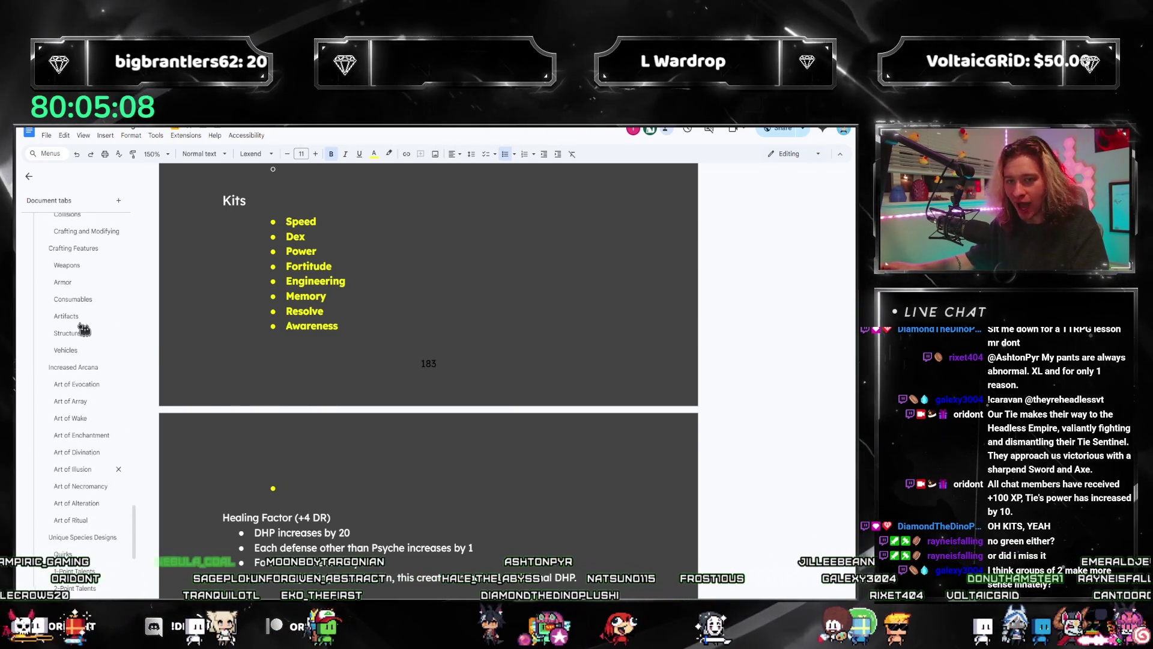
pyautogui.scroll(-3, 84, 329)
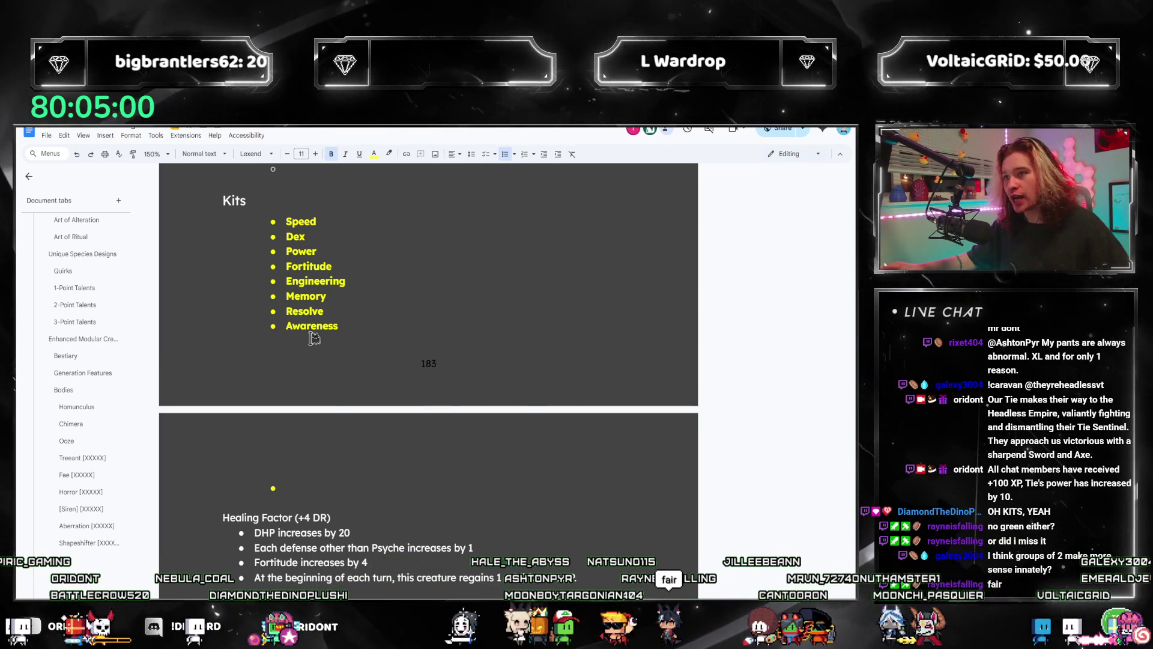
pyautogui.click(289, 222)
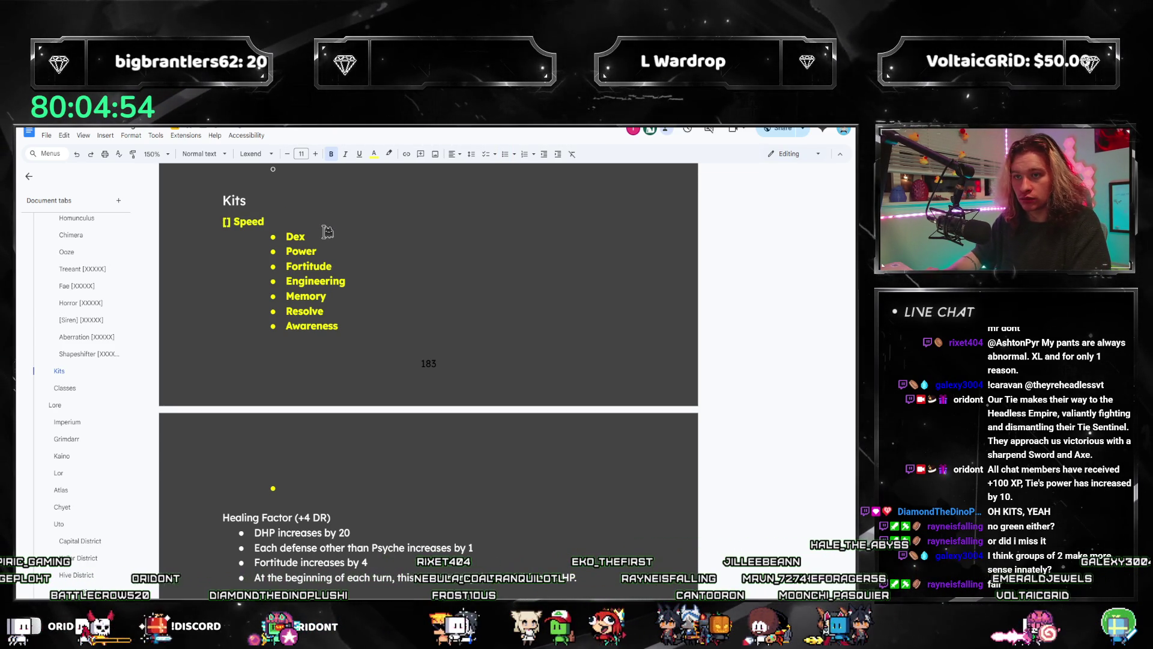
# - Convert the Speed through Awareness items into a checklist and delete the stray [] before Speed
pyautogui.click(485, 154)
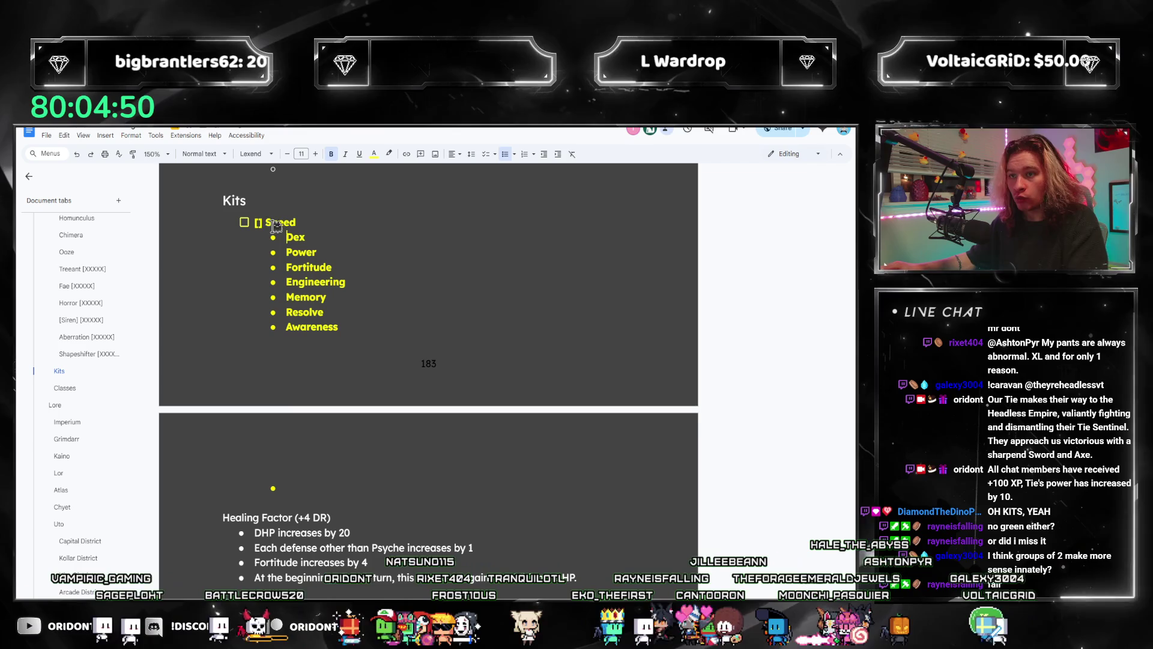
pyautogui.press('BackSpace')
pyautogui.press('BackSpace')
pyautogui.press('BackSpace')
pyautogui.click(287, 238)
pyautogui.press('BackSpace')
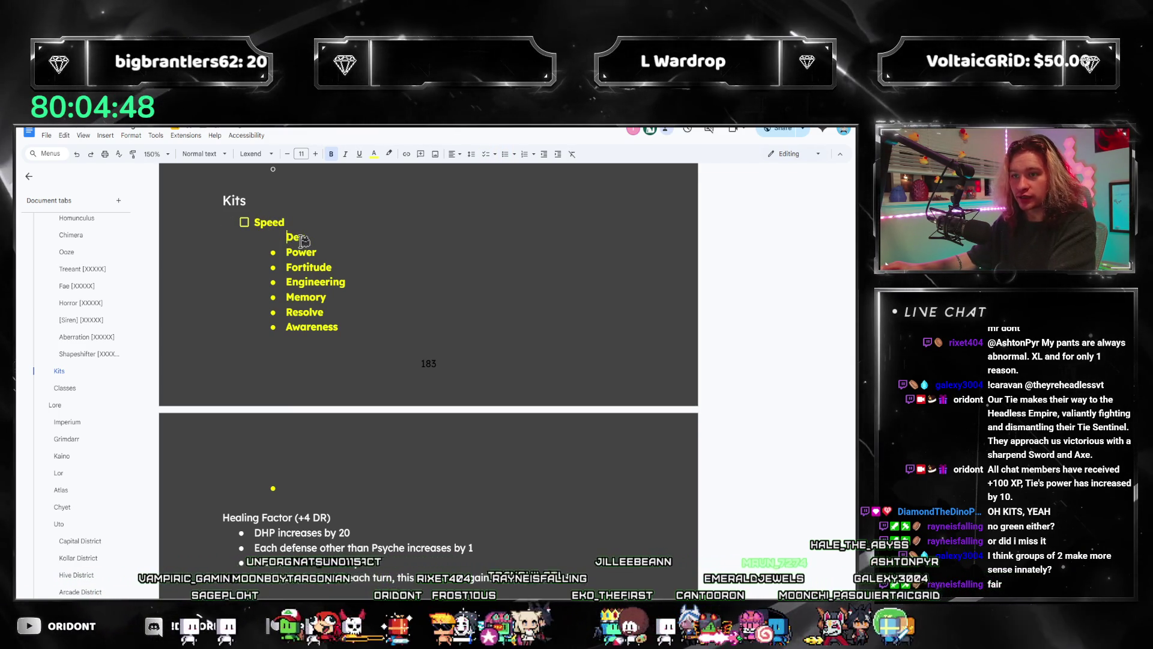
pyautogui.press('BackSpace')
pyautogui.press('Return')
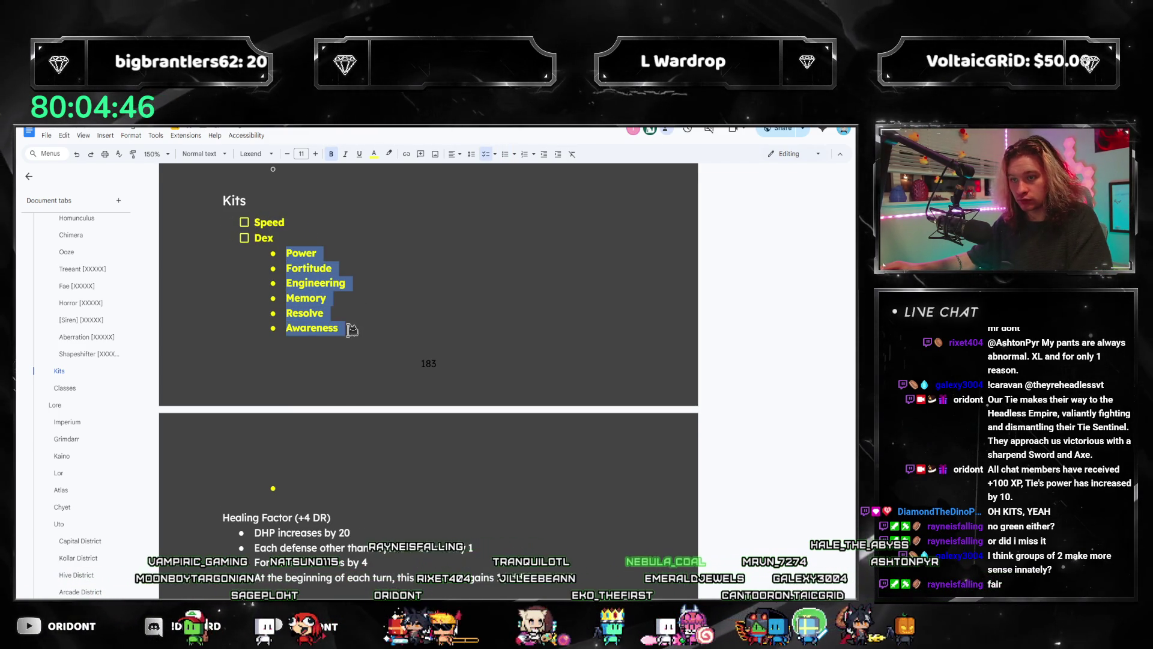
pyautogui.press('BackSpace')
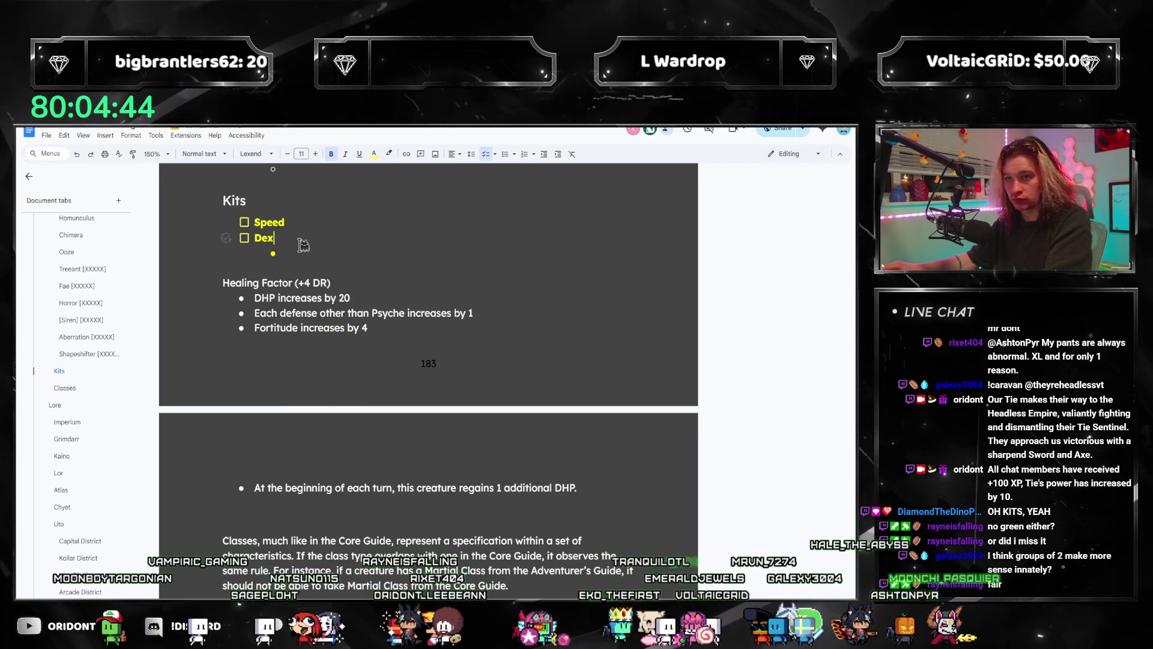
pyautogui.write('Power Fortitude Engineering Memory Resolve Awareness')
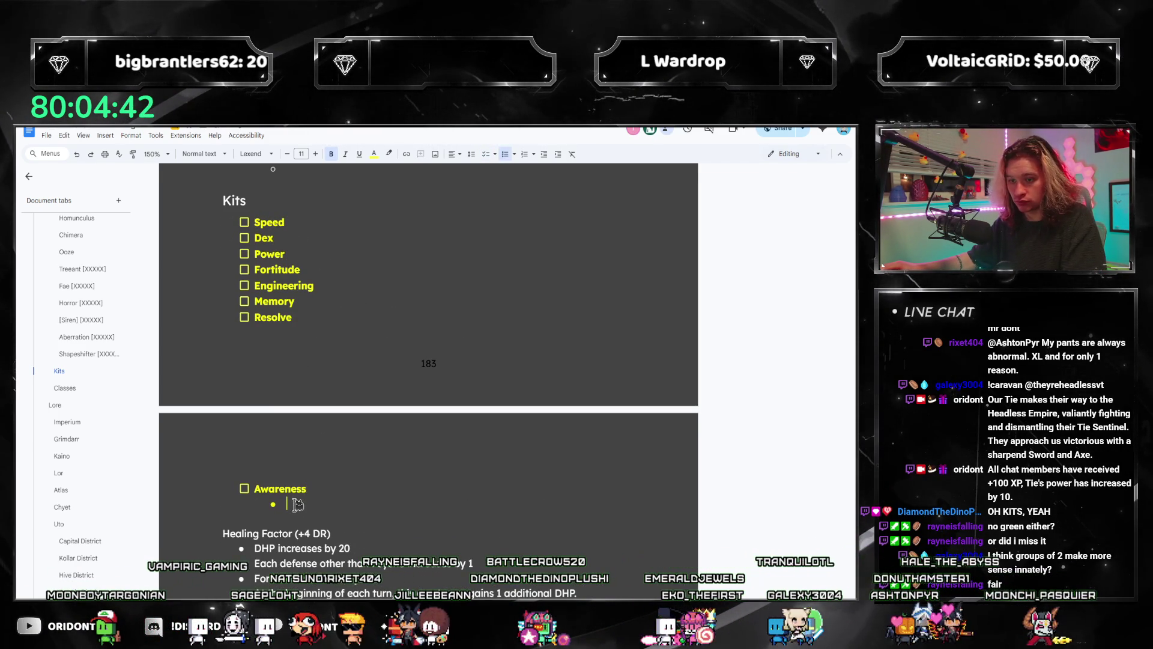
# - Add Portrayal, Stunt, Appeal and Language checklist items after Awareness
pyautogui.hotkey('ctrl', 'shift', '9')
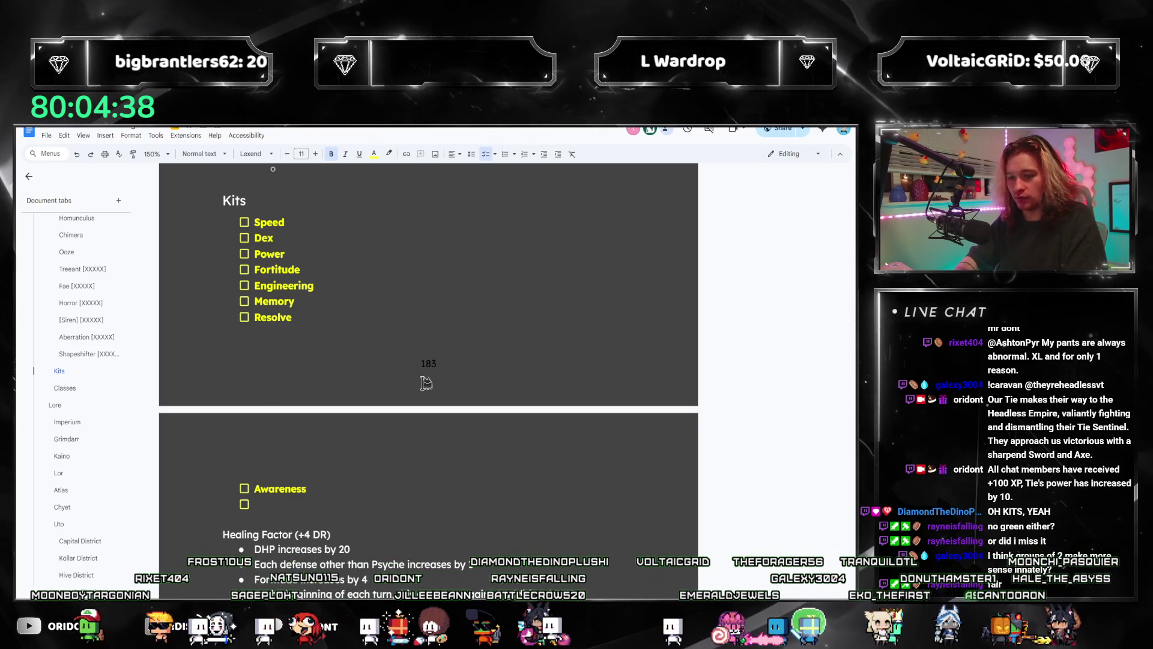
pyautogui.write('Portrayal')
pyautogui.write('Stunt')
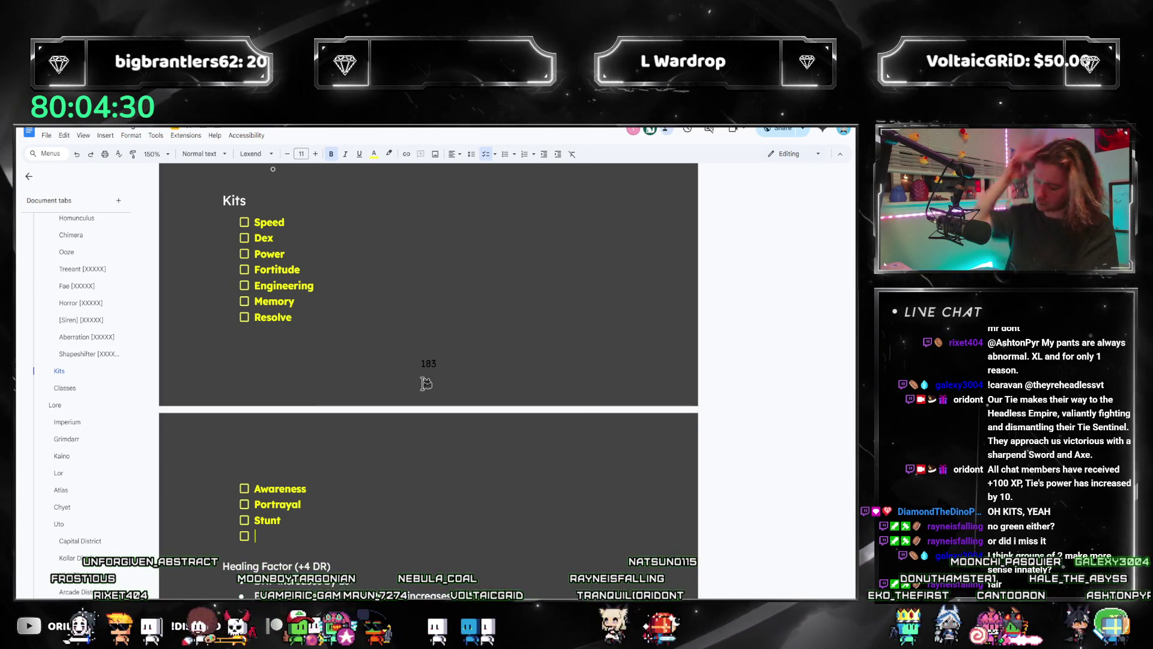
pyautogui.write('Appeal')
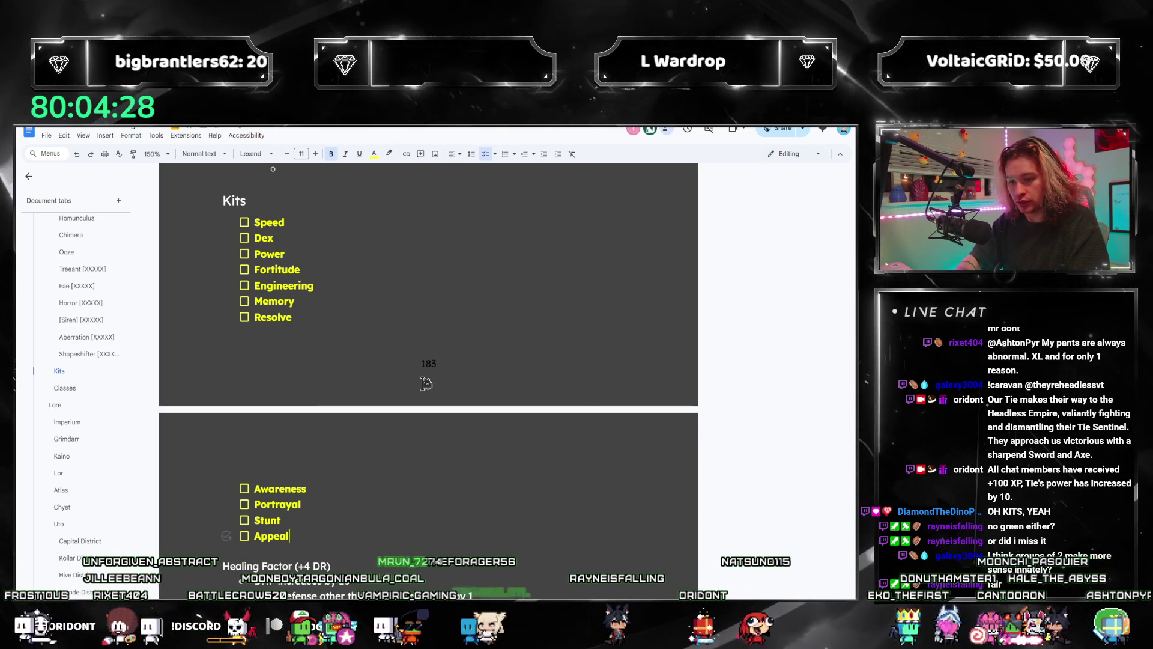
pyautogui.press('Return')
pyautogui.write('Language')
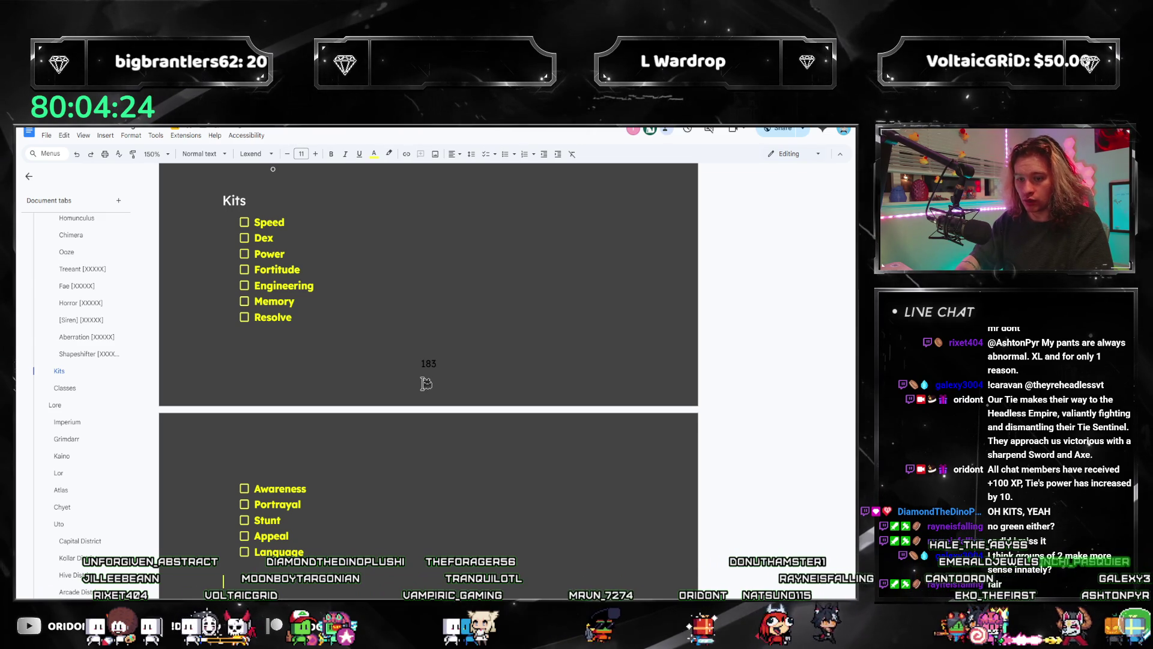
pyautogui.click(375, 157)
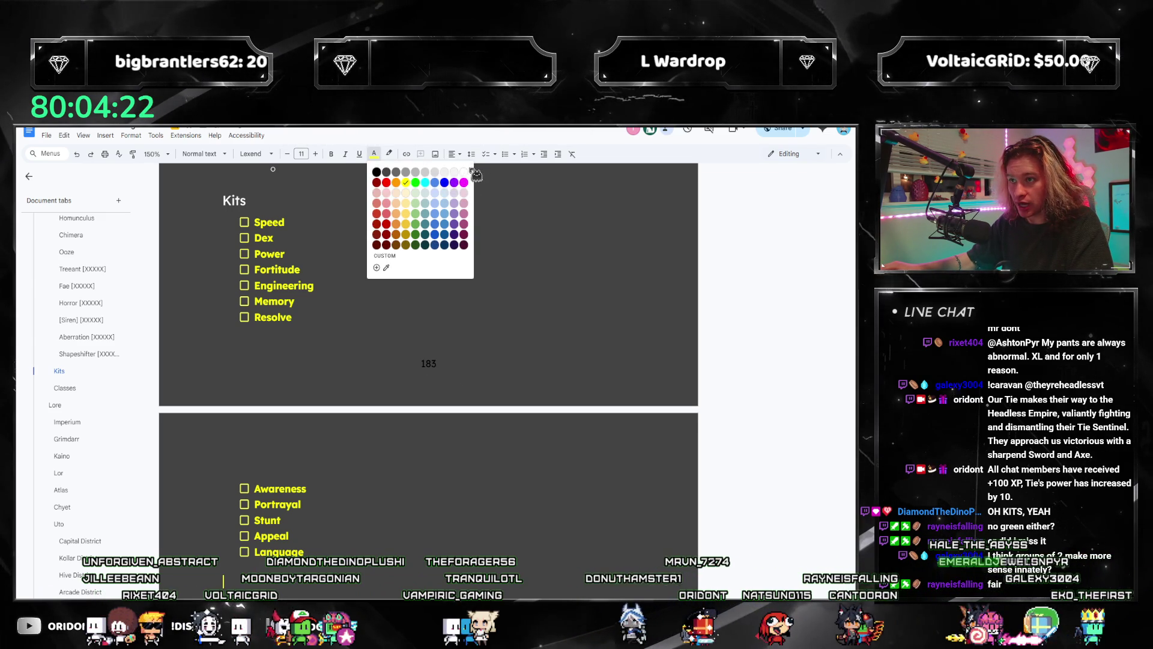
pyautogui.scroll(-3, 599, 484)
pyautogui.scroll(3, 450, 474)
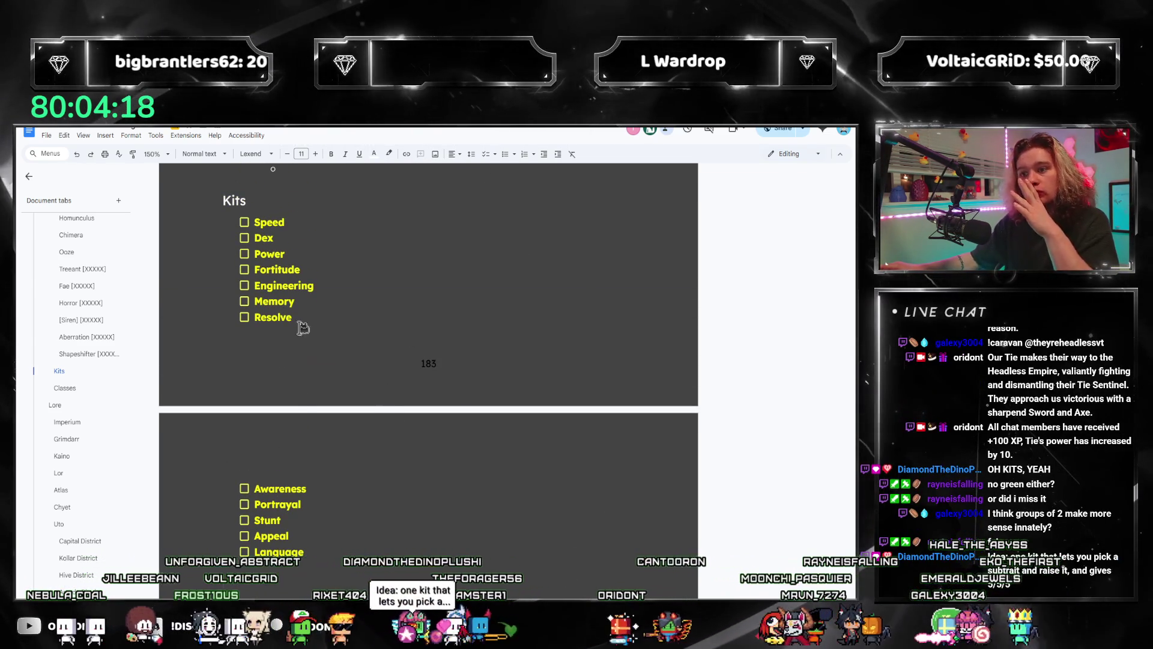
pyautogui.scroll(-3, 376, 404)
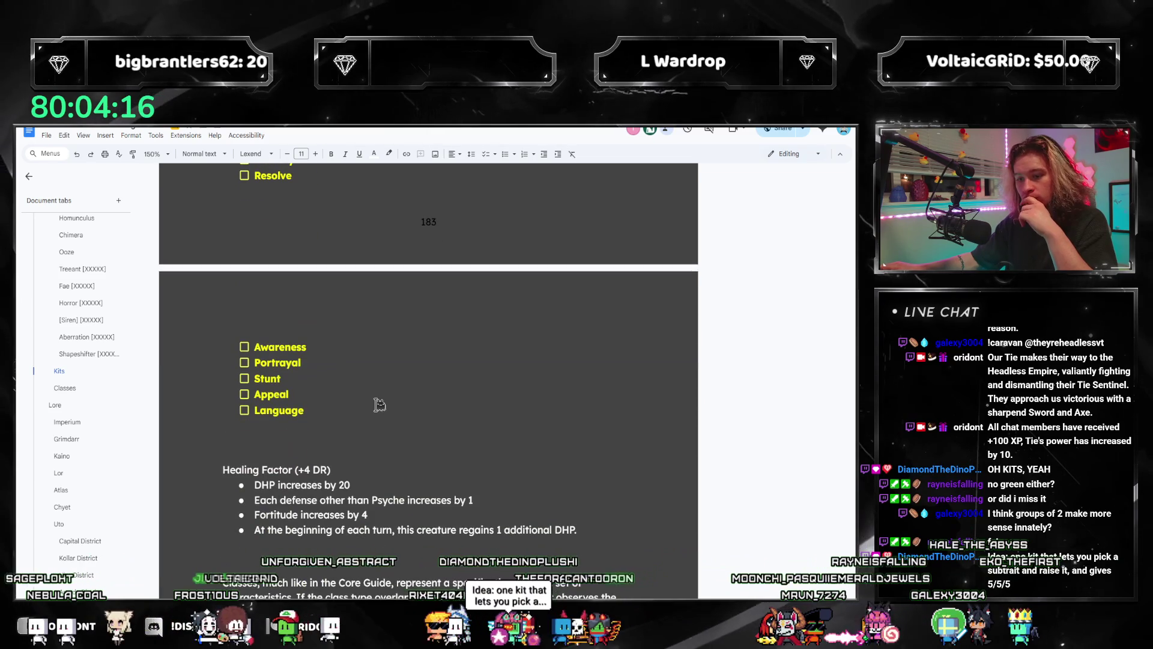
pyautogui.scroll(3, 379, 404)
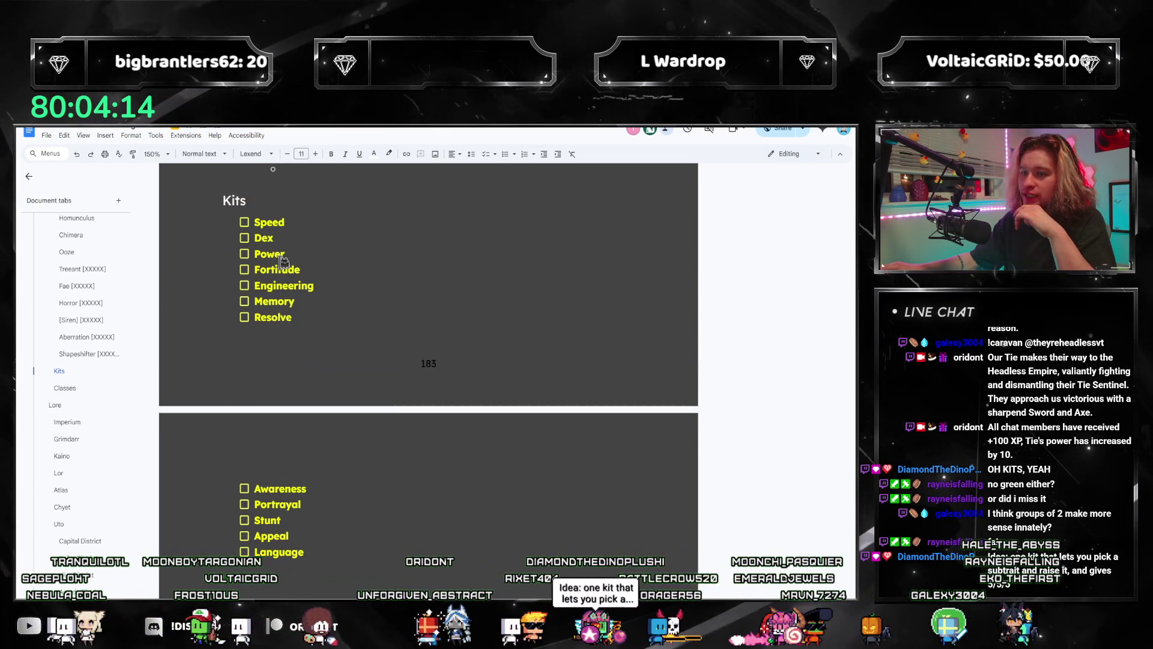
pyautogui.scroll(-2, 295, 283)
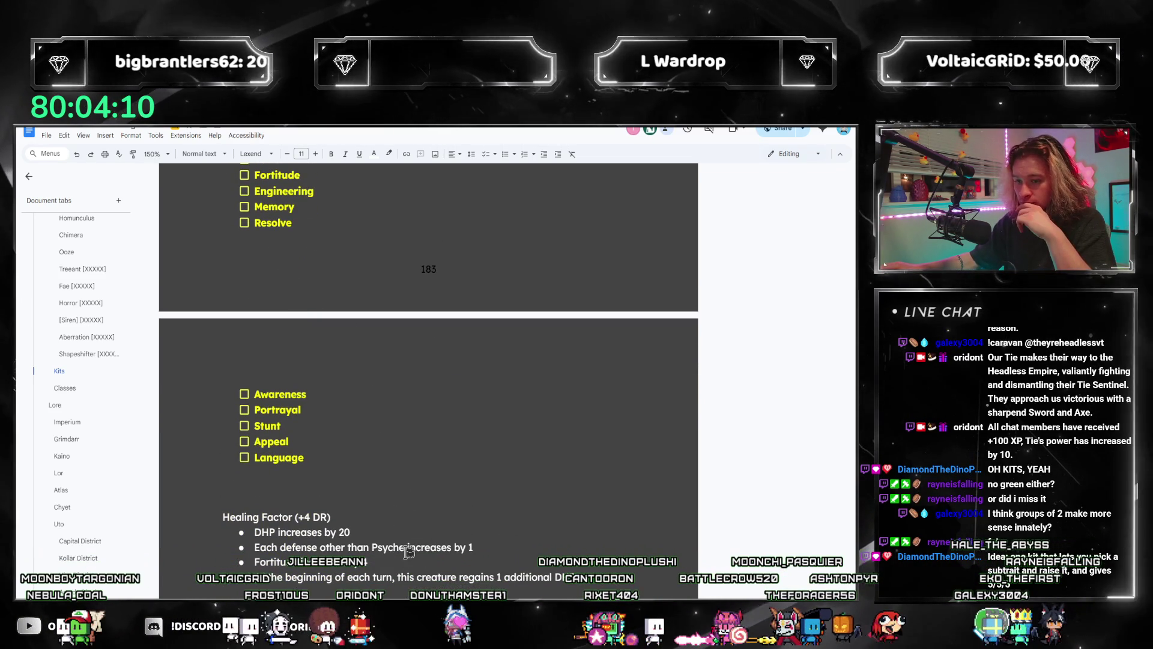
pyautogui.scroll(-2, 348, 528)
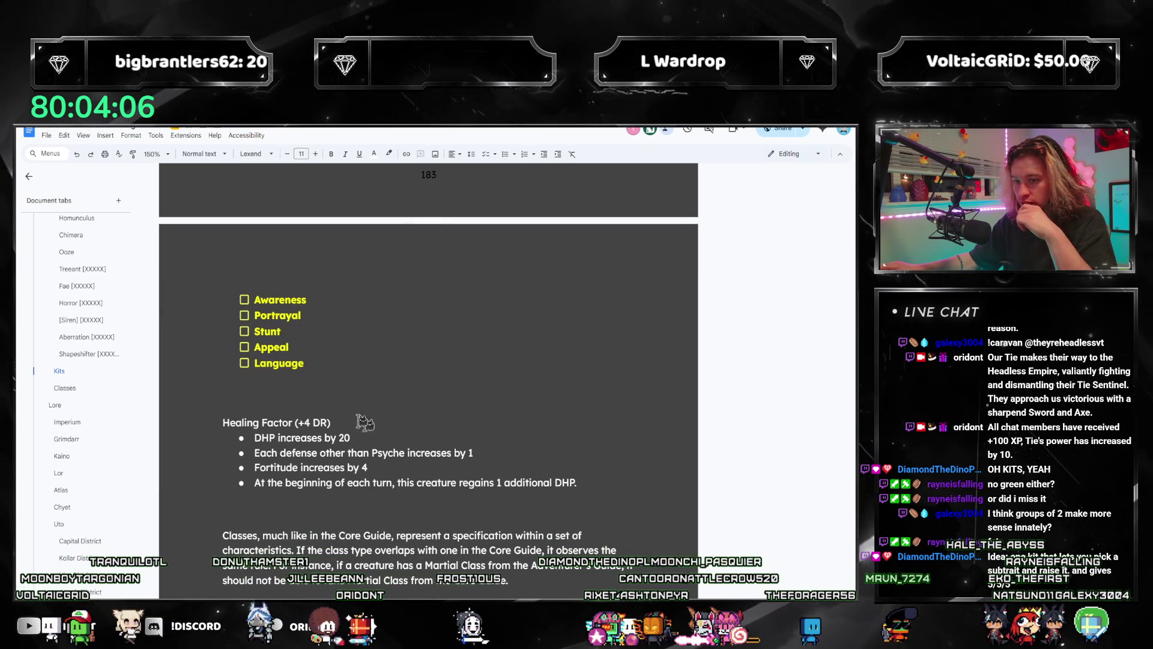
pyautogui.scroll(2, 457, 424)
pyautogui.scroll(-2, 601, 484)
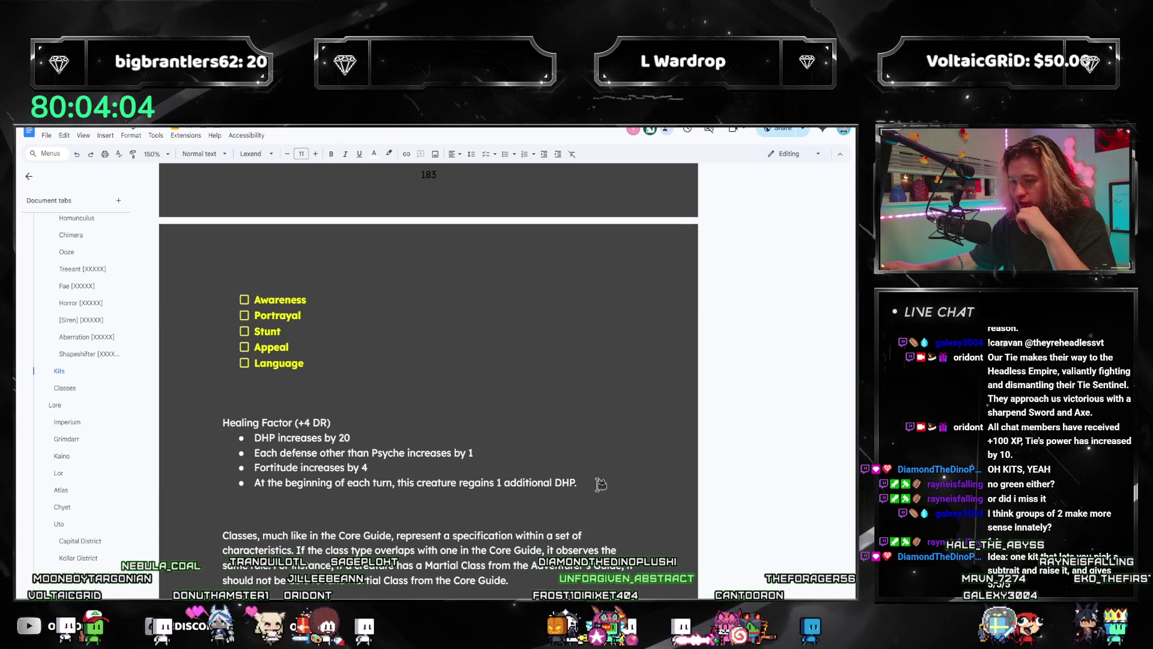
pyautogui.moveTo(599, 484); pyautogui.dragTo(353, 468)
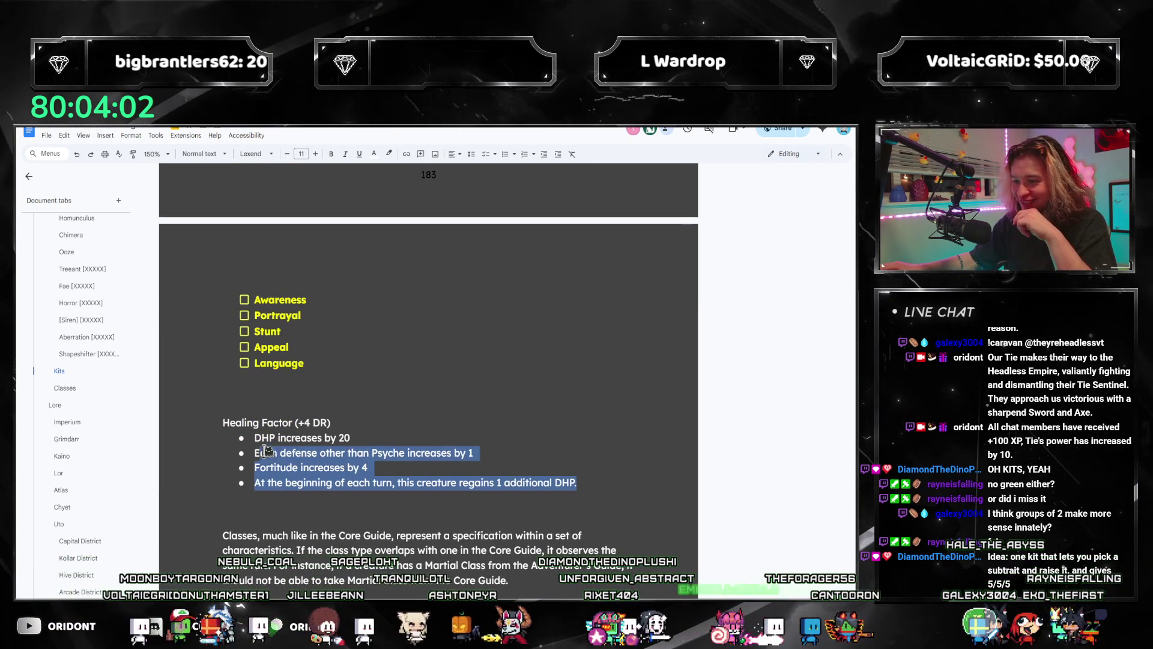
pyautogui.click(250, 438)
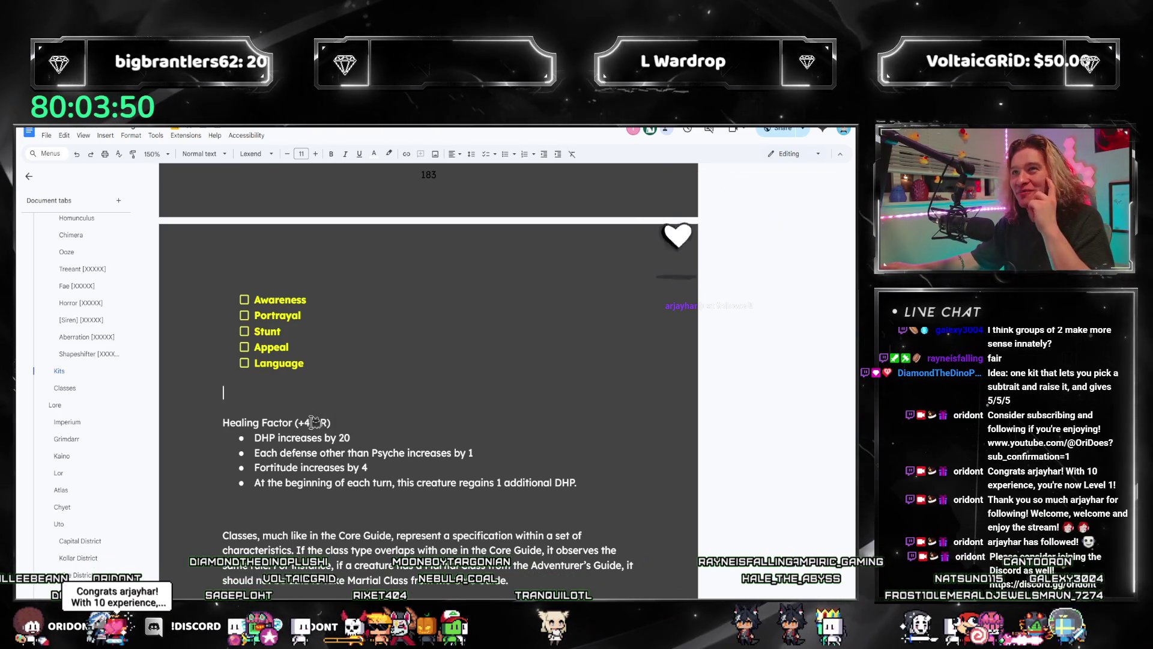
pyautogui.click(362, 466)
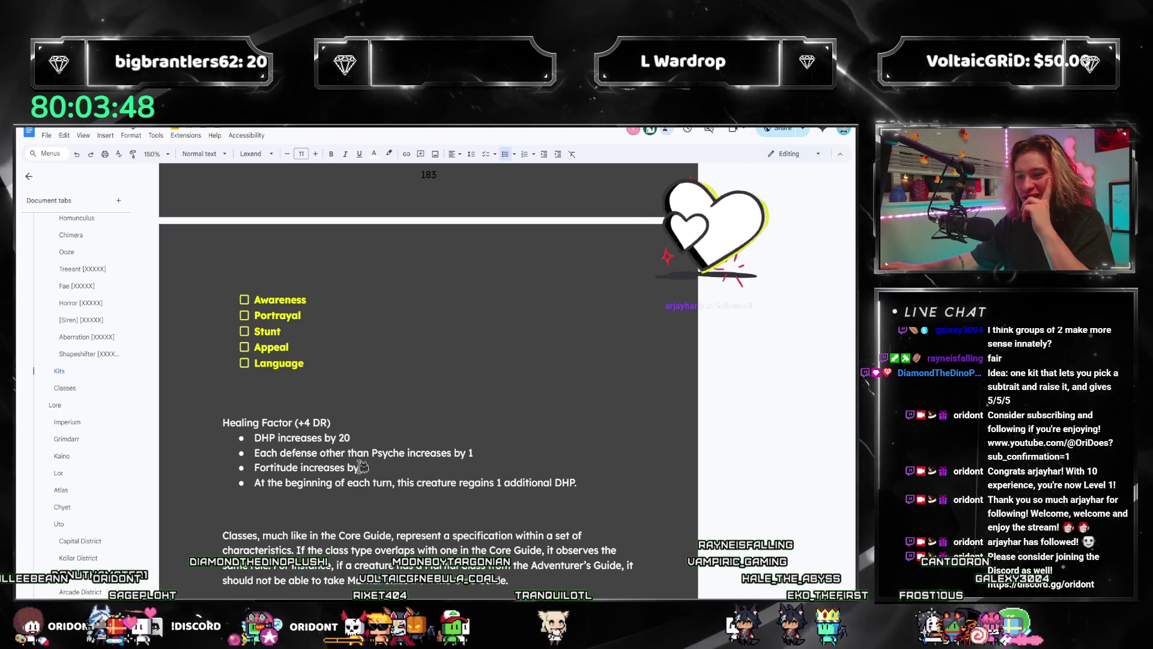
pyautogui.click(595, 483)
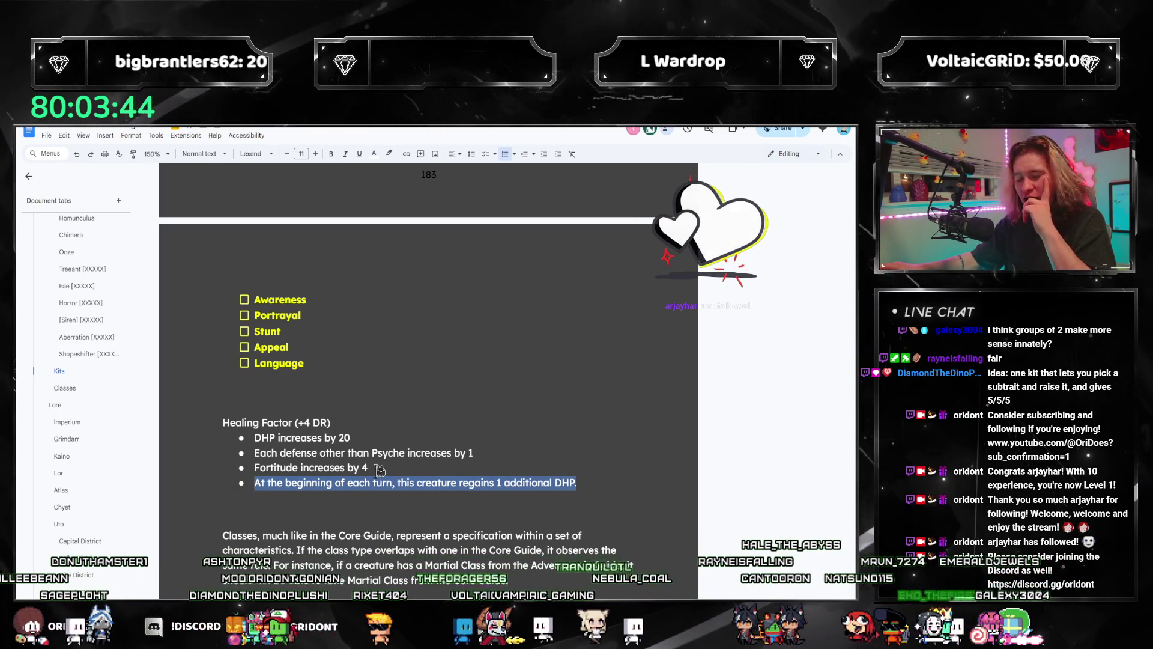
pyautogui.click(419, 482)
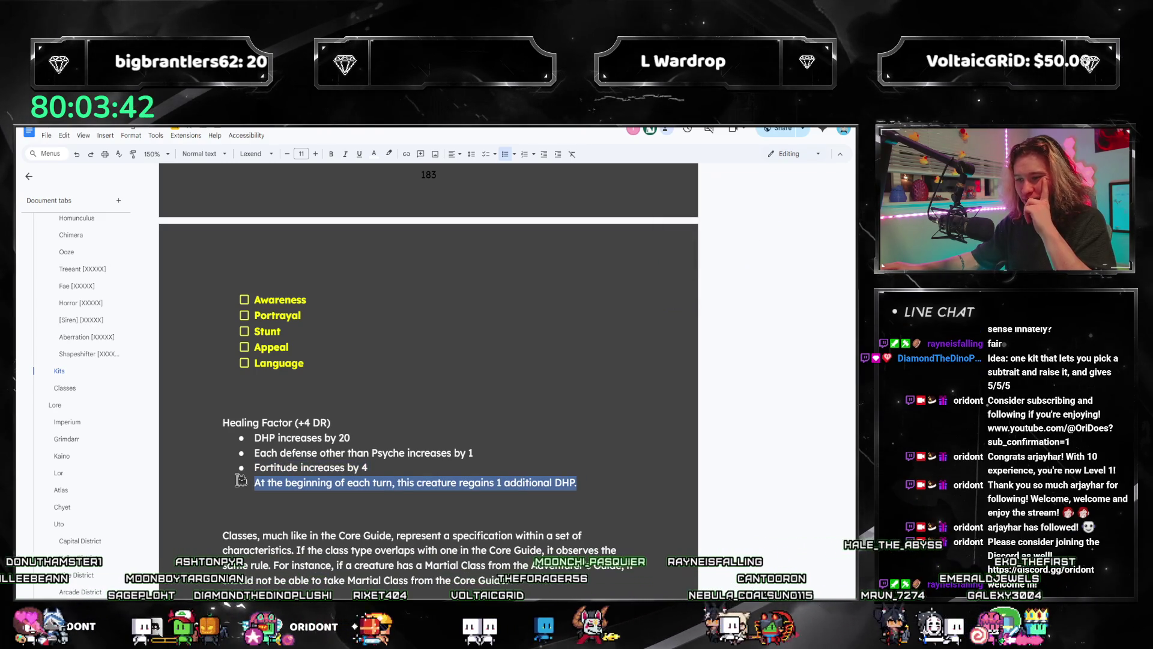
pyautogui.click(305, 423)
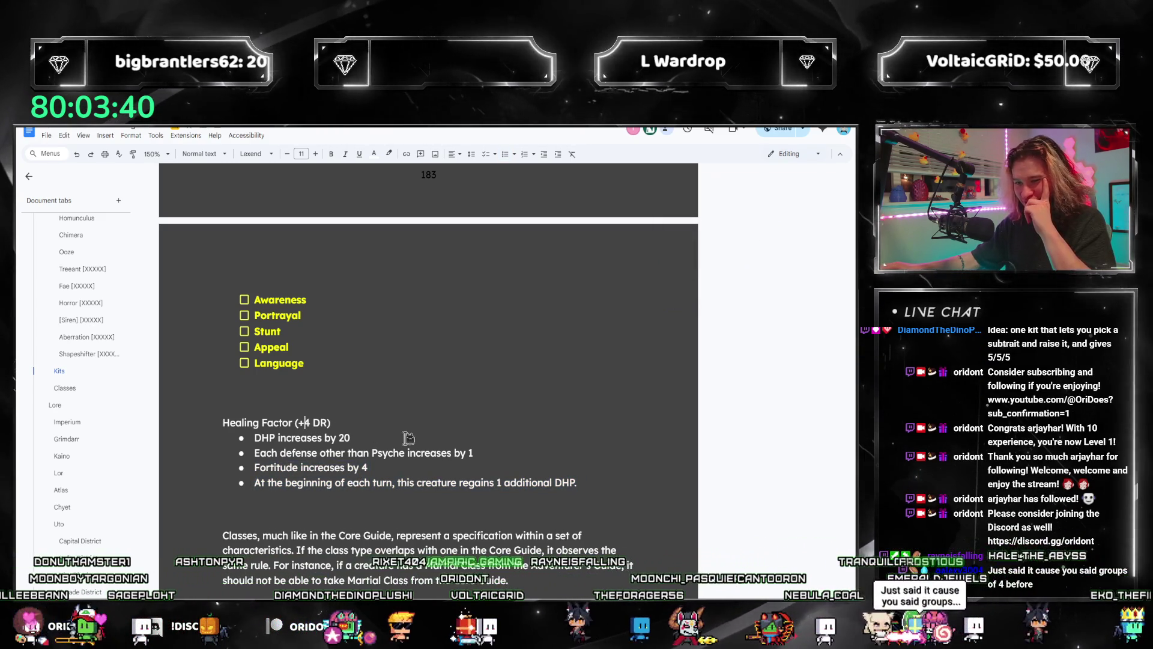
pyautogui.click(421, 440)
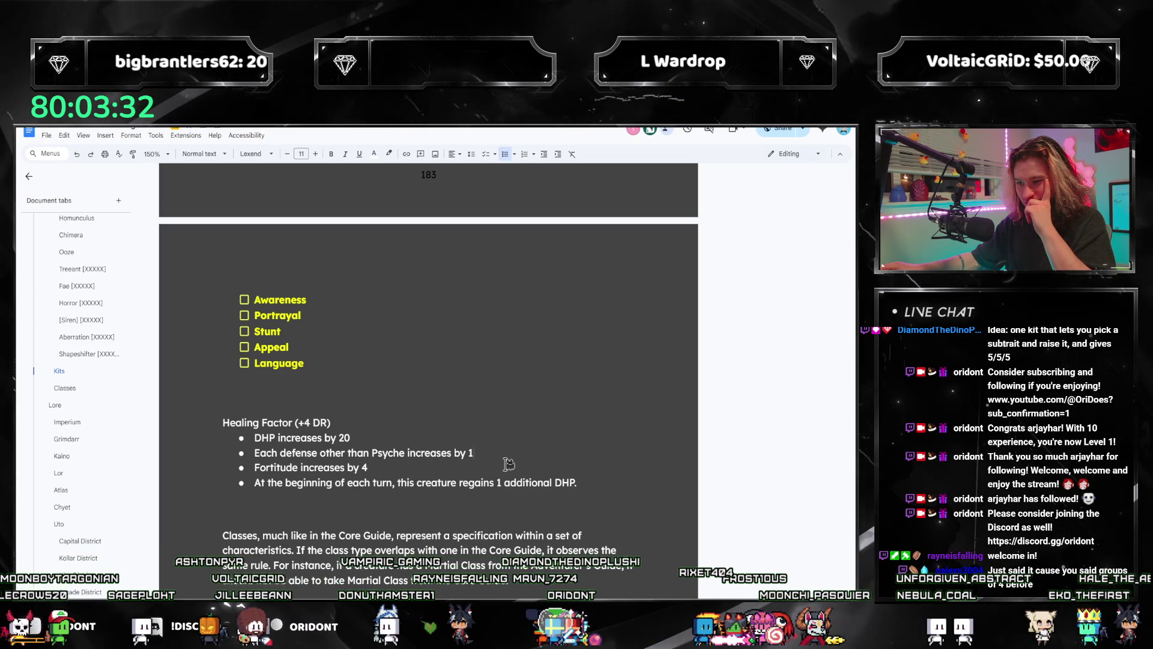
pyautogui.doubleClick(307, 423)
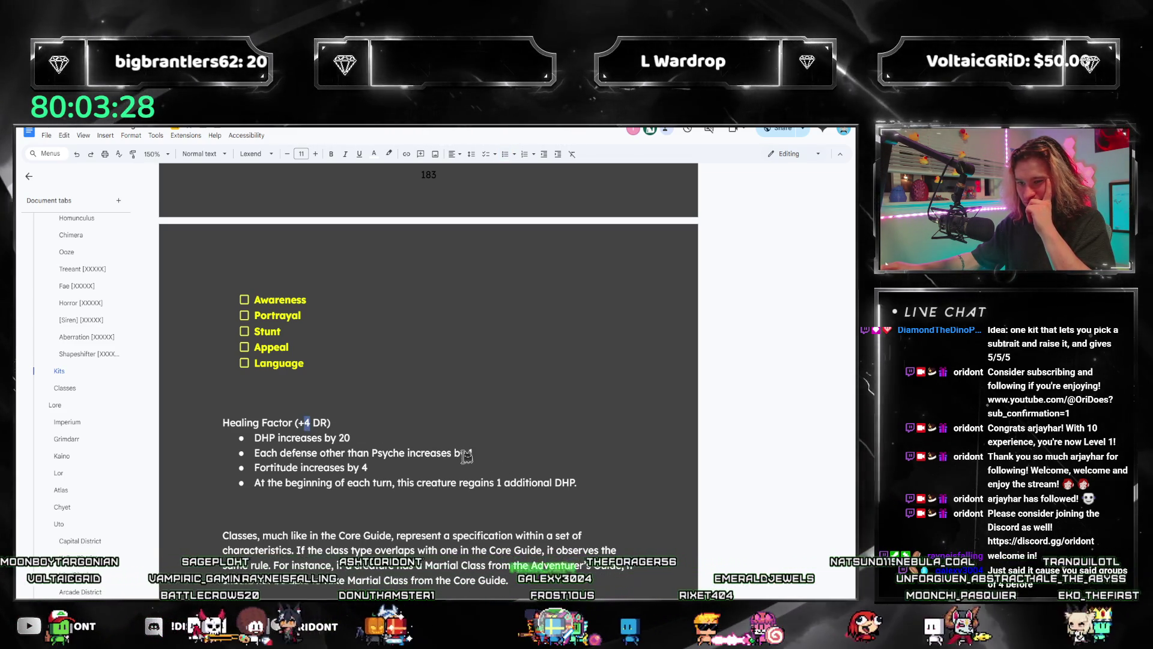
pyautogui.click(488, 453)
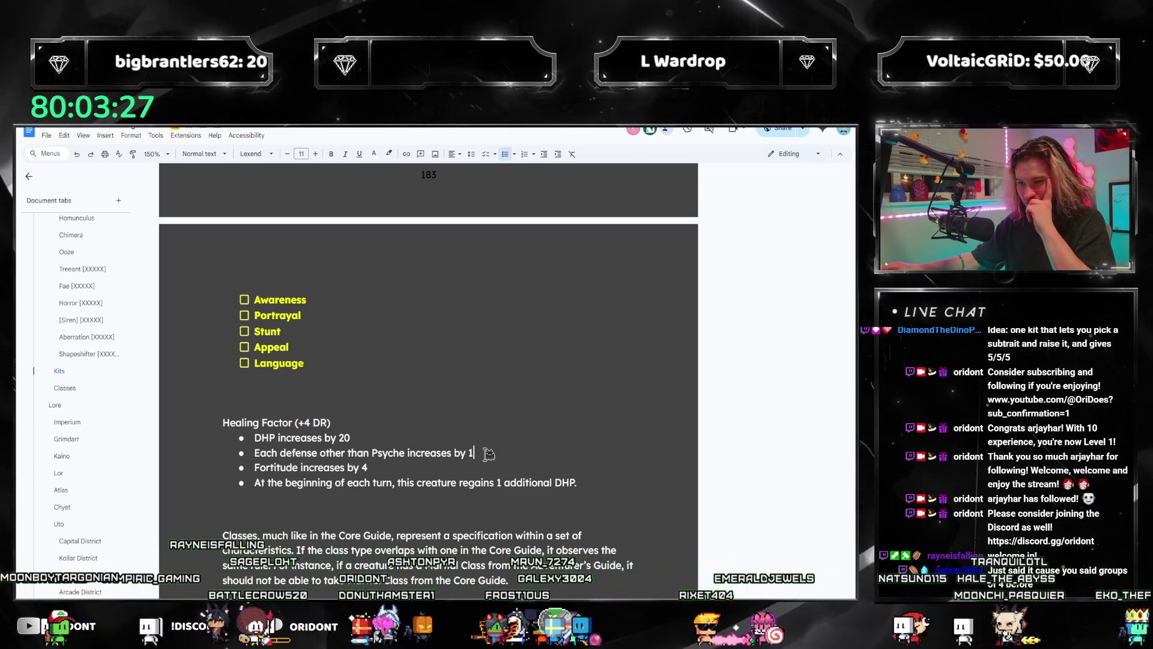
pyautogui.doubleClick(412, 466)
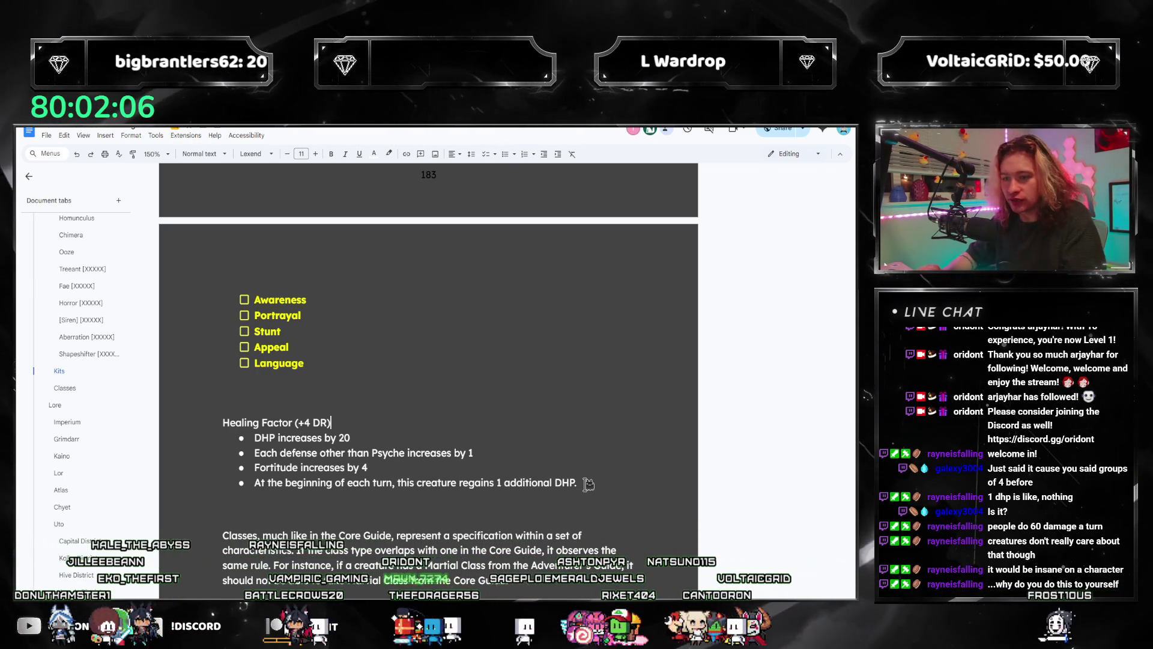
# - Revise Healing Factor to +12 DR, DHP 60, Fortitude 10 and Resolve 2, removing the Psyche bullet
pyautogui.press('Up')
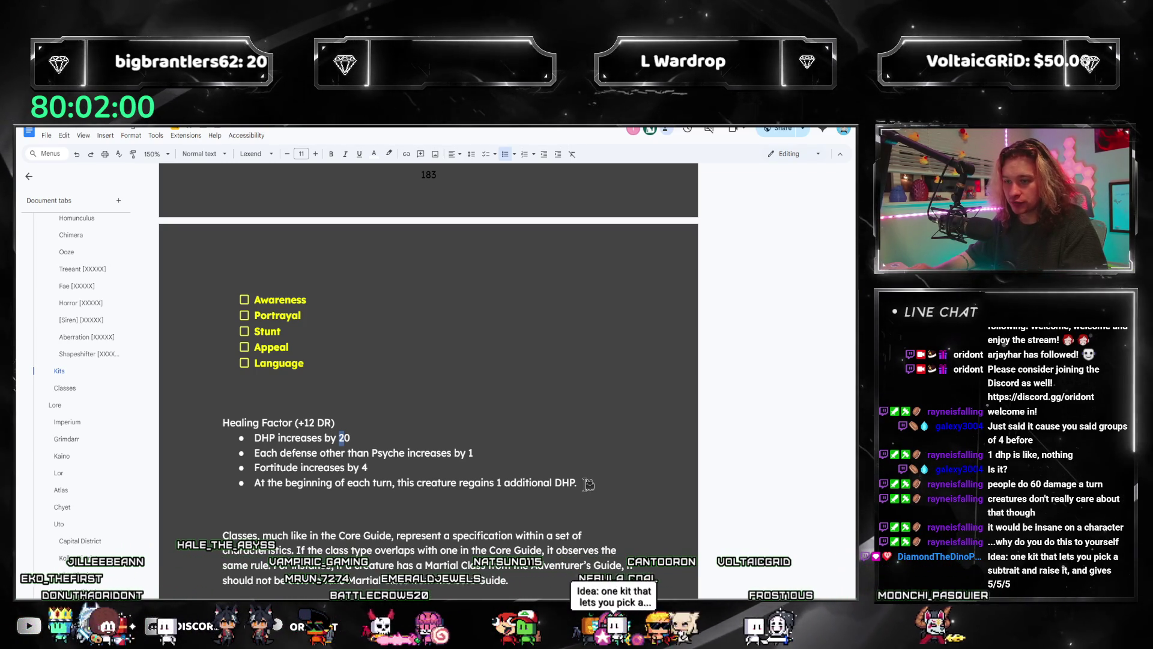
pyautogui.write('6')
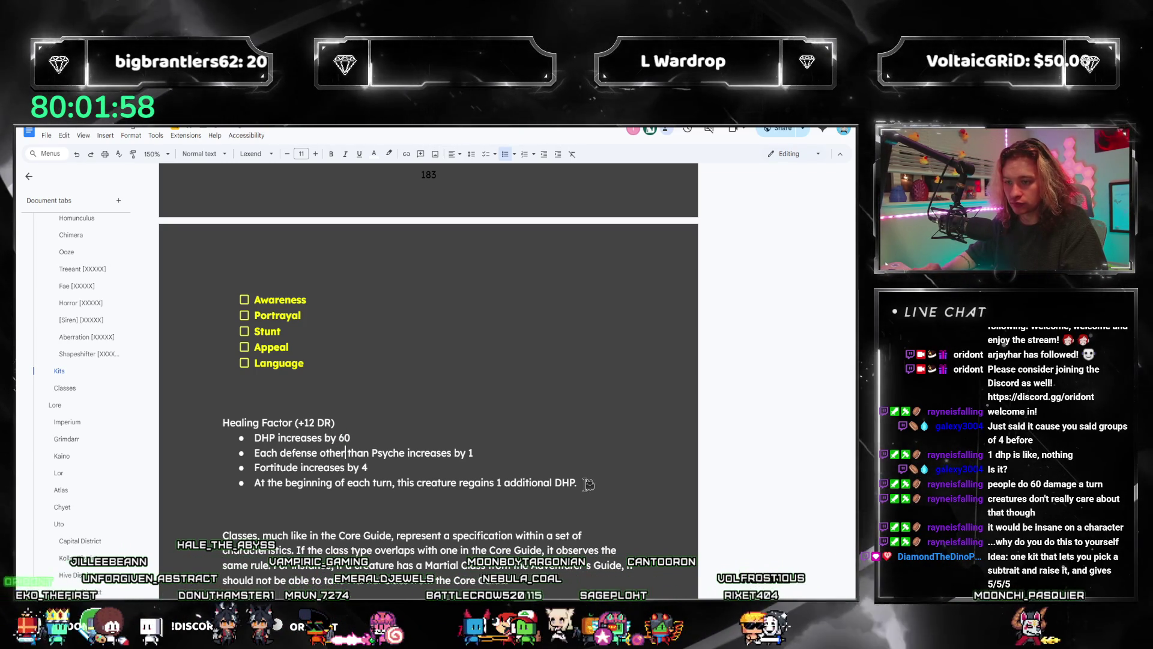
pyautogui.press('Down')
pyautogui.press('Down')
pyautogui.press('End')
pyautogui.press('Up')
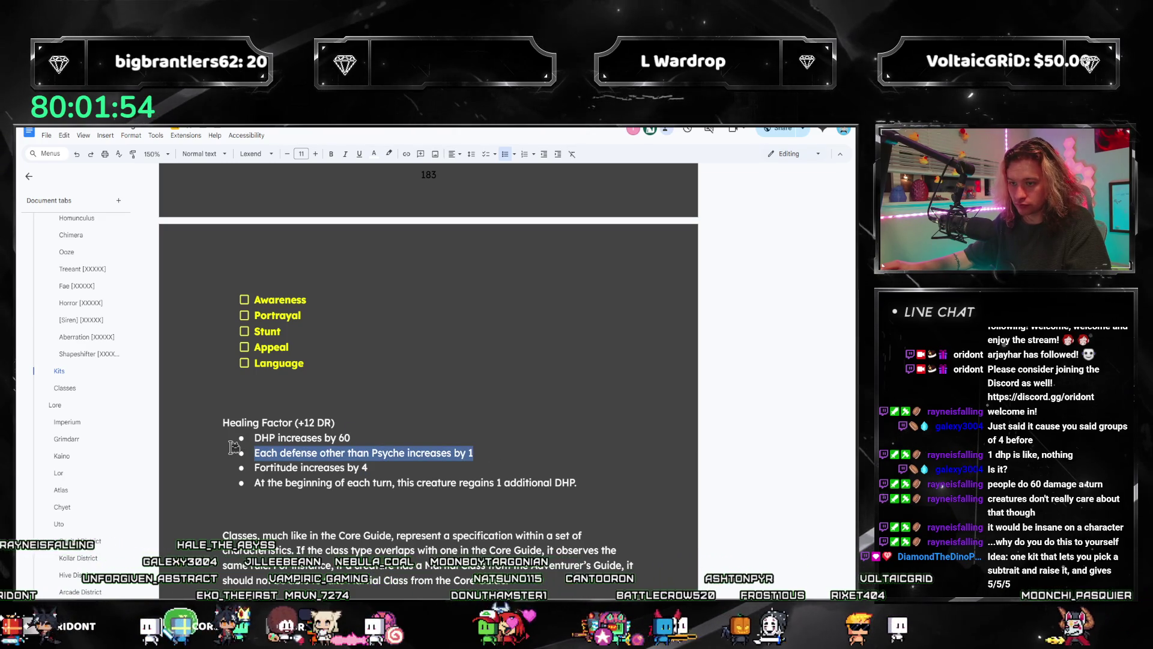
pyautogui.press('BackSpace')
pyautogui.press('BackSpace')
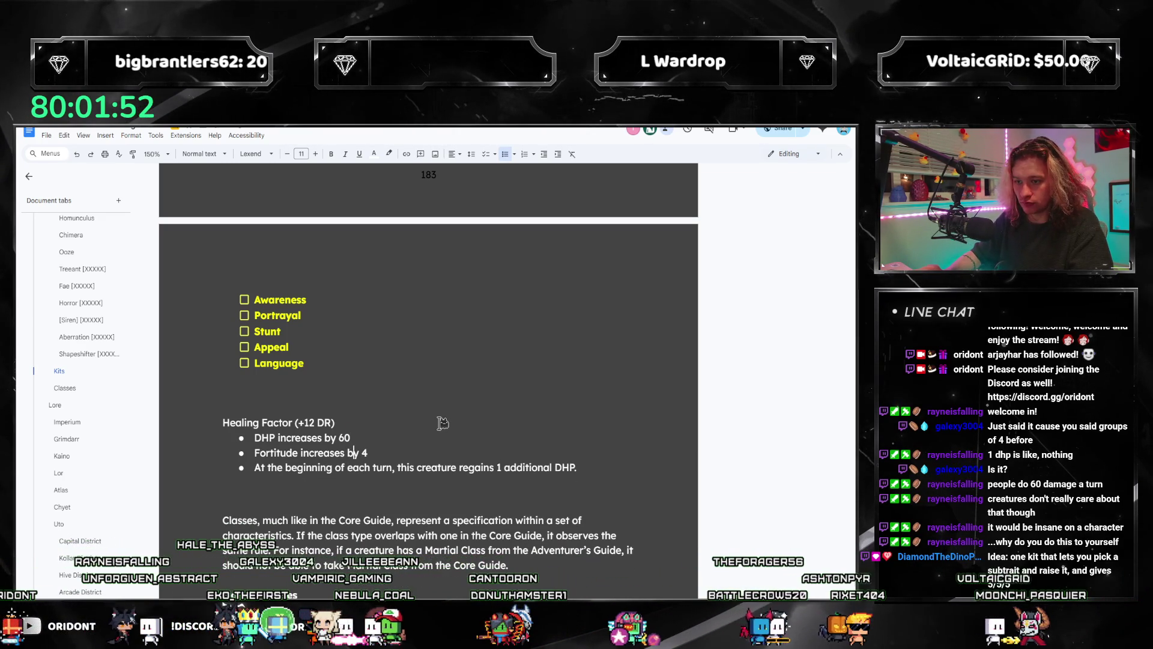
pyautogui.press('Right')
pyautogui.press('Right')
pyautogui.write('12')
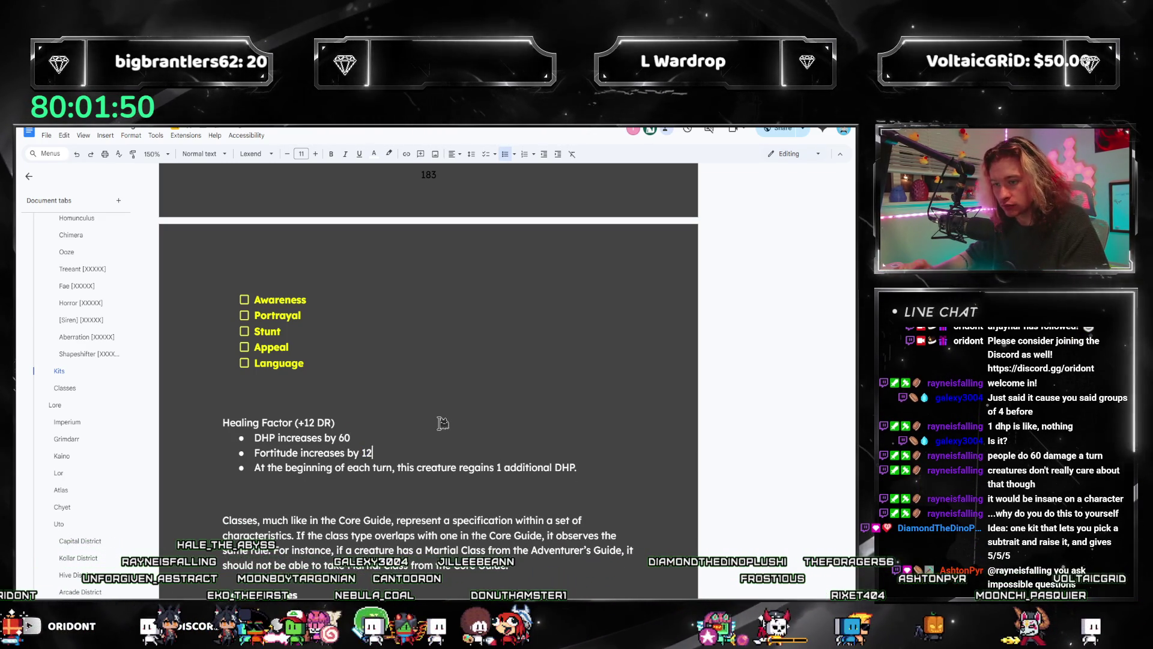
pyautogui.press('Right')
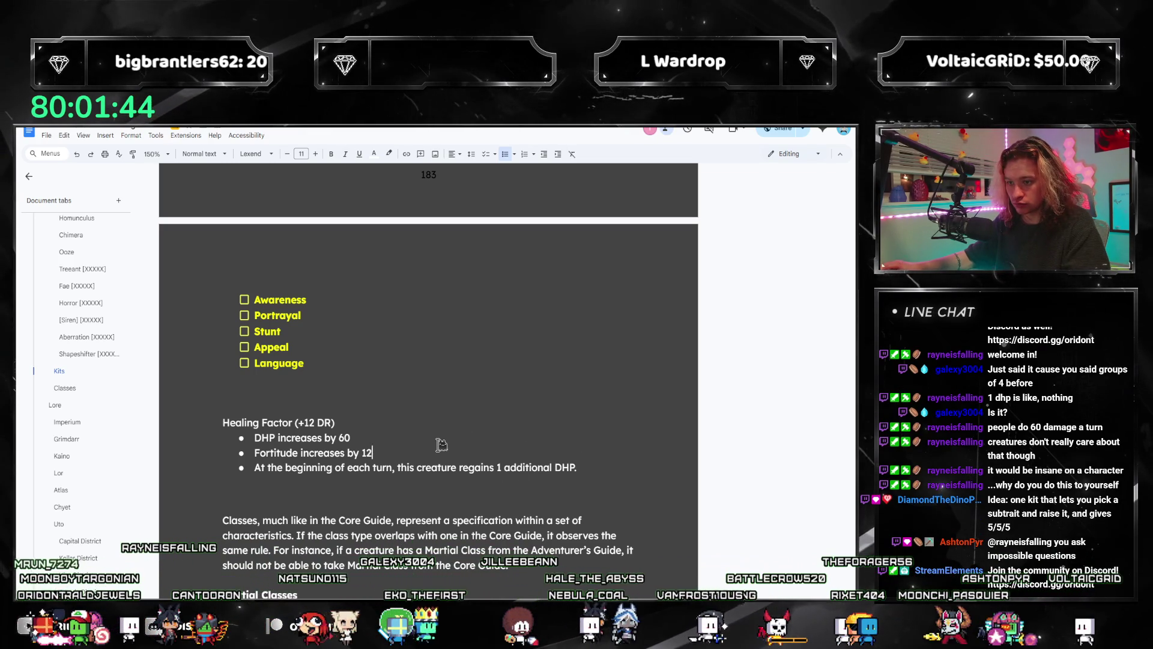
pyautogui.write('0, Reso')
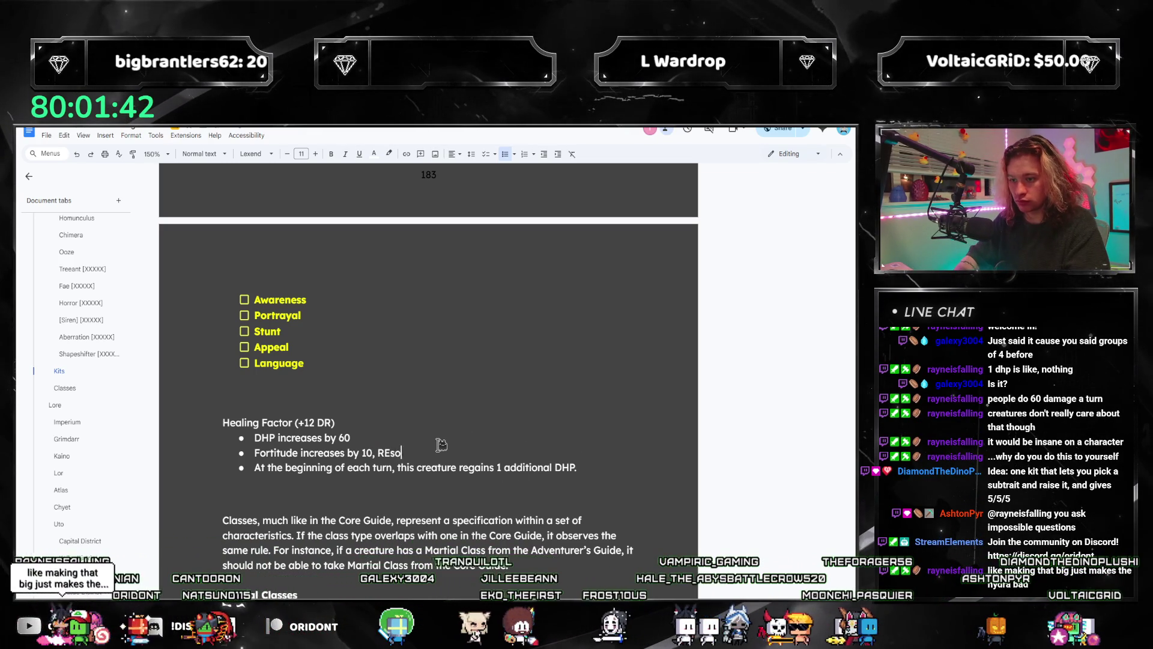
pyautogui.write('lve increases by 2')
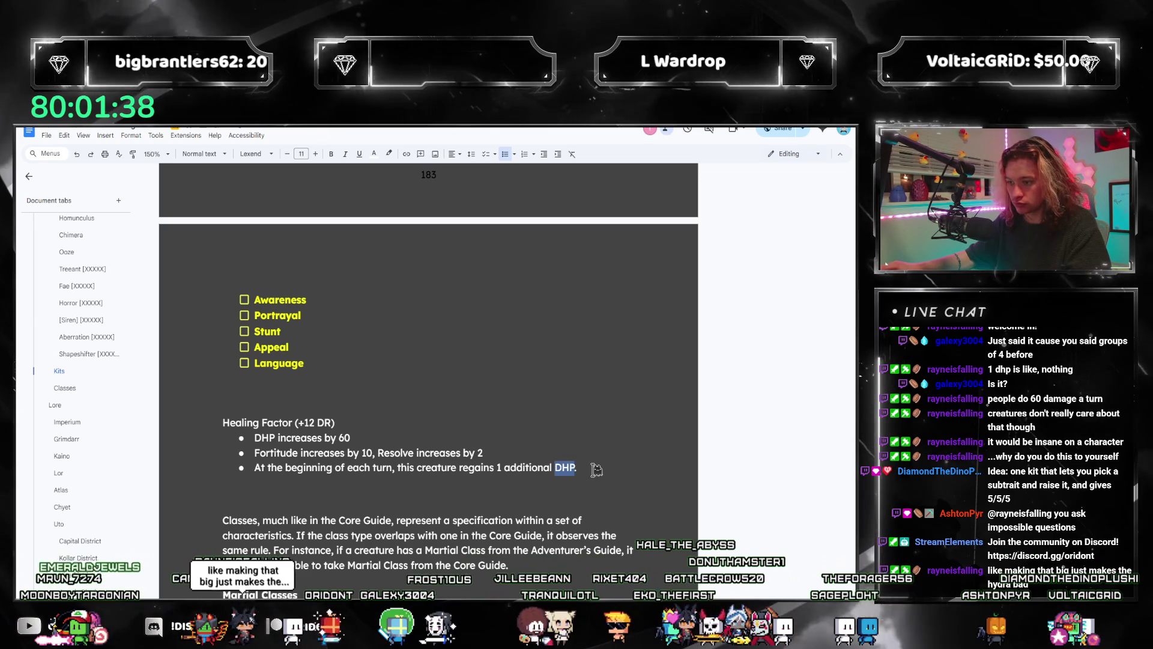
pyautogui.click(336, 393)
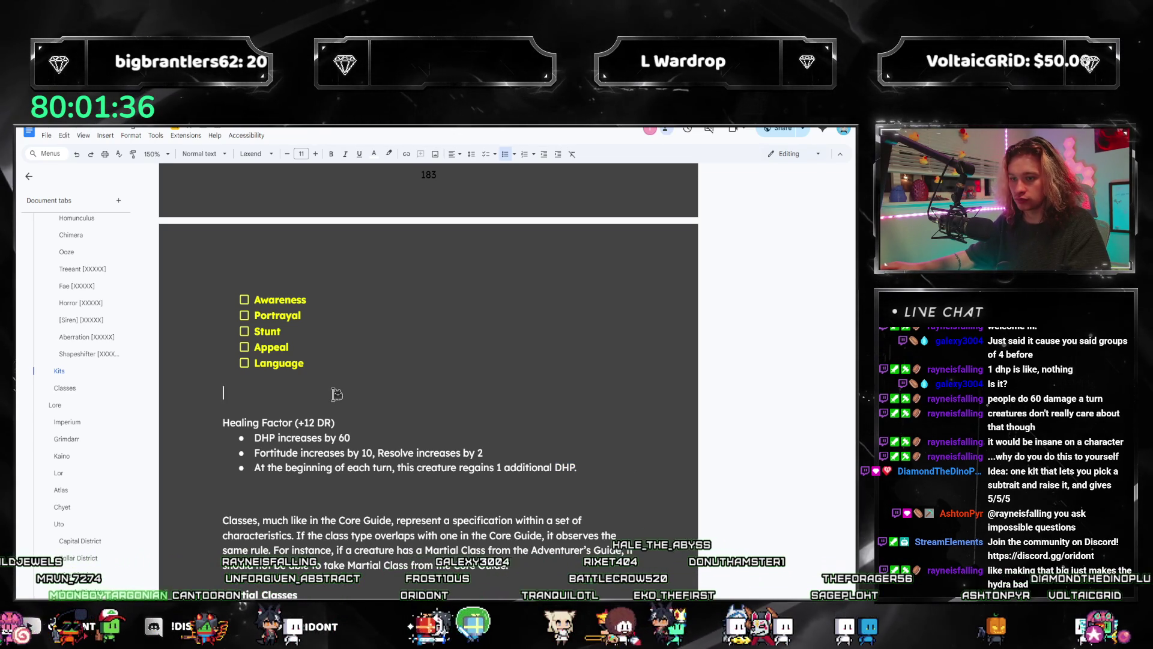
# - Scroll to the Healing Factor block and select its heading
pyautogui.scroll(3, 338, 401)
pyautogui.scroll(-2, 378, 466)
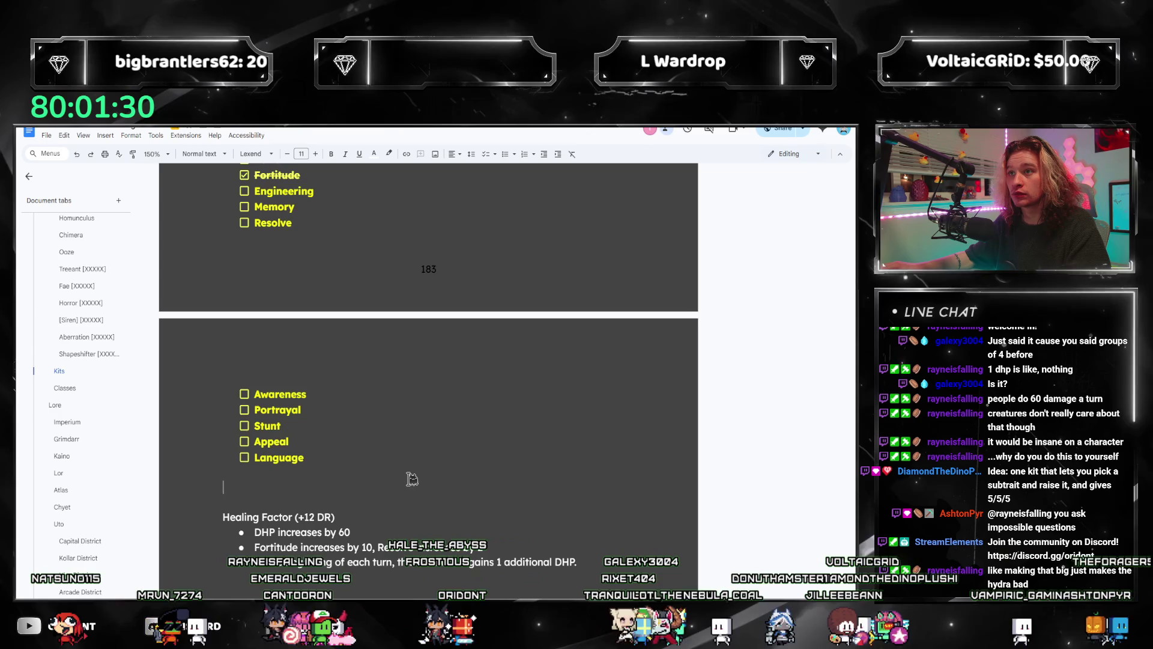
pyautogui.scroll(-3, 412, 479)
pyautogui.scroll(-8, 412, 479)
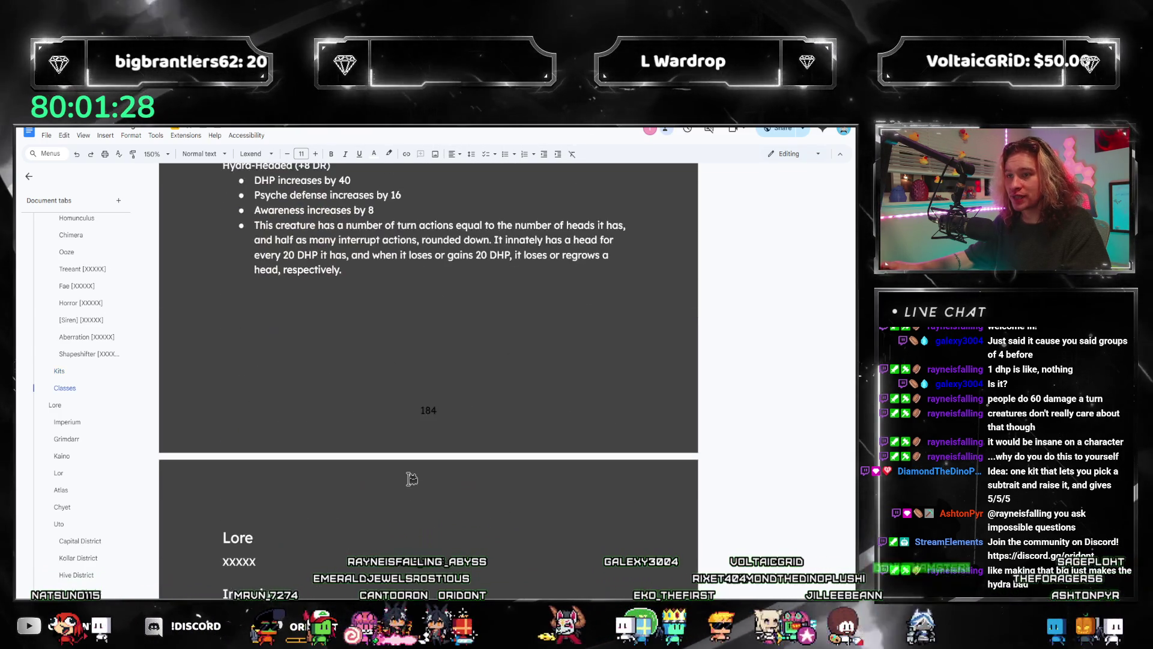
pyautogui.scroll(8, 412, 479)
pyautogui.scroll(3, 412, 479)
pyautogui.scroll(-3, 343, 471)
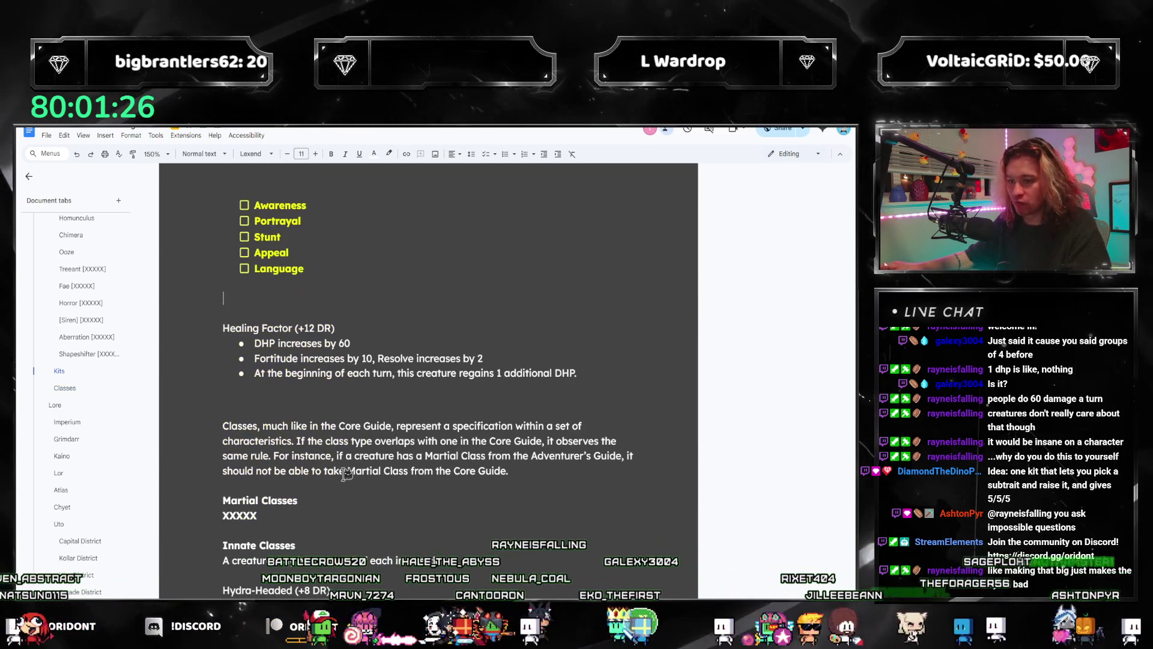
pyautogui.scroll(-3, 347, 474)
pyautogui.scroll(1, 314, 254)
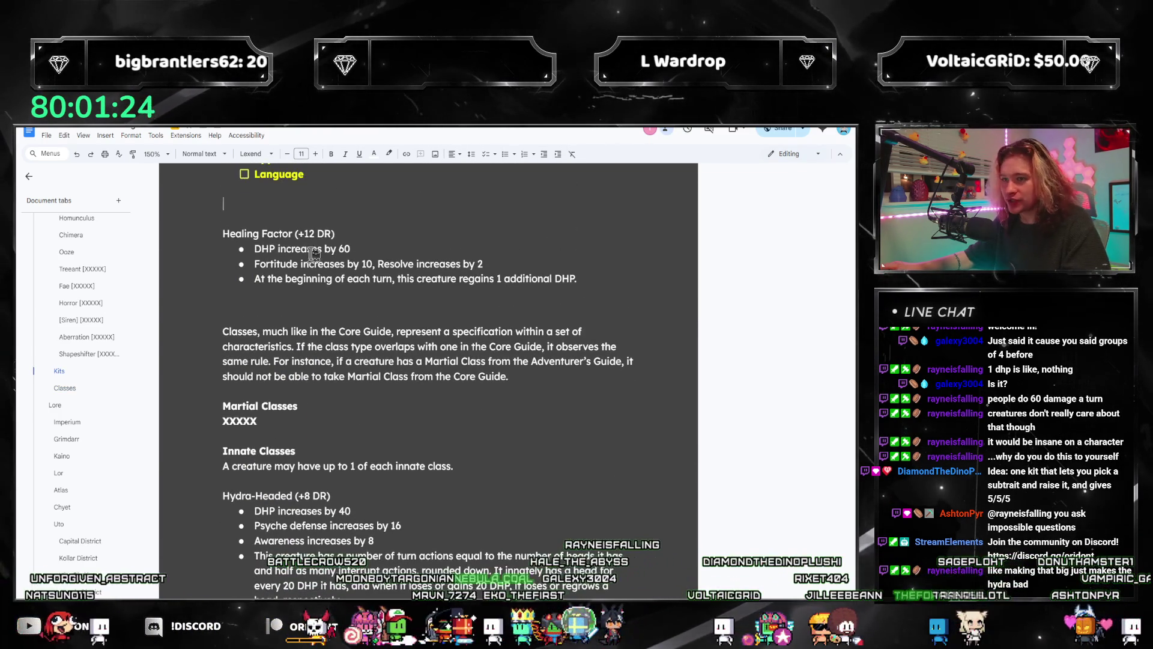
pyautogui.moveTo(325, 234); pyautogui.dragTo(207, 233)
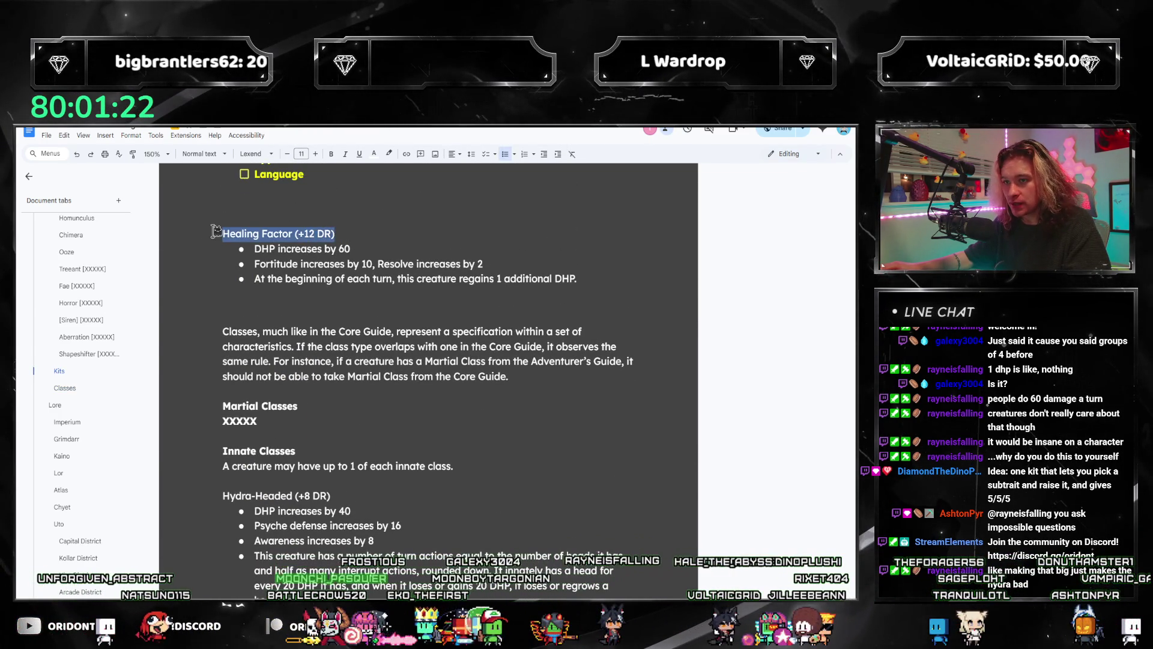
pyautogui.scroll(-20, 309, 316)
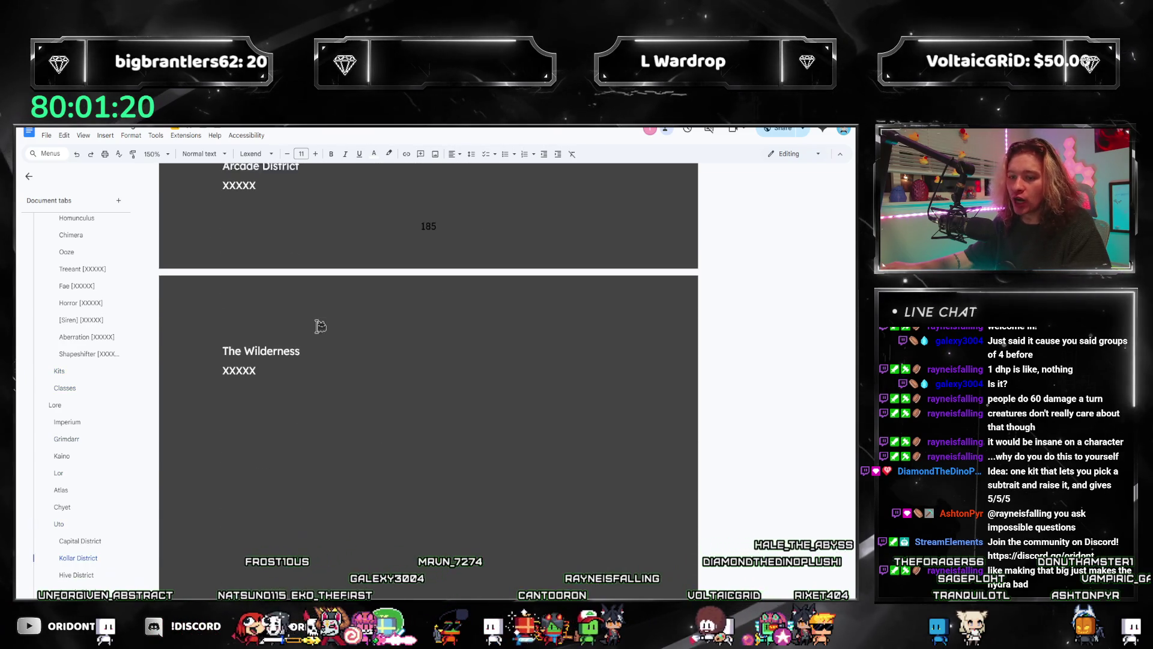
pyautogui.scroll(20, 320, 325)
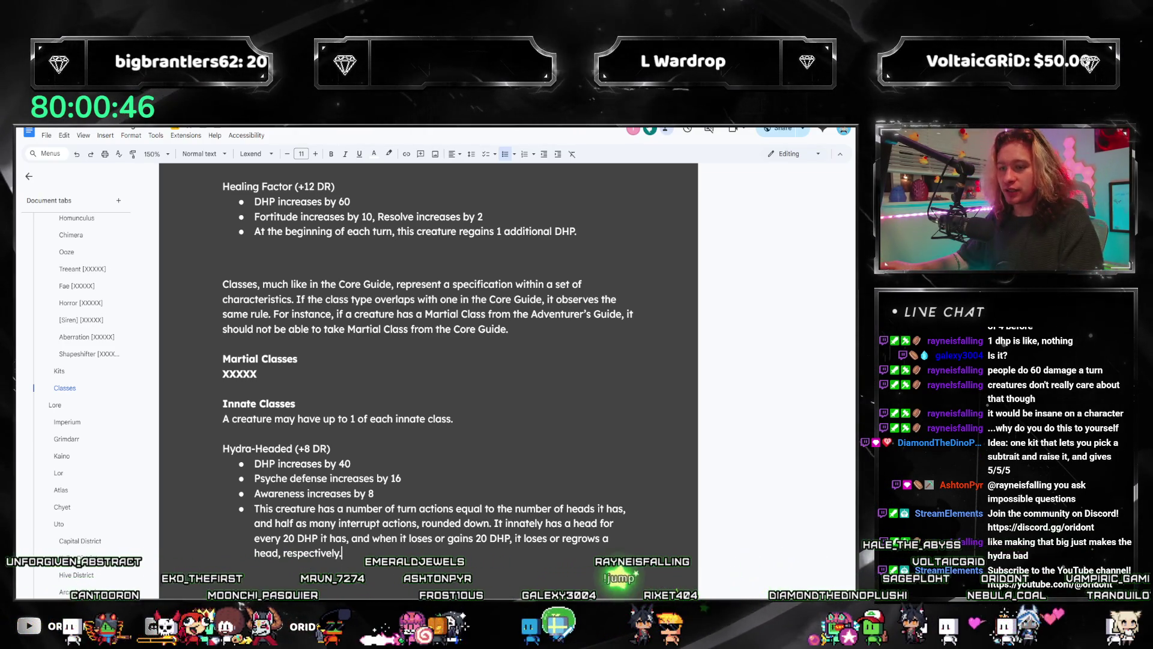
# - Cut the whole Healing Factor block and paste it under Innate Classes, above Hydra-Headed
pyautogui.moveTo(578, 232); pyautogui.dragTo(213, 197)
pyautogui.hotkey('ctrl', 'c')
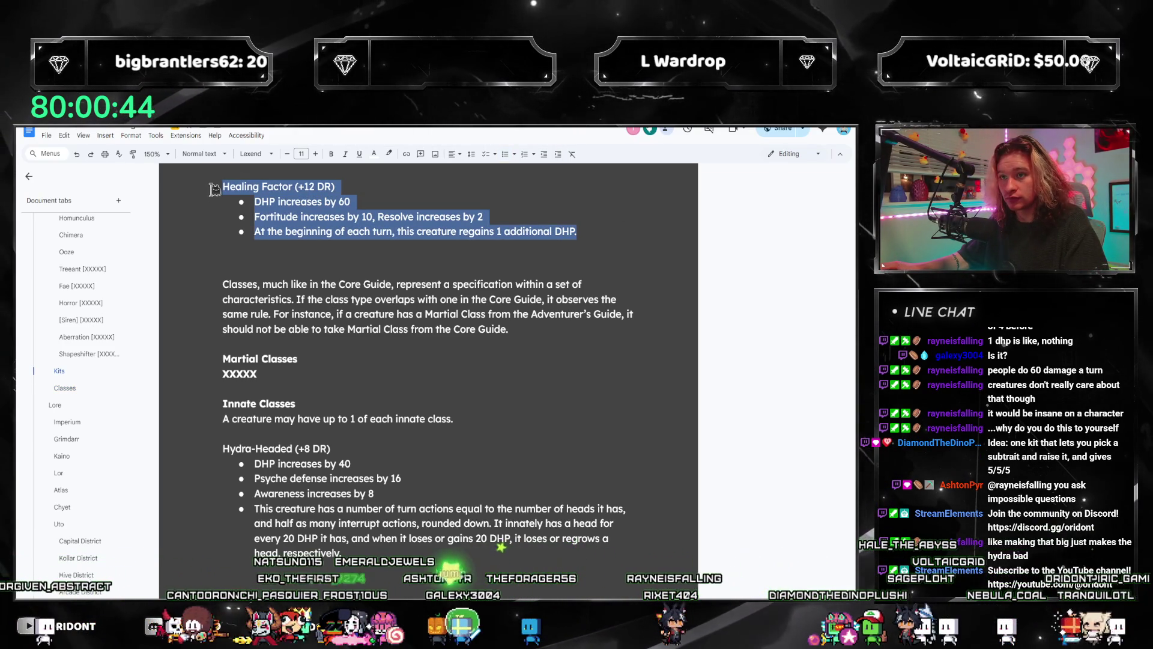
pyautogui.press('BackSpace')
pyautogui.scroll(1, 368, 227)
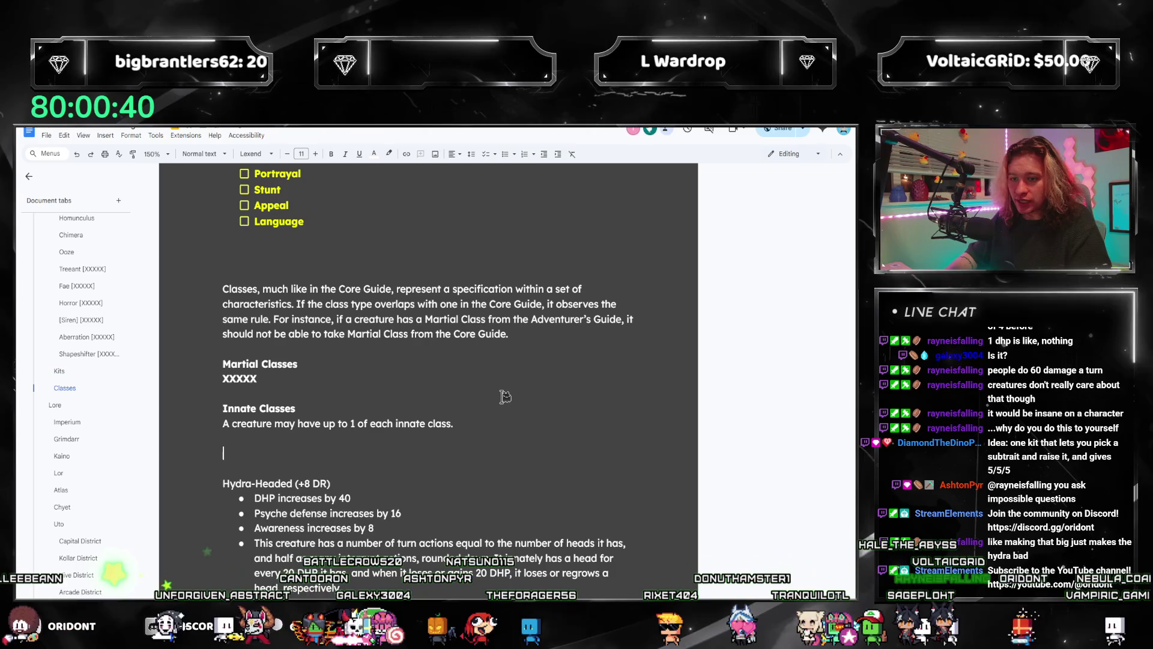
pyautogui.hotkey('ctrl', 'v')
pyautogui.scroll(-2, 505, 394)
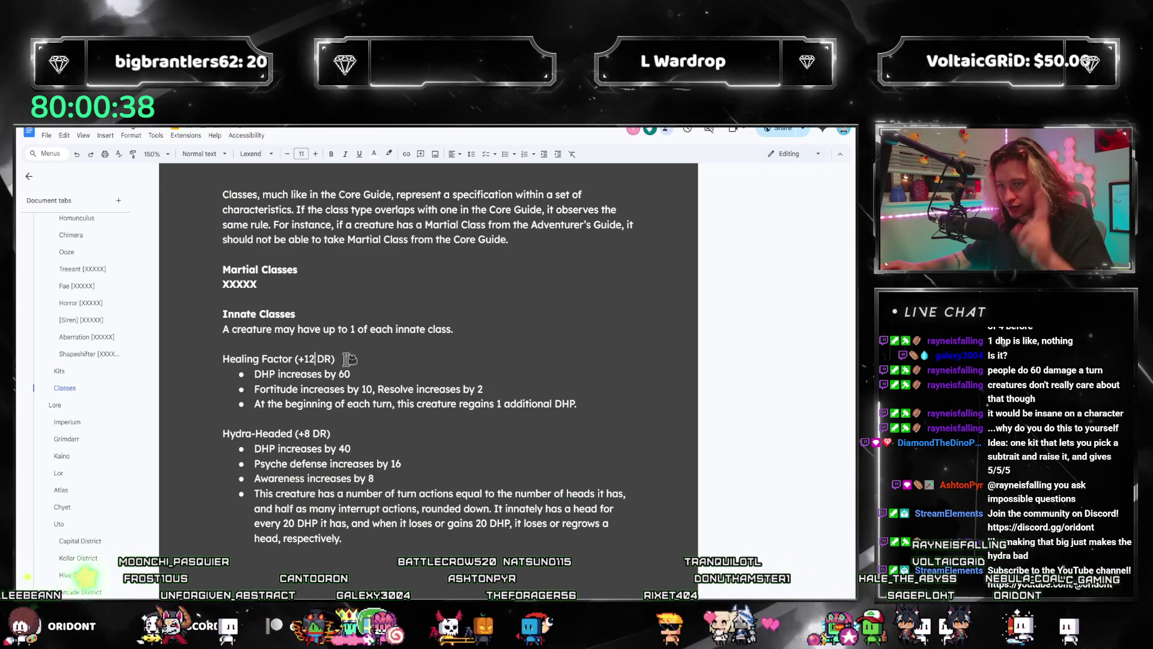
pyautogui.doubleClick(308, 358)
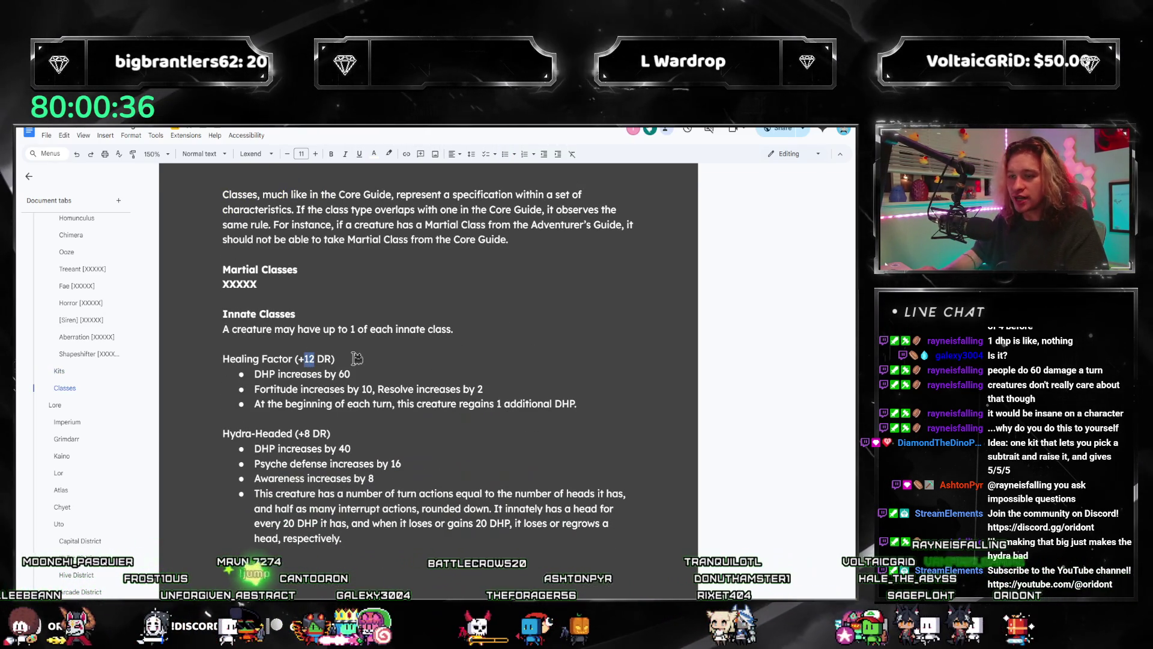